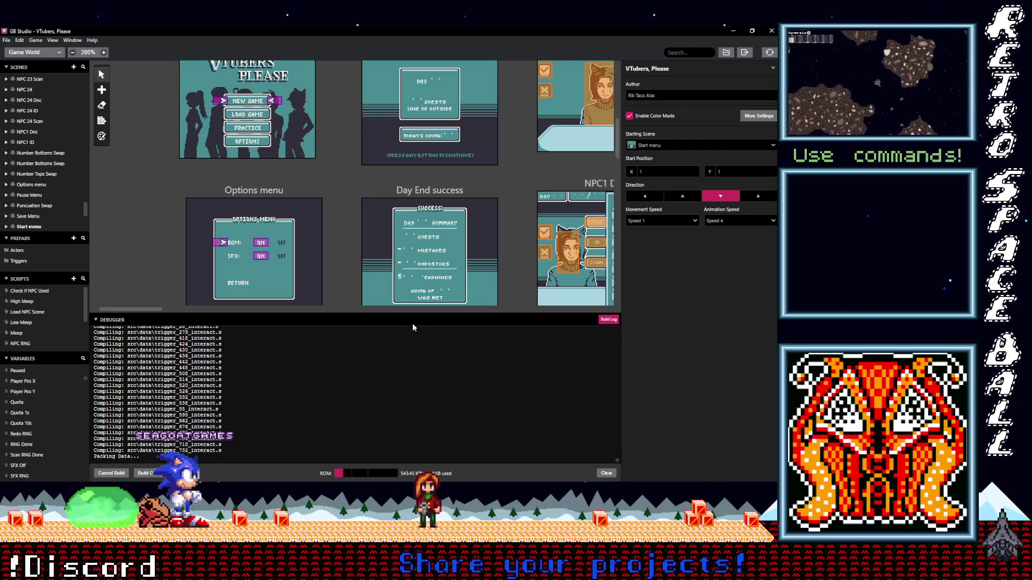
- Switch between the VTPlease_TitleScreen and VTPlease_TitleScreen_V2 artworks in Aseprite to compare them
{"action": "scroll", "coordinate": [481, 290], "scroll_direction": "up", "scroll_amount": 1}
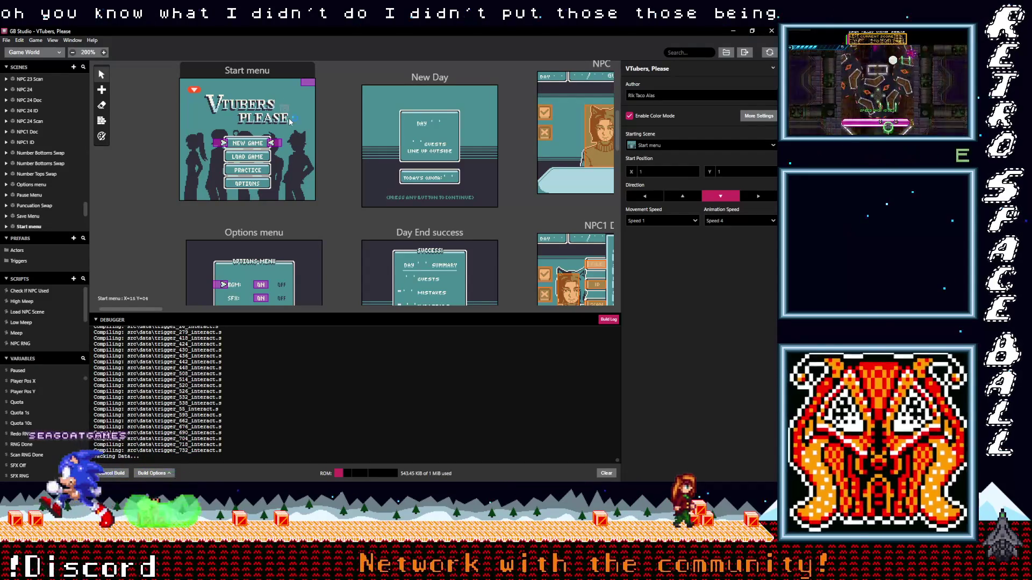
{"action": "mouse_move", "coordinate": [777, 188]}
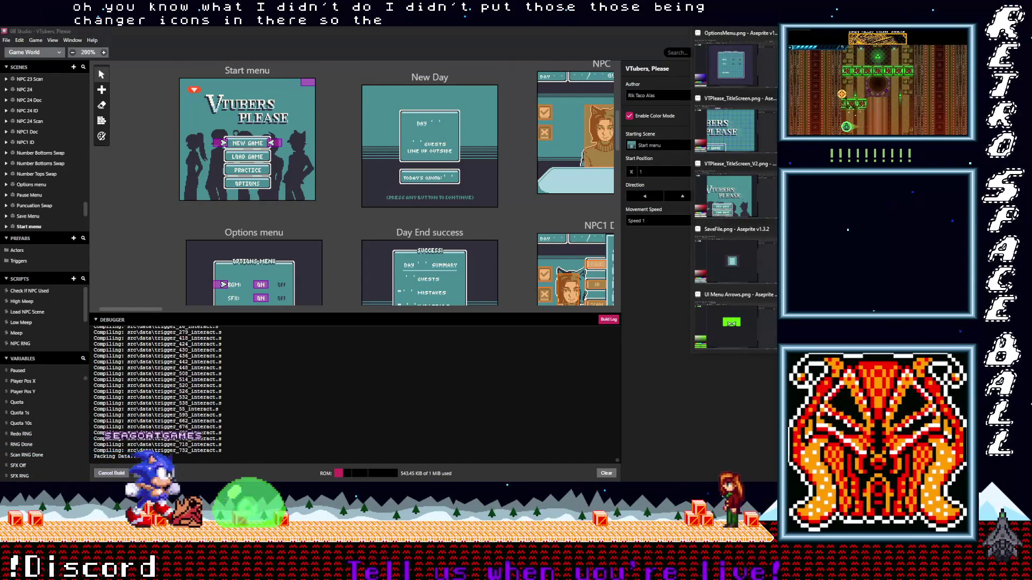
{"action": "left_click", "coordinate": [731, 129]}
{"action": "left_click", "coordinate": [414, 291]}
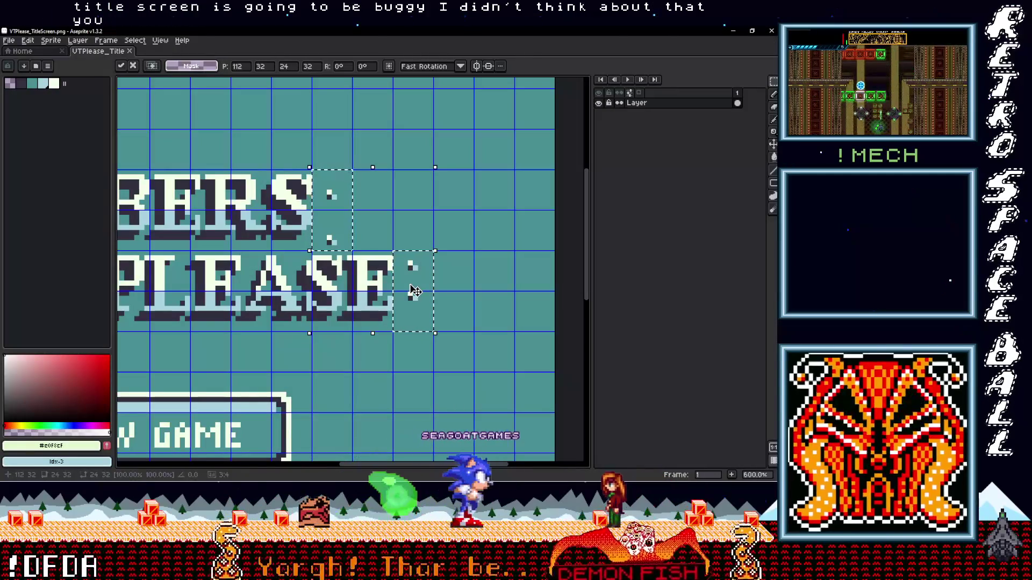
{"action": "mouse_move", "coordinate": [776, 188]}
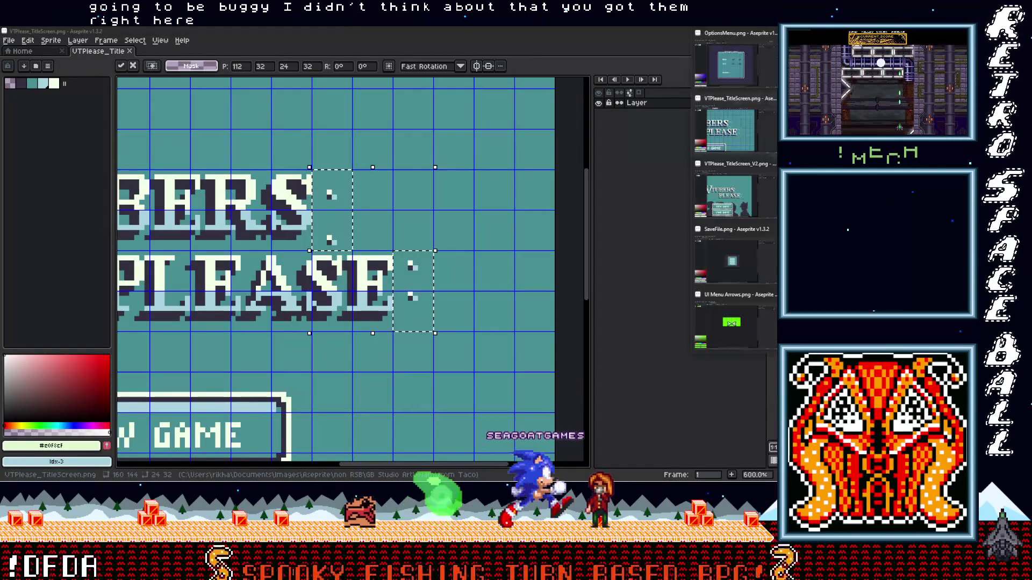
{"action": "left_click", "coordinate": [733, 193]}
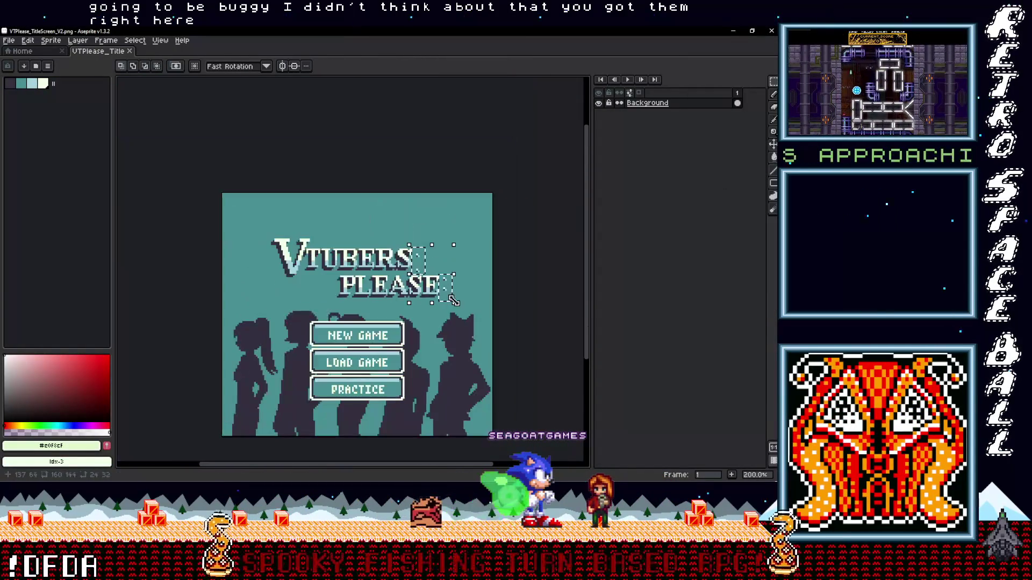
- Bring the from Taco folder forward in File Explorer and select TitleScreen.png
{"action": "mouse_move", "coordinate": [776, 161]}
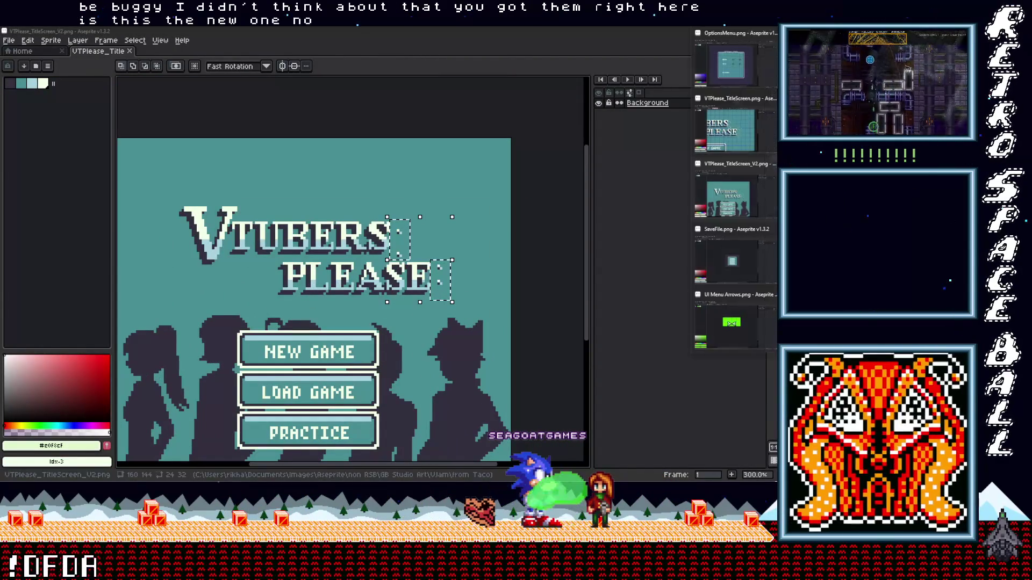
{"action": "mouse_move", "coordinate": [776, 108]}
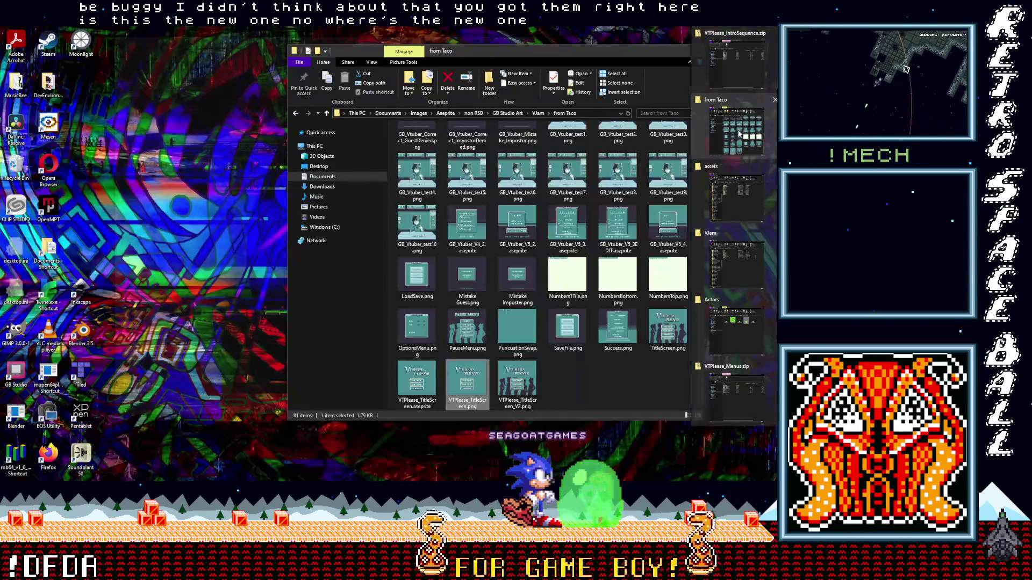
{"action": "left_click", "coordinate": [739, 134]}
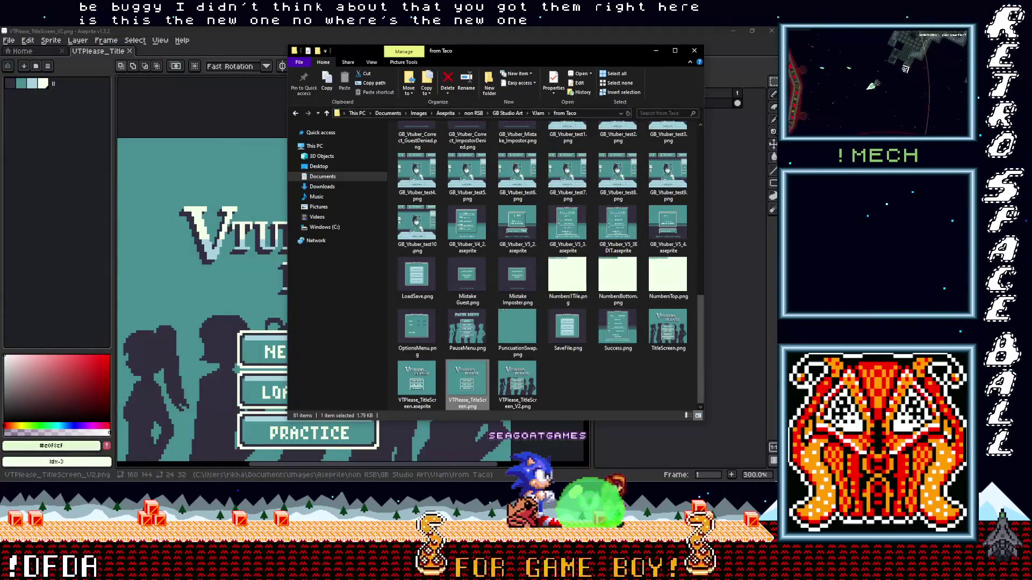
{"action": "left_click", "coordinate": [668, 329]}
- Open TitleScreen.png in Aseprite and lift the 24x32 area beside the title
{"action": "left_click_drag", "start_coordinate": [718, 53], "coordinate": [713, 56]}
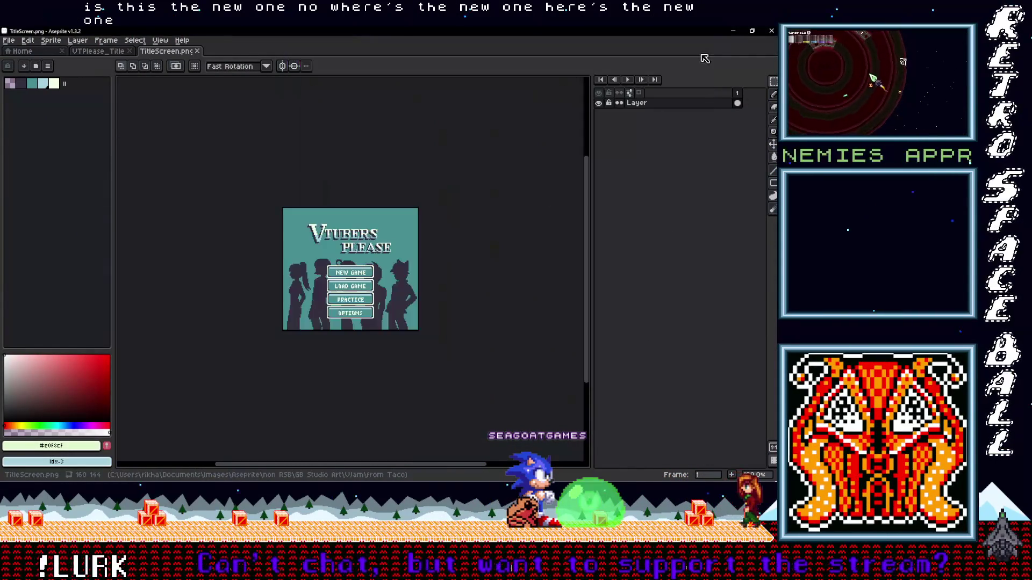
{"action": "scroll", "coordinate": [392, 245], "scroll_direction": "up", "scroll_amount": 2}
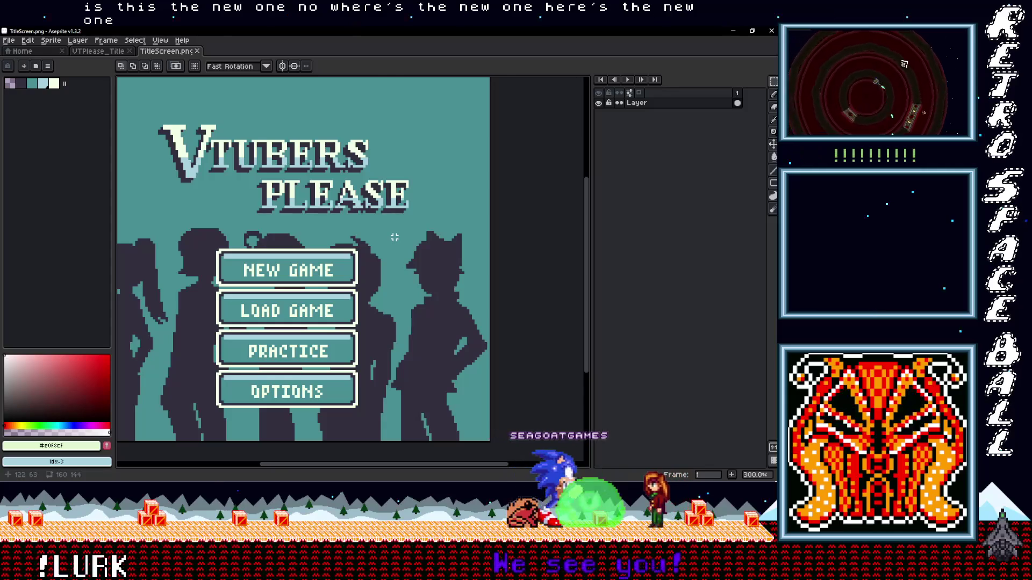
{"action": "key", "text": "ctrl+v"}
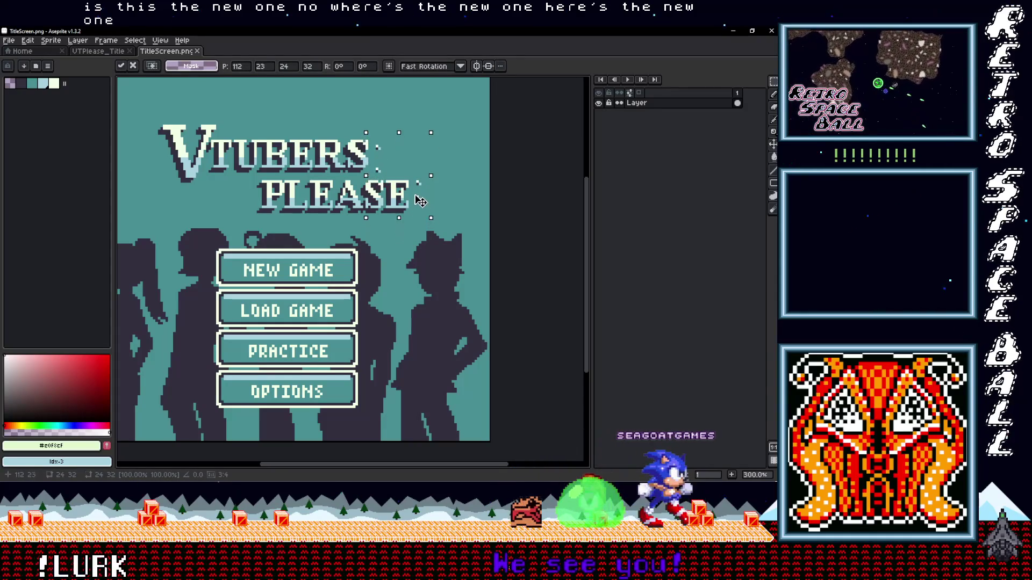
- Nudge the floating dots up and back down, show the pixel grid, and sample teal #498F94
{"action": "scroll", "coordinate": [421, 205], "scroll_direction": "up", "scroll_amount": 1}
{"action": "key", "text": "Up"}
{"action": "key", "text": "Up"}
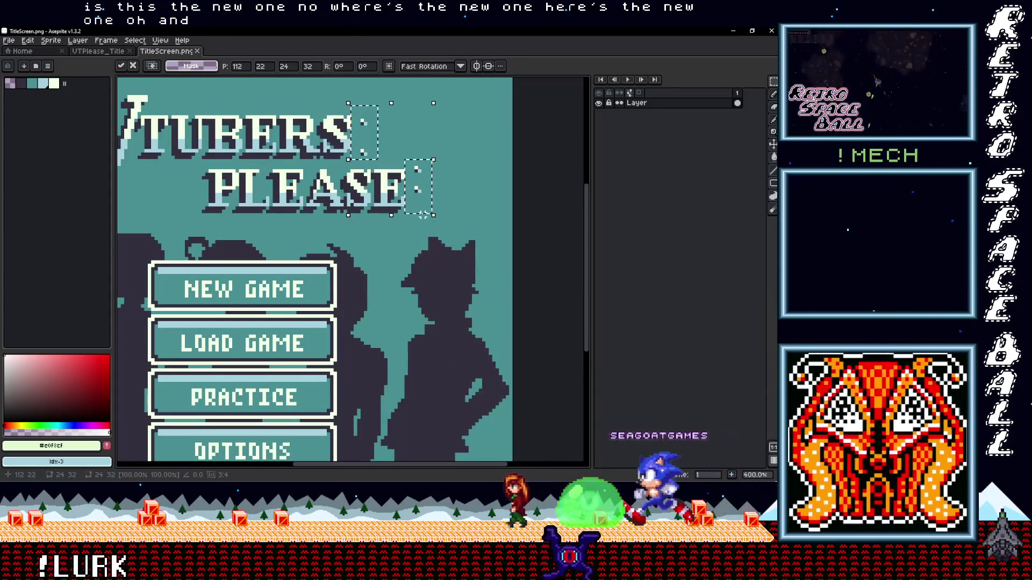
{"action": "key", "text": "Down"}
{"action": "key", "text": "Down"}
{"action": "key", "text": "ctrl+apostrophe"}
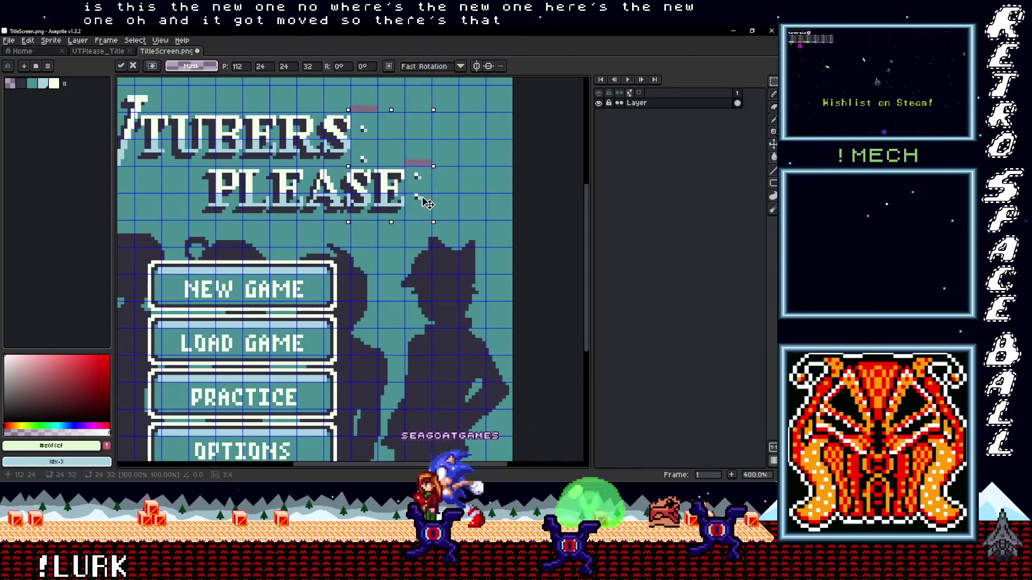
{"action": "scroll", "coordinate": [453, 192], "scroll_direction": "up", "scroll_amount": 2}
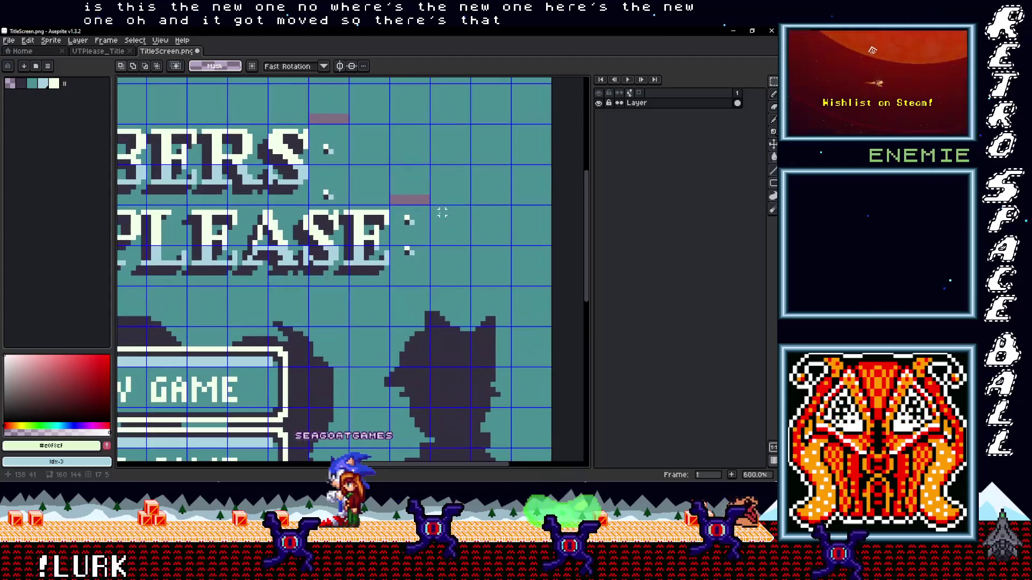
{"action": "key", "text": "i"}
{"action": "left_click", "coordinate": [455, 176]}
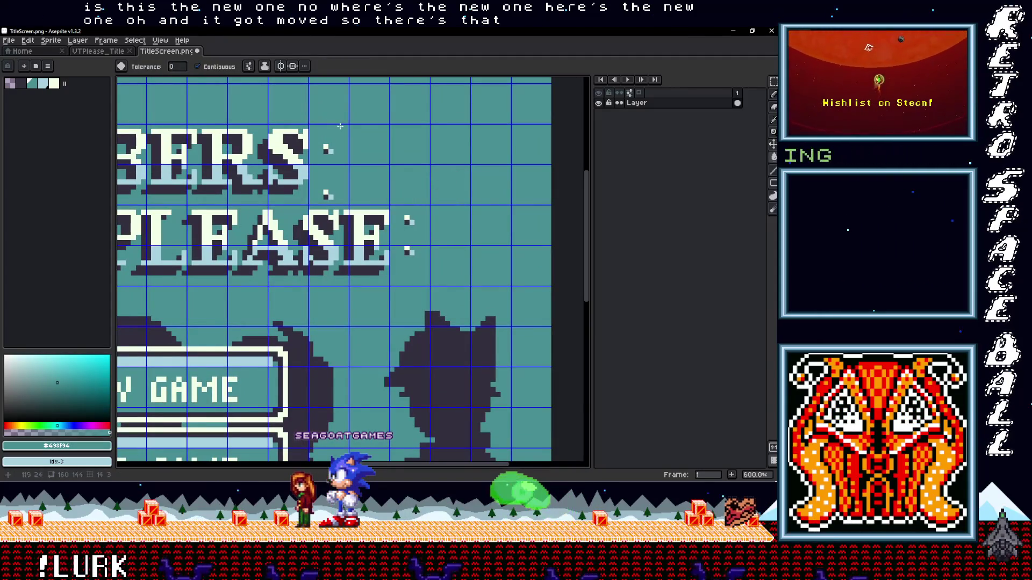
{"action": "scroll", "coordinate": [455, 210], "scroll_direction": "down", "scroll_amount": 4}
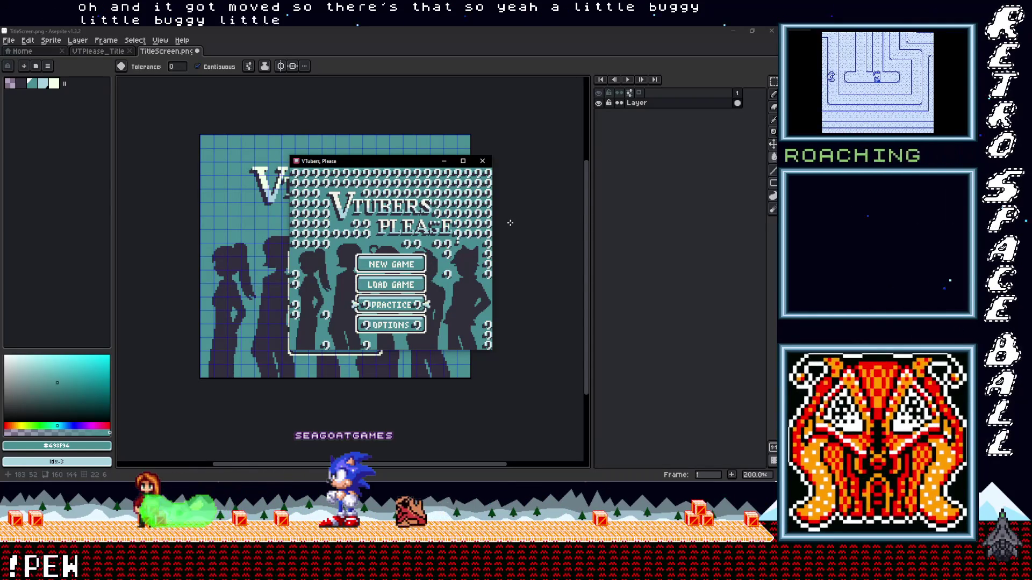
- Cycle the game's title menu through LOAD GAME and PRACTICE to OPTIONS and open it
{"action": "key", "text": "Up"}
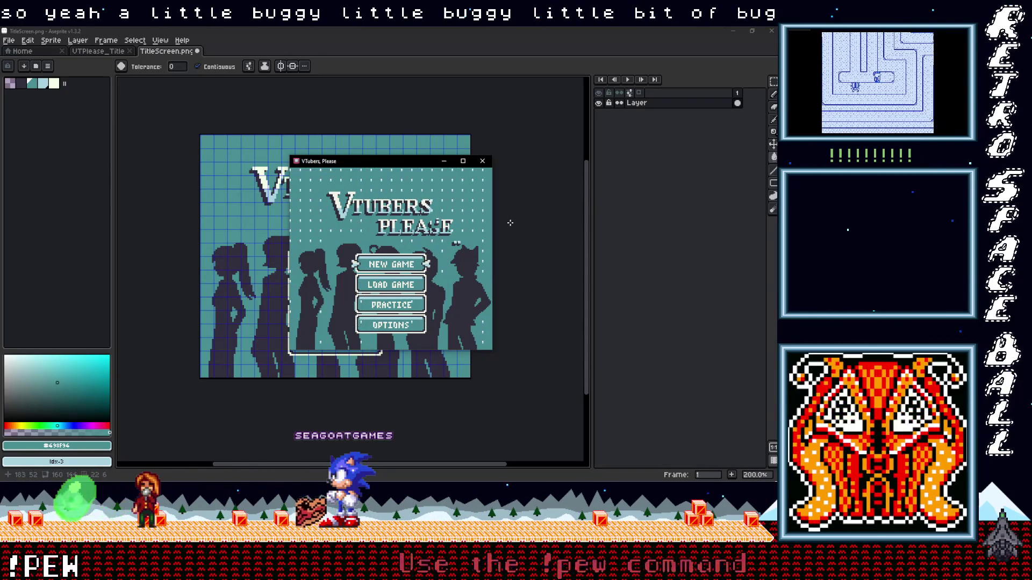
{"action": "key", "text": "Down"}
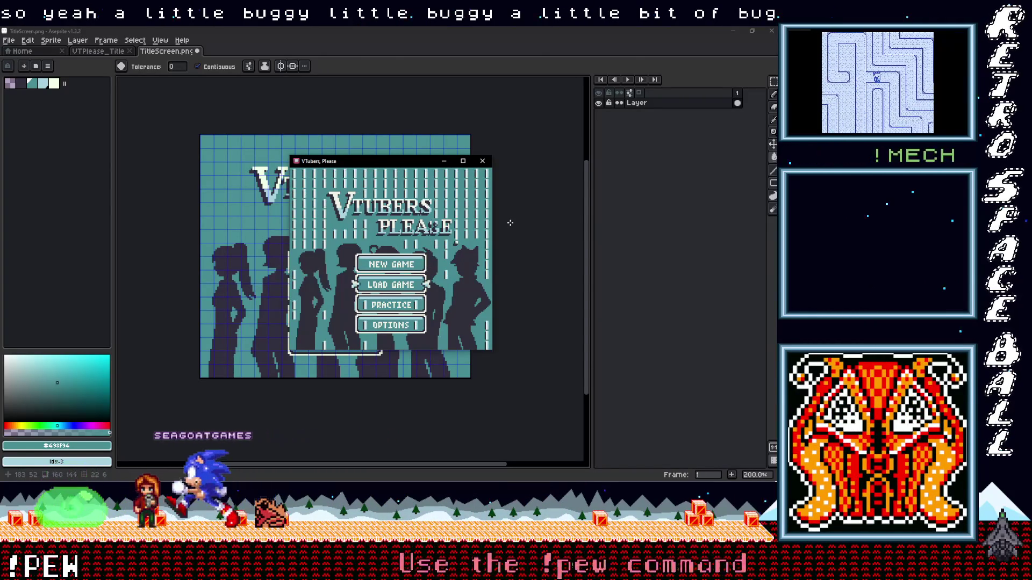
{"action": "key", "text": "Down"}
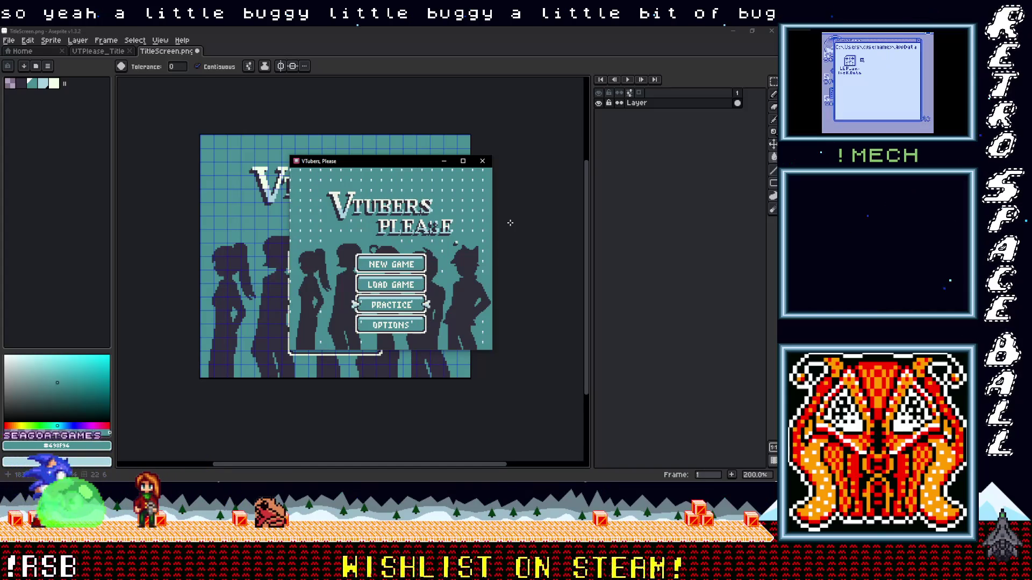
{"action": "key", "text": "Down"}
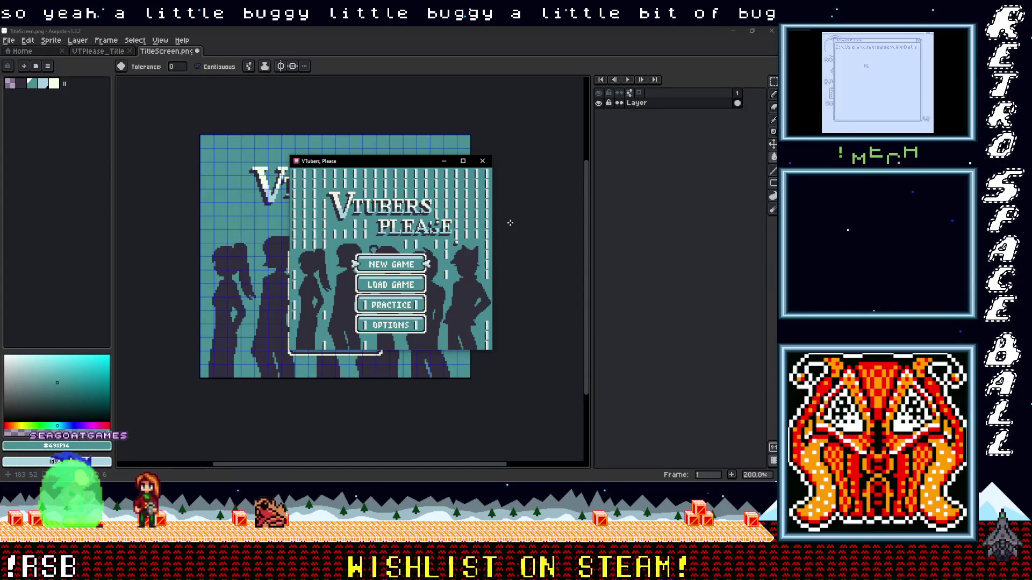
{"action": "key", "text": "Down"}
{"action": "key", "text": "Return"}
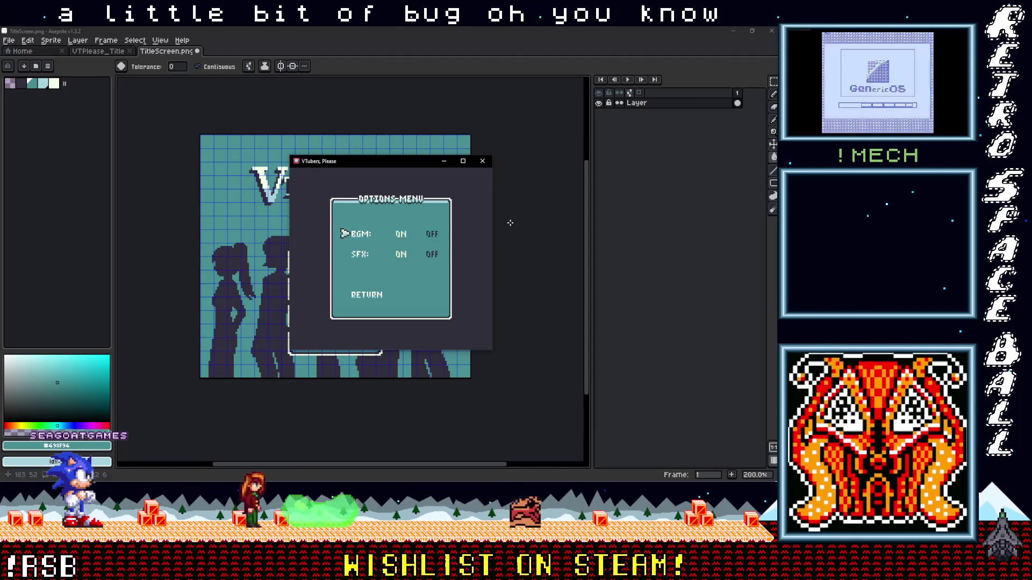
- Move from BGM to SFX, return to the title menu, and close the game window
{"action": "key", "text": "Down"}
{"action": "key", "text": "Down"}
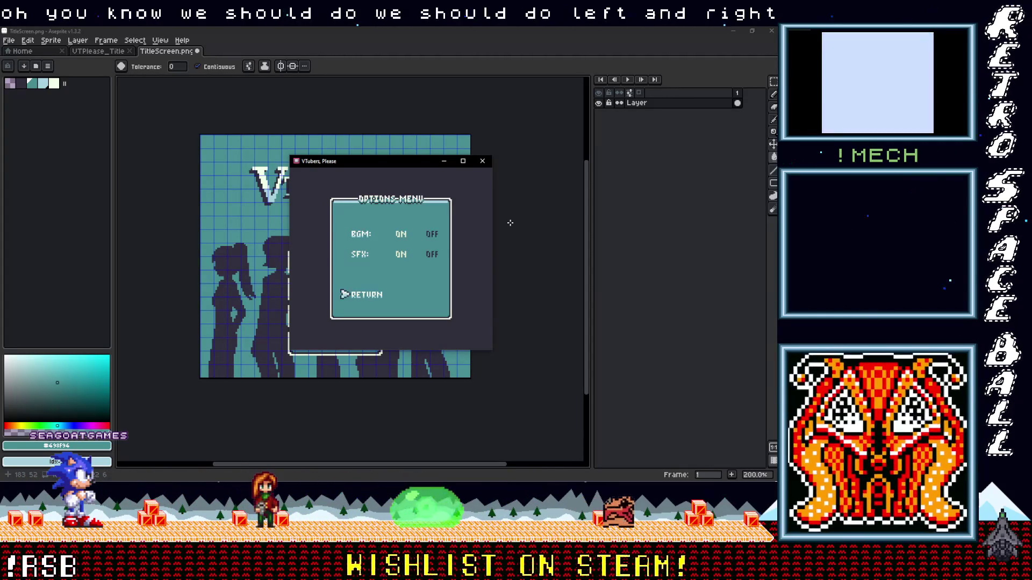
{"action": "key", "text": "Return"}
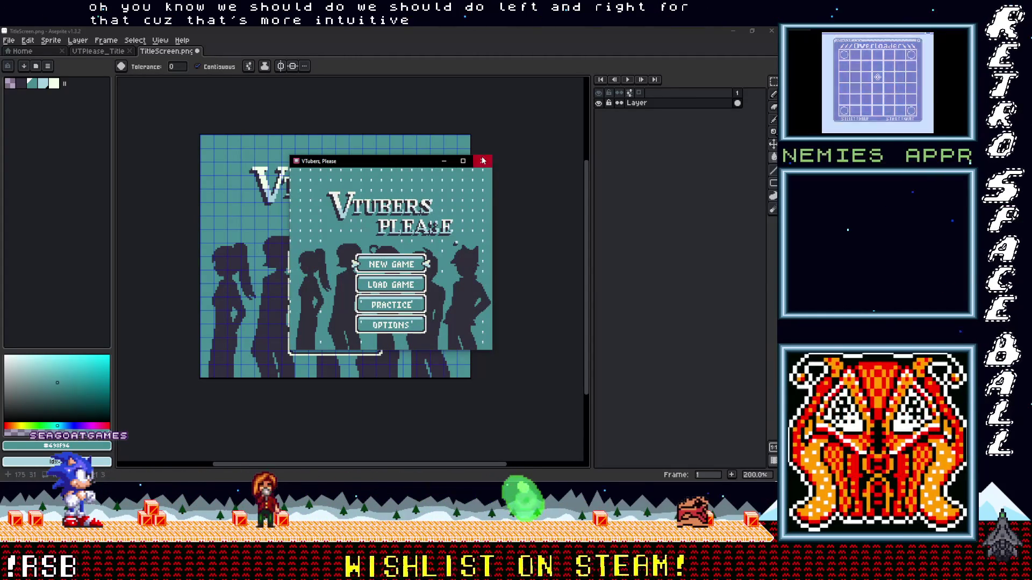
{"action": "left_click", "coordinate": [482, 160]}
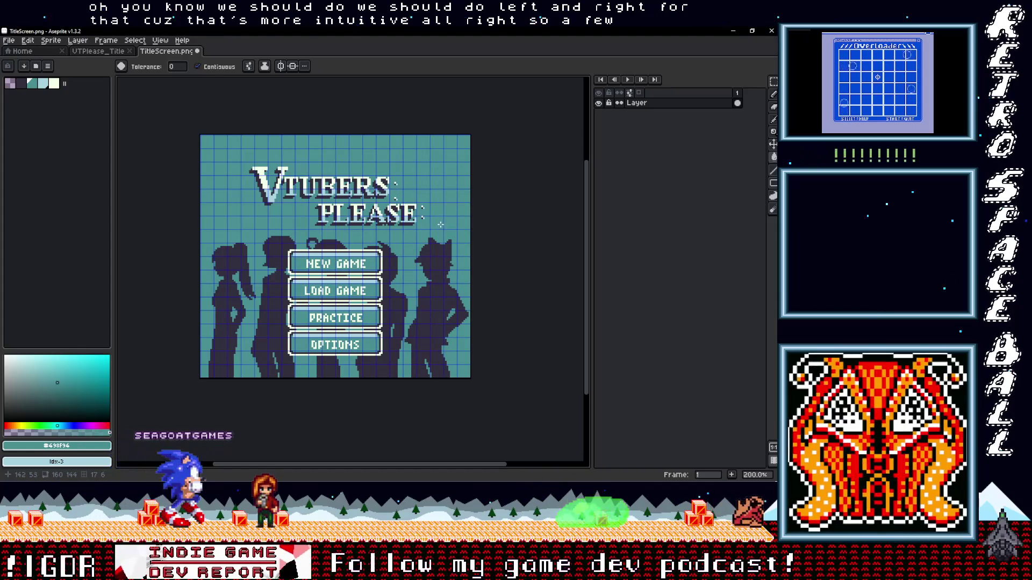
- Start exporting the title screen image, browse for a location, then cancel the export
{"action": "left_click", "coordinate": [8, 41]}
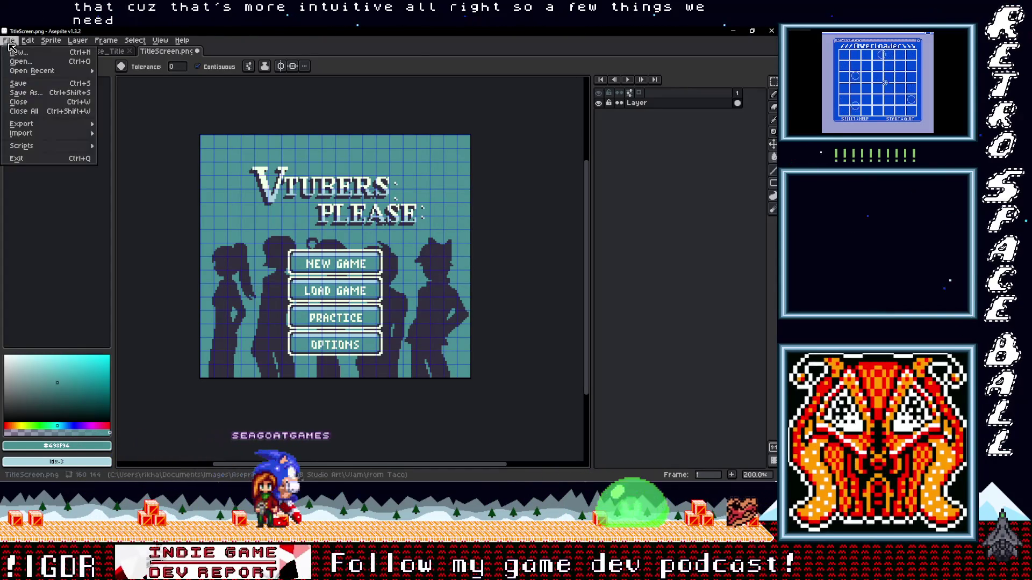
{"action": "mouse_move", "coordinate": [25, 129]}
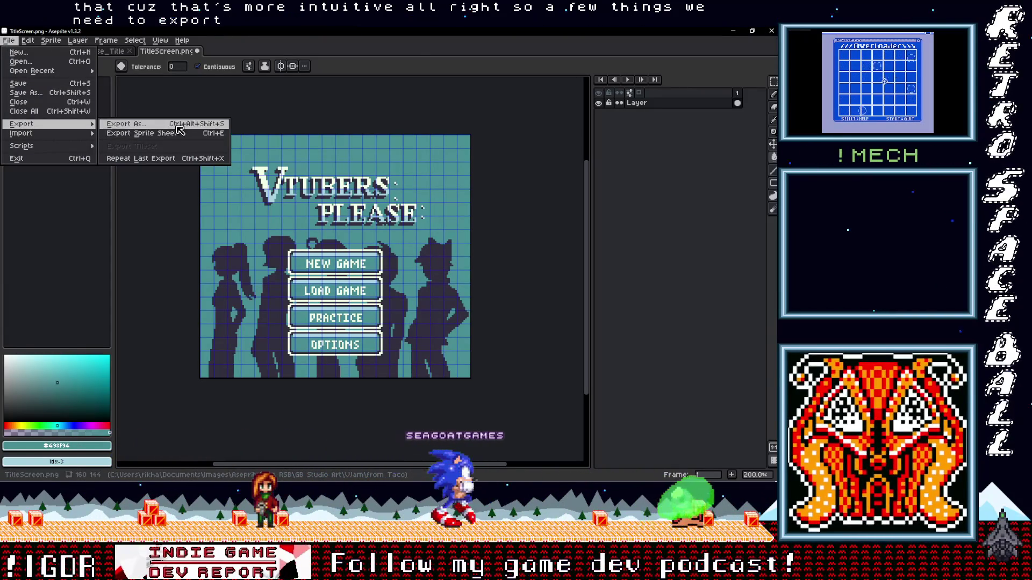
{"action": "left_click", "coordinate": [126, 124]}
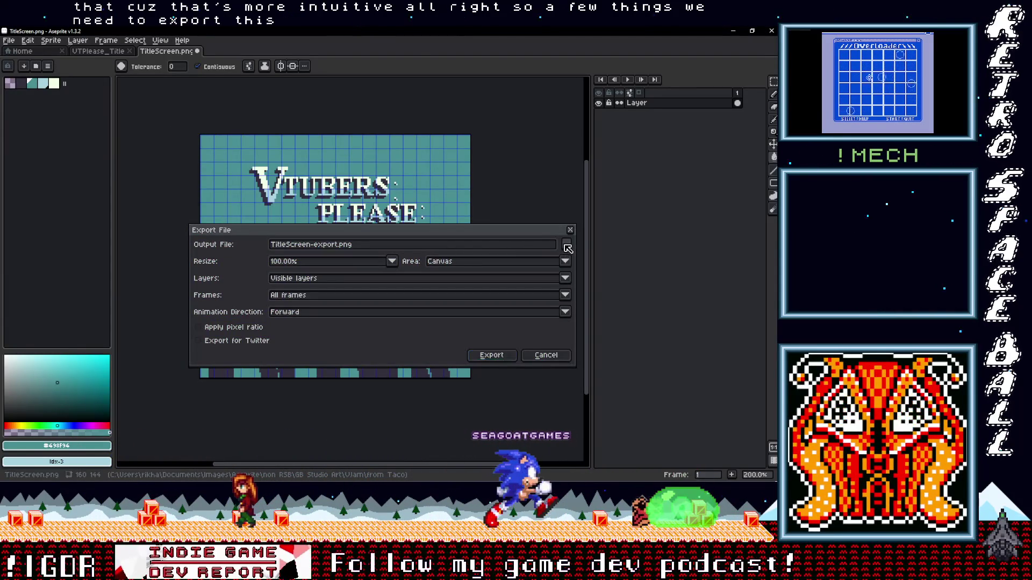
{"action": "left_click", "coordinate": [567, 248]}
{"action": "scroll", "coordinate": [478, 288], "scroll_direction": "down", "scroll_amount": 10}
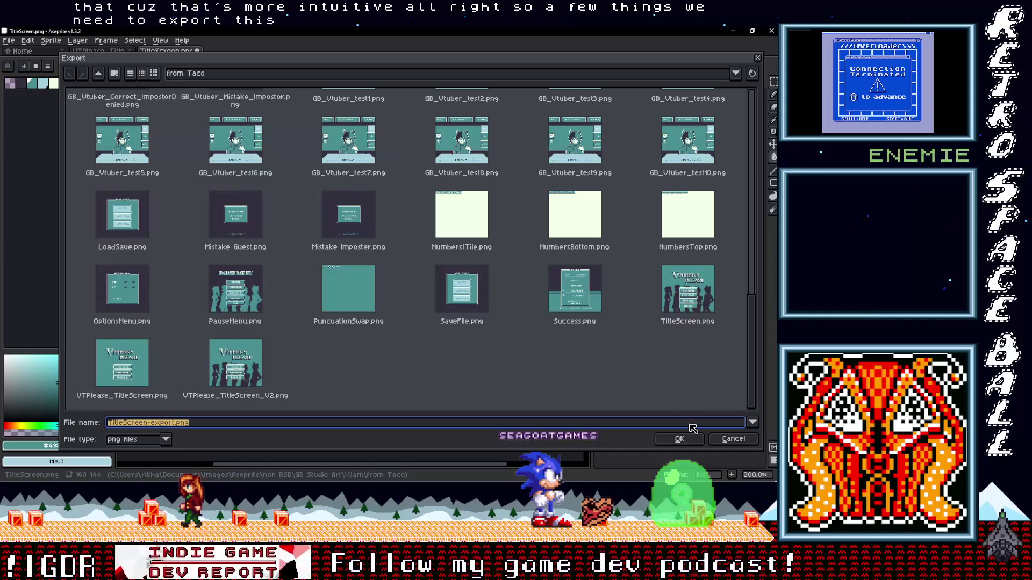
{"action": "left_click", "coordinate": [728, 442]}
{"action": "left_click", "coordinate": [542, 355]}
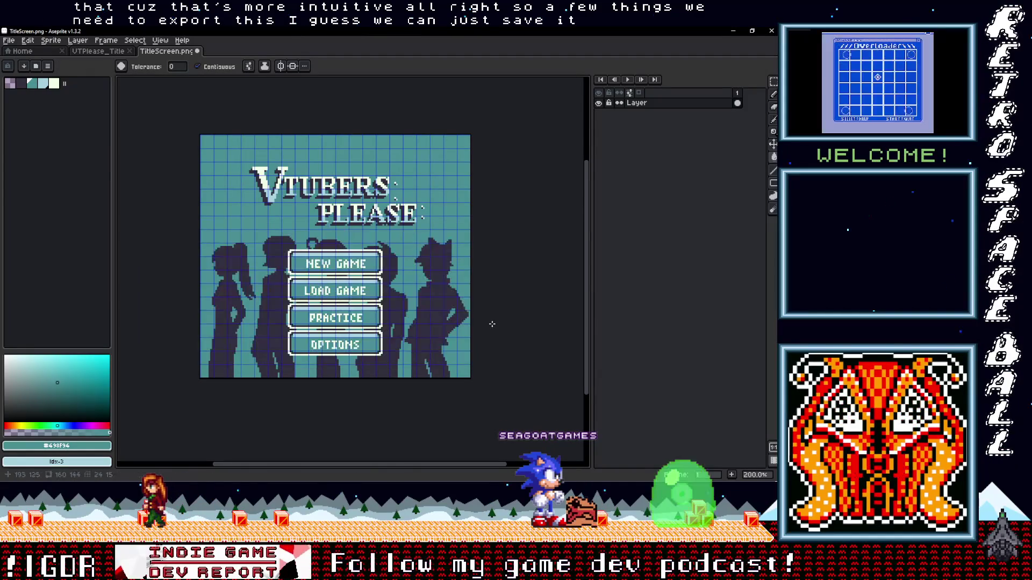
- Save TitleScreen.png and close its document
{"action": "left_click", "coordinate": [8, 40]}
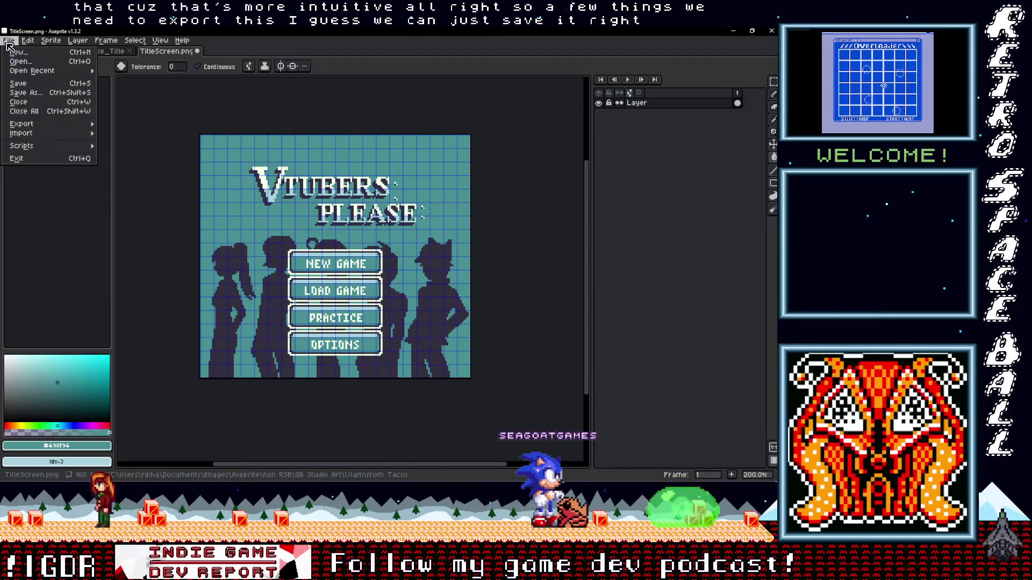
{"action": "left_click", "coordinate": [21, 83]}
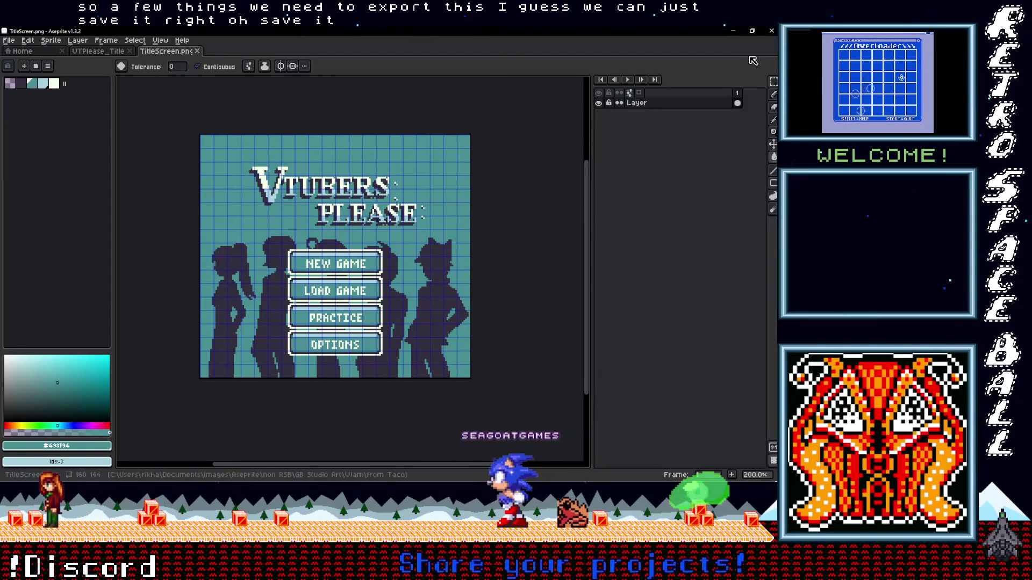
{"action": "key", "text": "ctrl+w"}
{"action": "key", "text": "alt+Tab"}
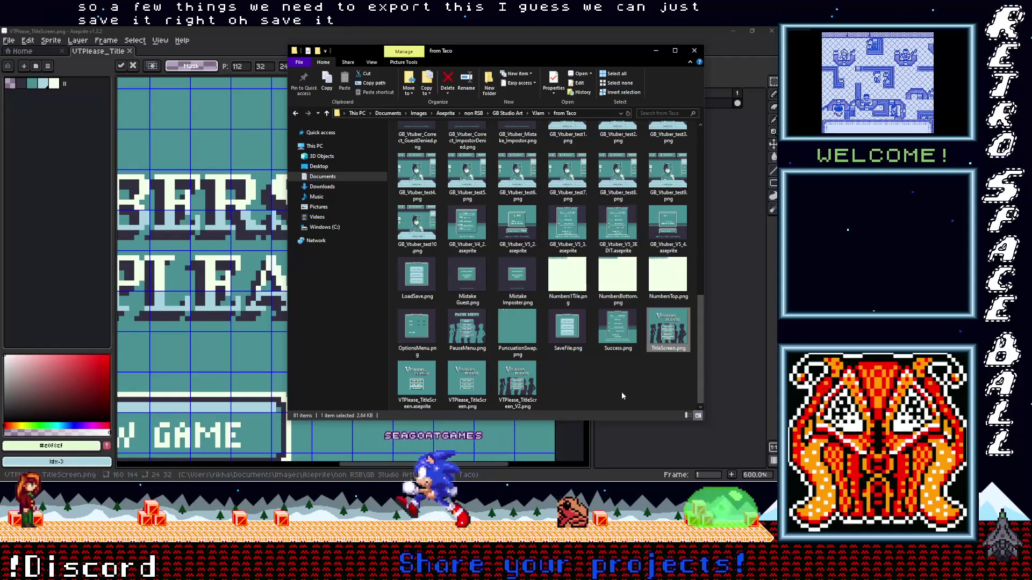
- Copy TitleScreen.png from the from Taco folder into the VJam assets folder
{"action": "right_click", "coordinate": [667, 336]}
{"action": "left_click", "coordinate": [554, 282]}
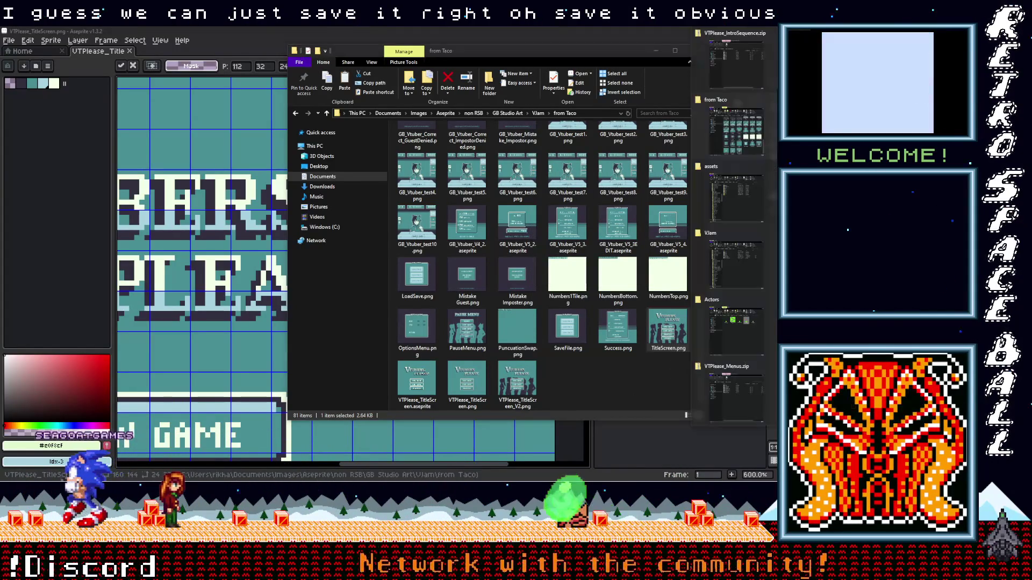
{"action": "mouse_move", "coordinate": [744, 268]}
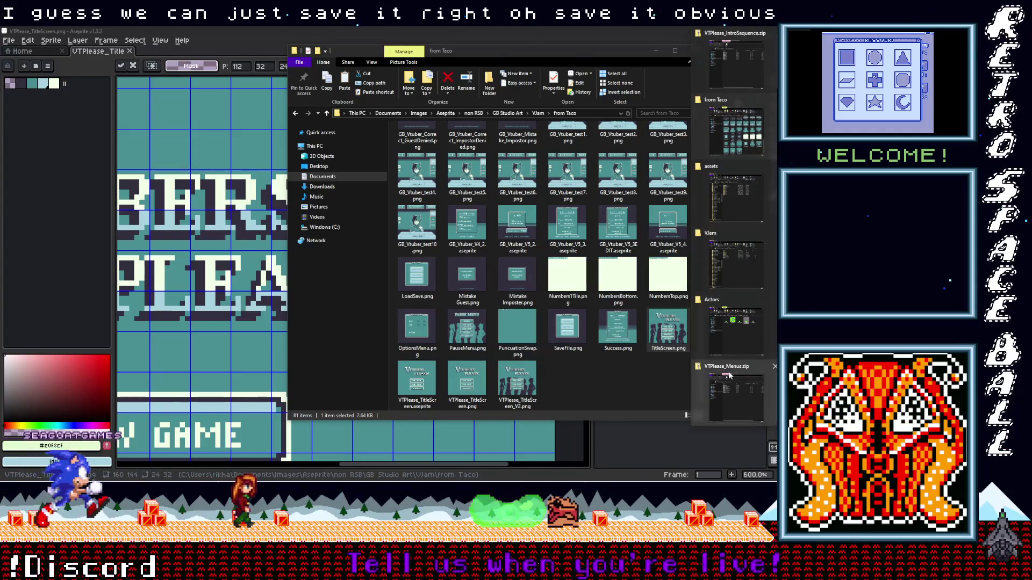
{"action": "mouse_move", "coordinate": [732, 169]}
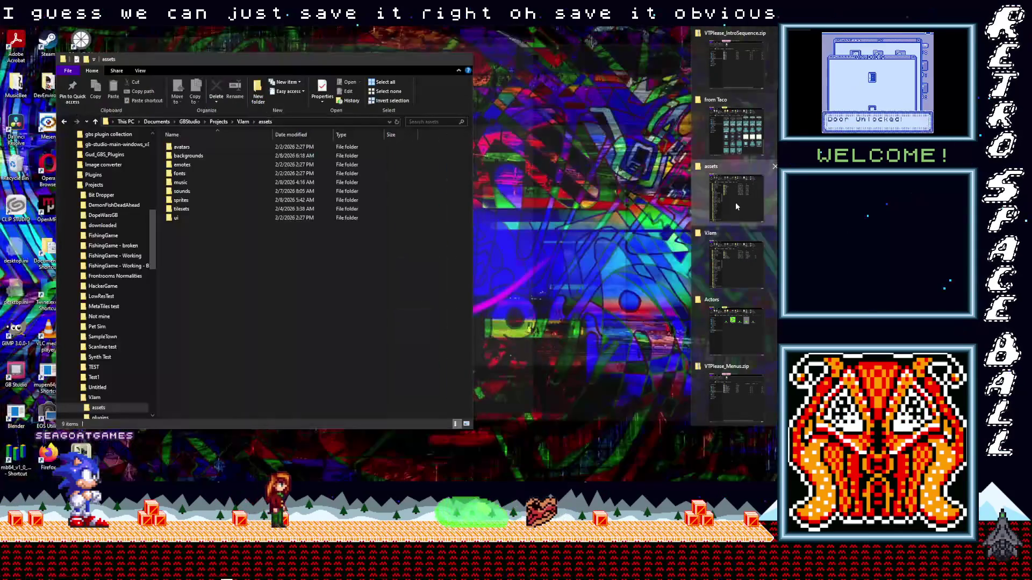
{"action": "left_click", "coordinate": [735, 202]}
{"action": "right_click", "coordinate": [216, 262]}
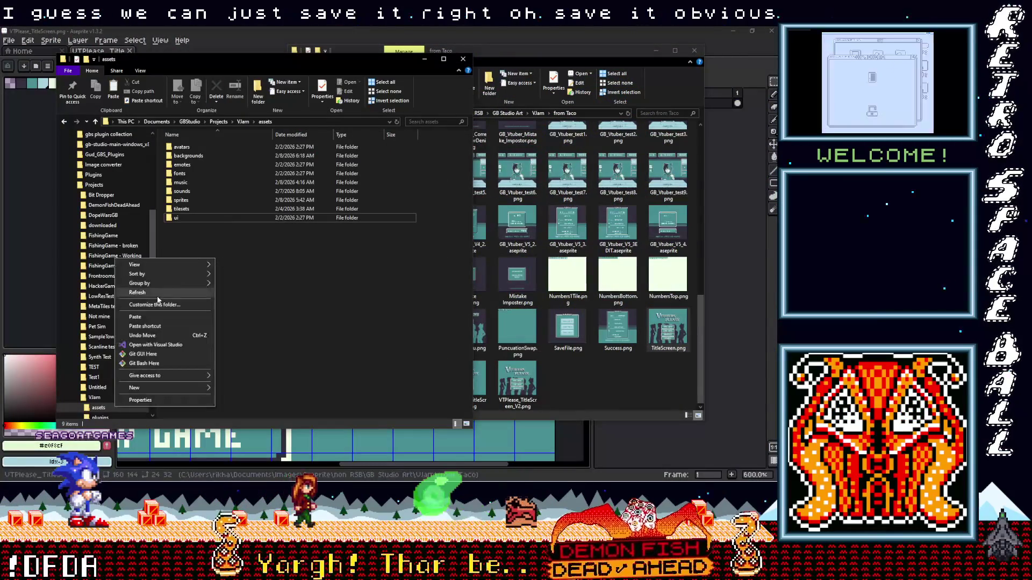
{"action": "left_click", "coordinate": [144, 317]}
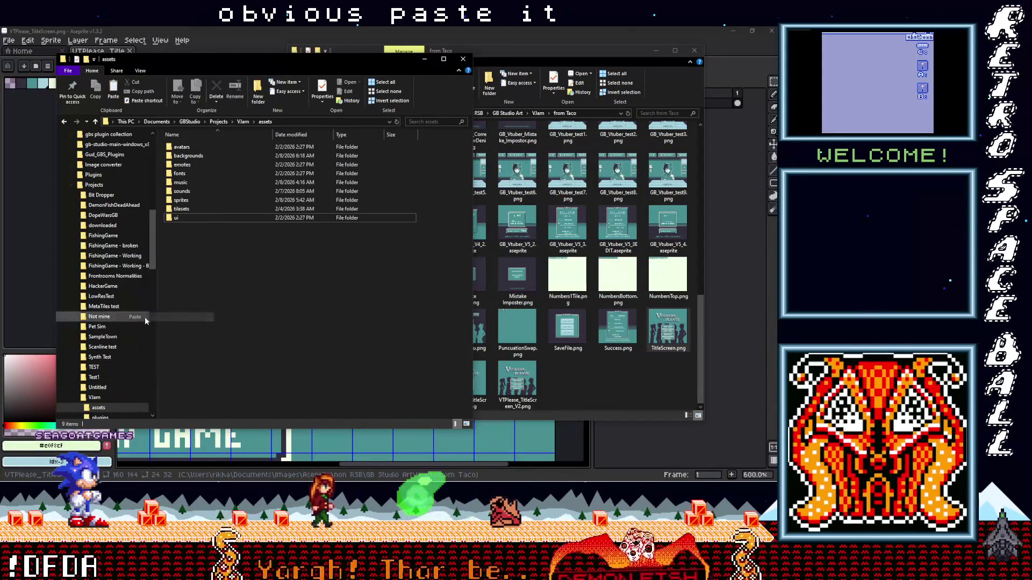
- Rename the pasted file to VTPlease_TitleScreen.png, reusing the existing file's name
{"action": "left_click", "coordinate": [595, 382]}
{"action": "left_click", "coordinate": [465, 407]}
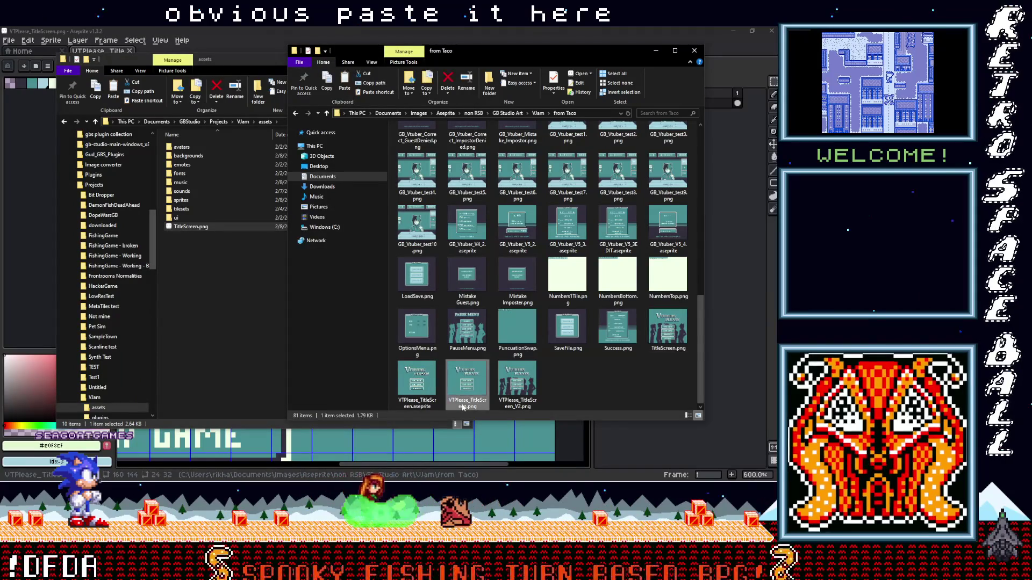
{"action": "left_click", "coordinate": [464, 406]}
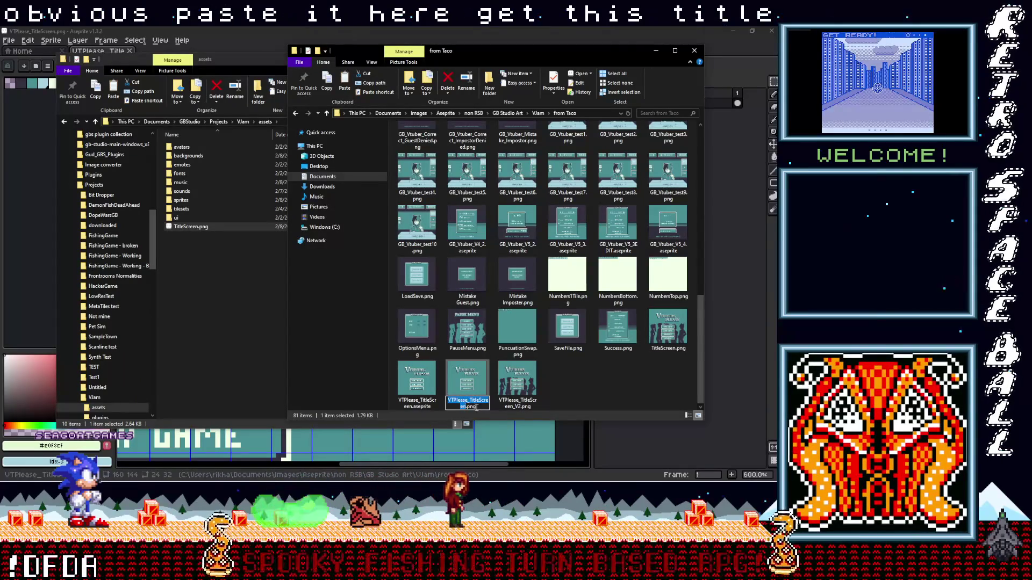
{"action": "left_click", "coordinate": [187, 228]}
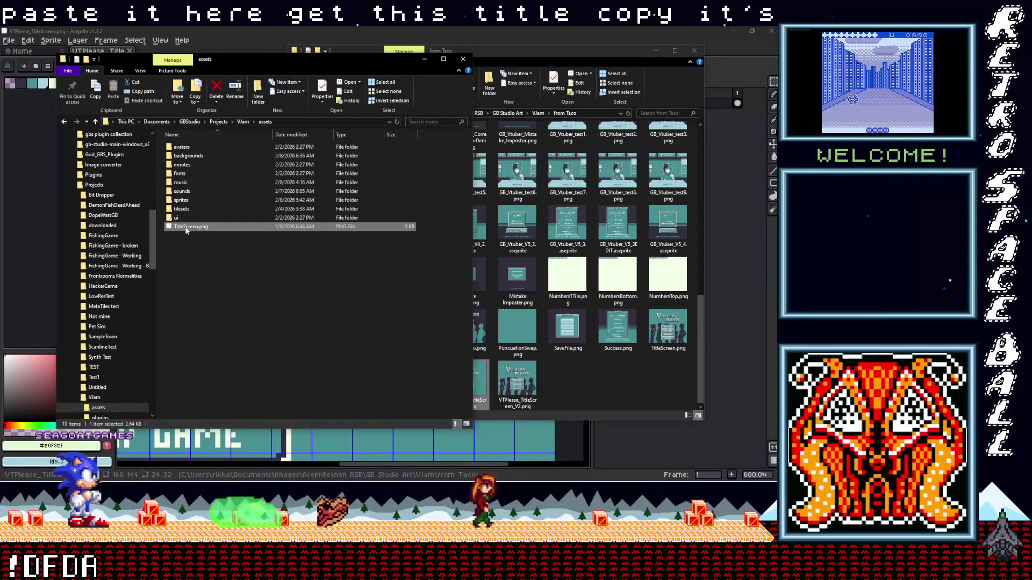
{"action": "left_click", "coordinate": [187, 228]}
{"action": "key", "text": "ctrl+v"}
{"action": "key", "text": "Return"}
- Move VTPlease_TitleScreen.png into the backgrounds folder, replacing the existing file
{"action": "left_click_drag", "start_coordinate": [196, 228], "coordinate": [196, 156]}
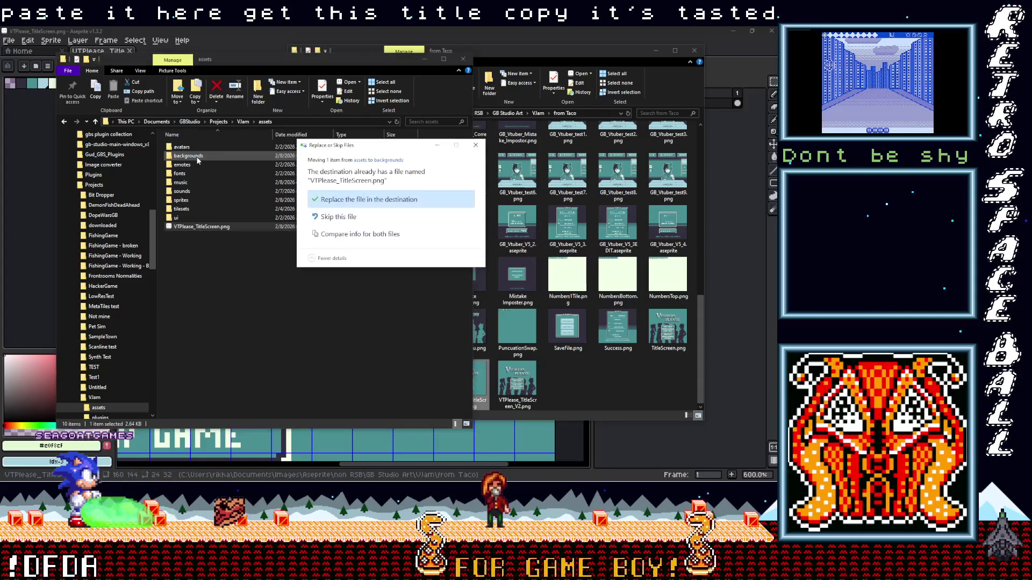
{"action": "left_click", "coordinate": [371, 199]}
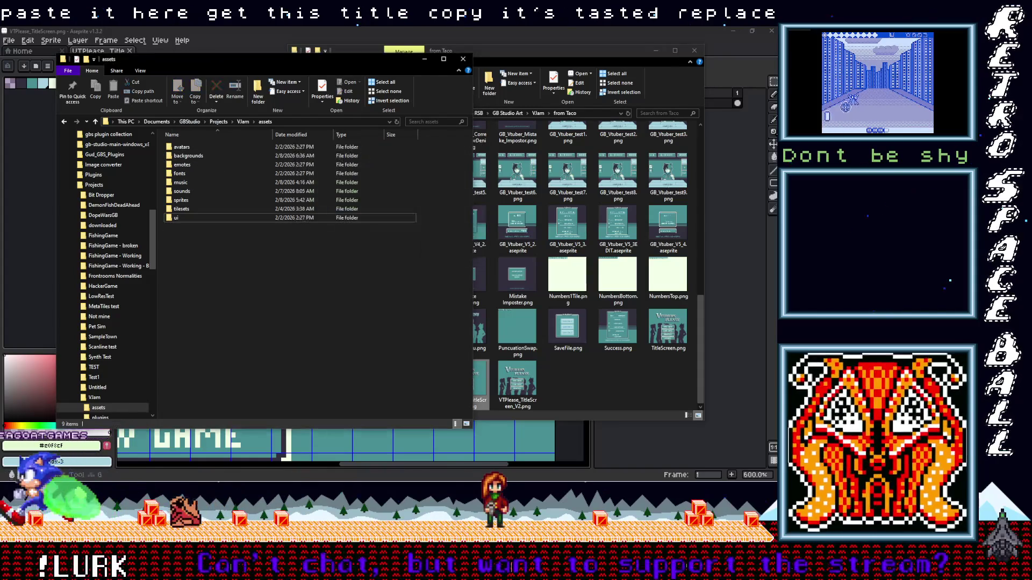
{"action": "key", "text": "alt+Tab"}
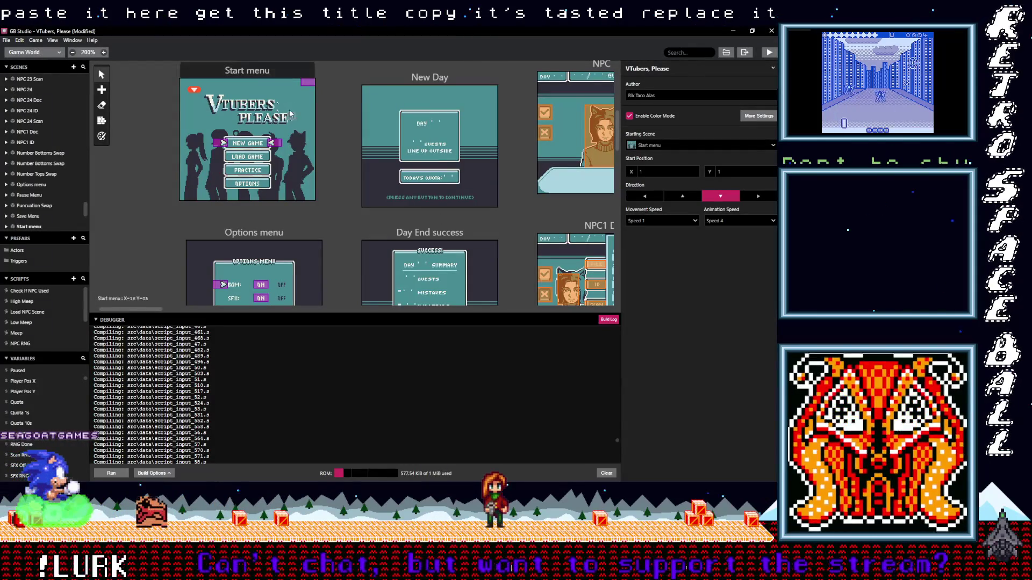
- Select the Start menu scene's actor and expand the GBVM blocks in its On Init script
{"action": "left_click", "coordinate": [310, 84]}
{"action": "left_click", "coordinate": [308, 82]}
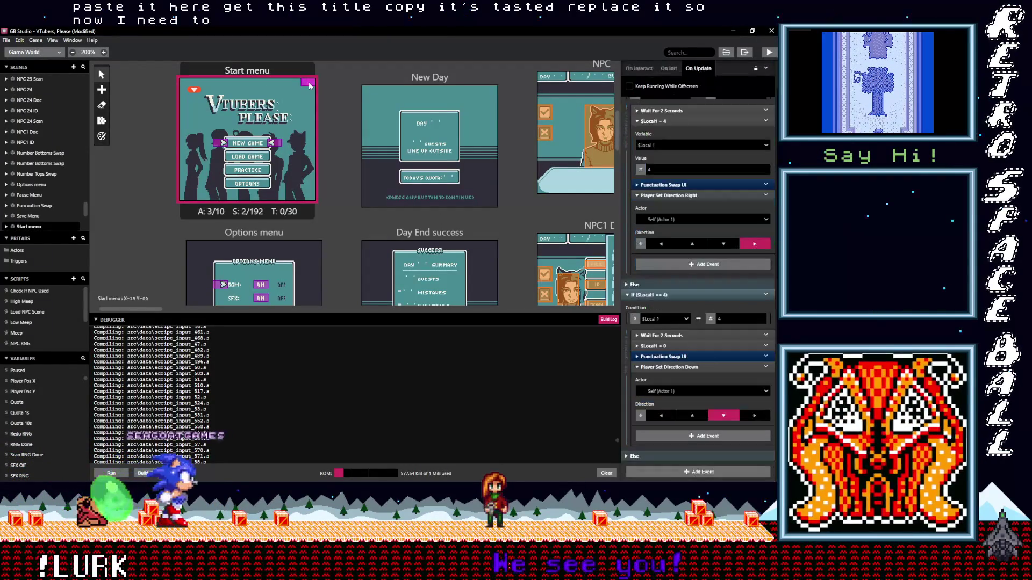
{"action": "scroll", "coordinate": [712, 274], "scroll_direction": "up", "scroll_amount": 6}
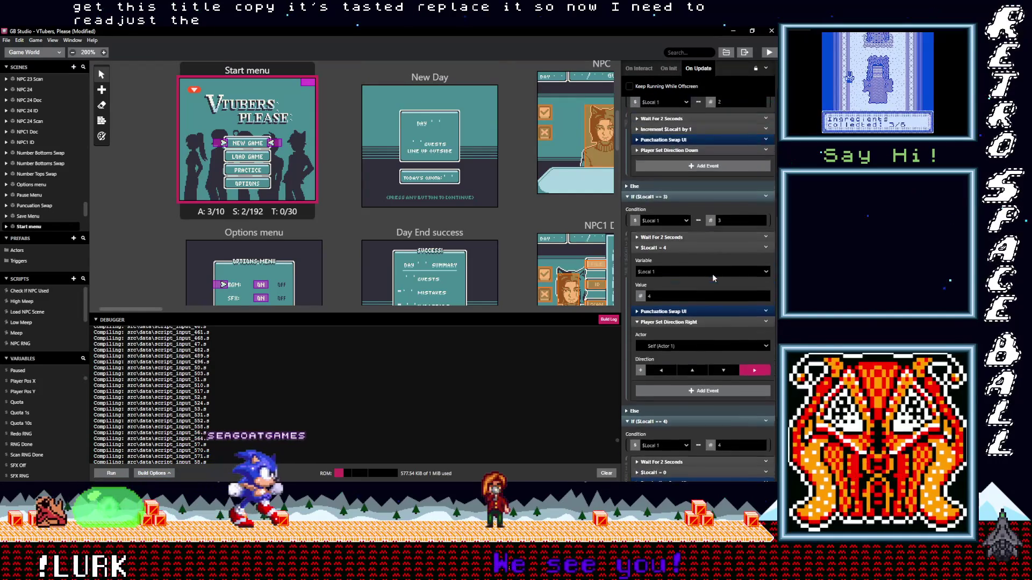
{"action": "scroll", "coordinate": [691, 231], "scroll_direction": "up", "scroll_amount": 2}
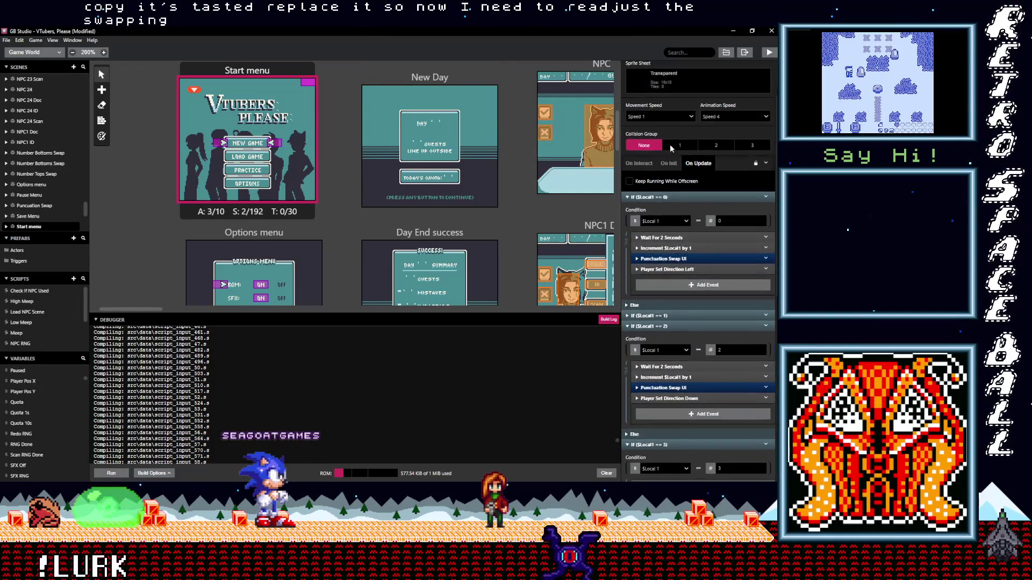
{"action": "left_click", "coordinate": [669, 210]}
{"action": "scroll", "coordinate": [714, 331], "scroll_direction": "up", "scroll_amount": 1}
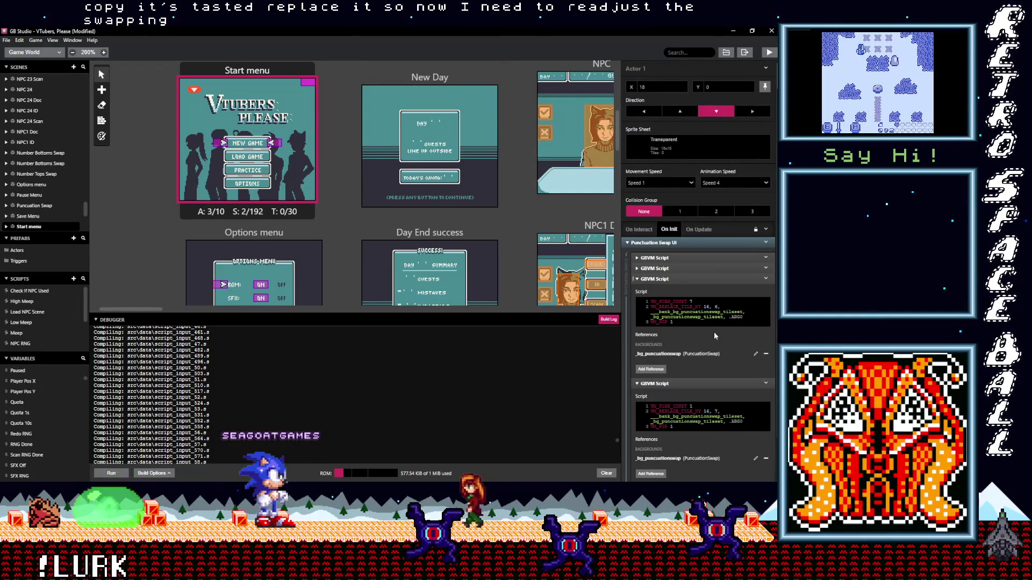
{"action": "left_click", "coordinate": [658, 258]}
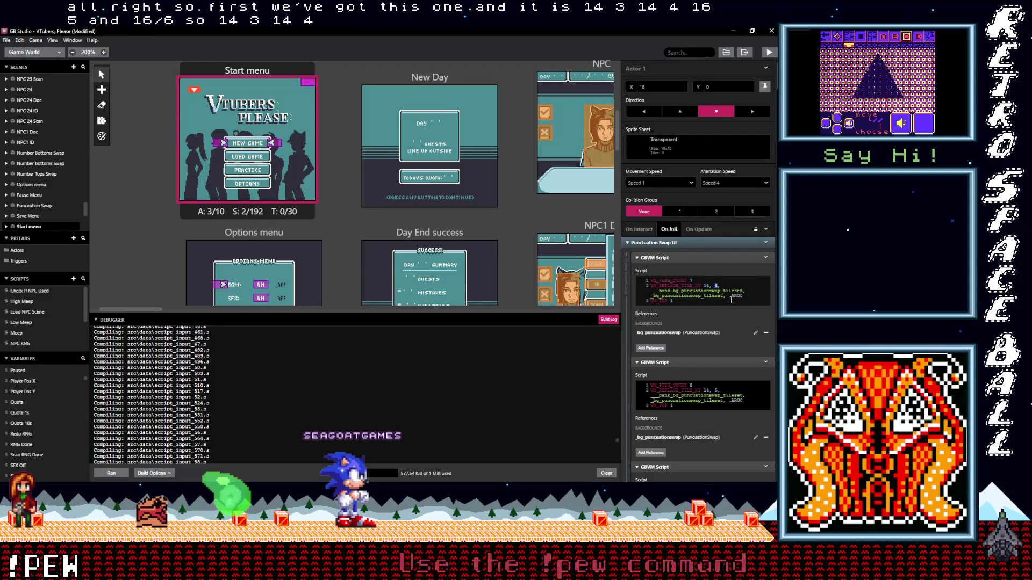
- Edit the GBVM tile rows so the scripts target 14, 3, 14, 4, 16, 5 and 16, 6
{"action": "type", "text": "3"}
{"action": "left_click", "coordinate": [715, 390]}
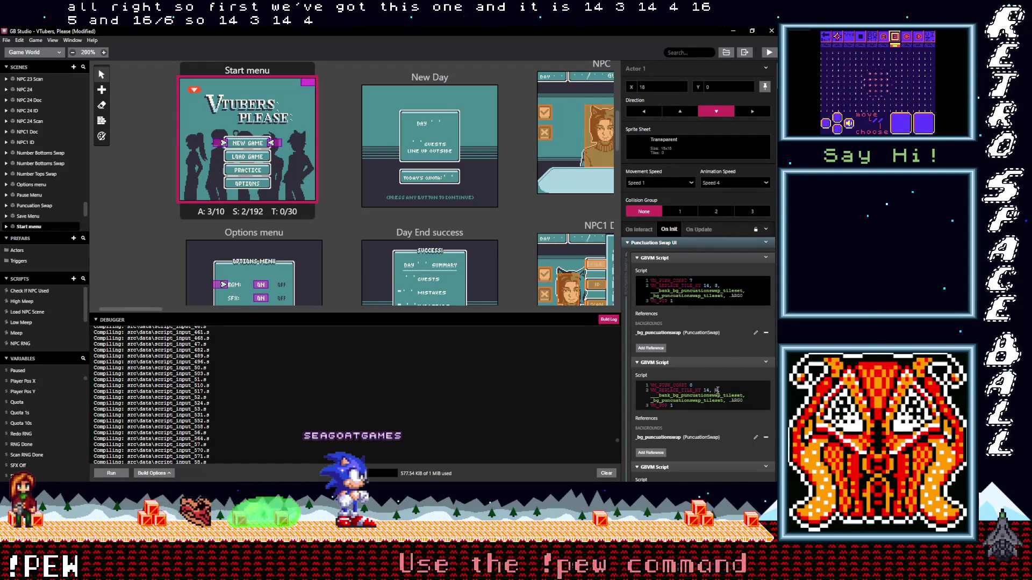
{"action": "type", "text": "4"}
{"action": "scroll", "coordinate": [733, 395], "scroll_direction": "down", "scroll_amount": 3}
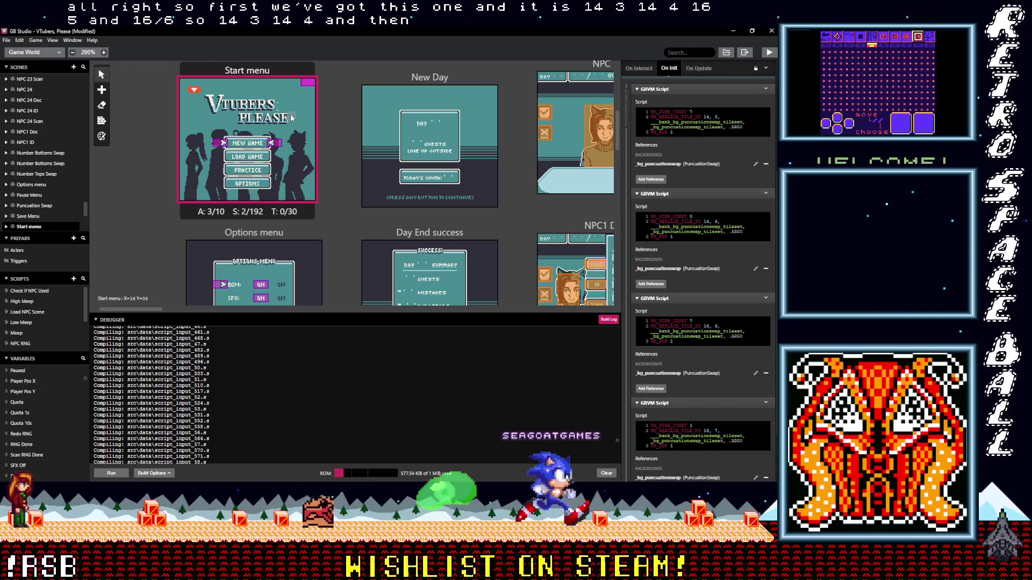
{"action": "double_click", "coordinate": [716, 326]}
{"action": "type", "text": "5"}
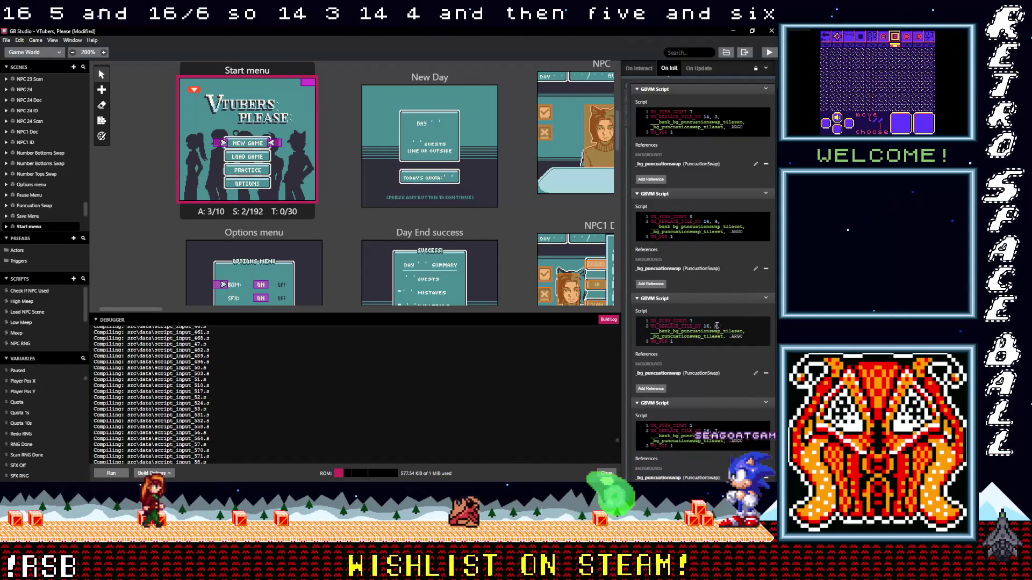
{"action": "type", "text": "5"}
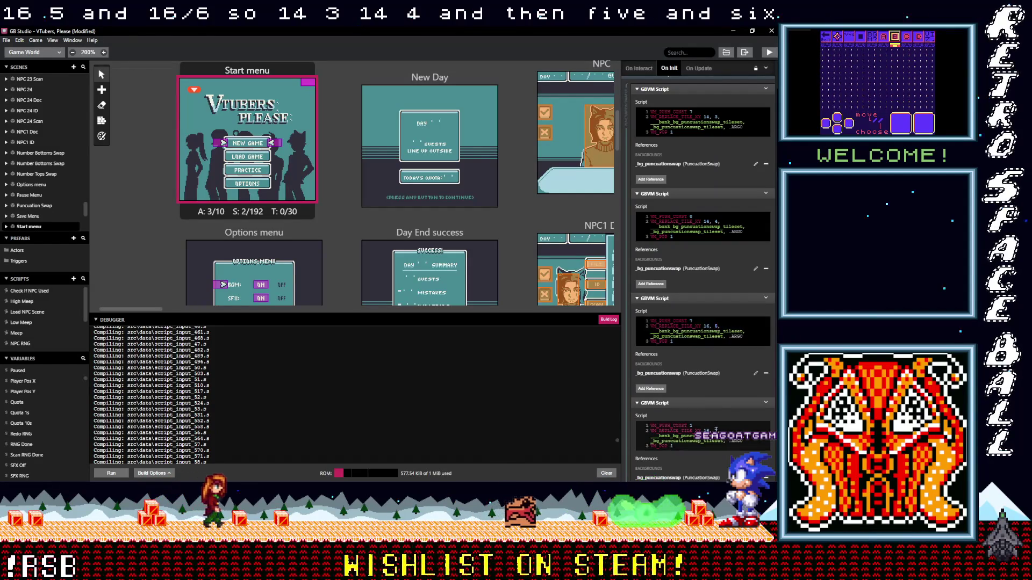
{"action": "scroll", "coordinate": [731, 398], "scroll_direction": "up", "scroll_amount": 5}
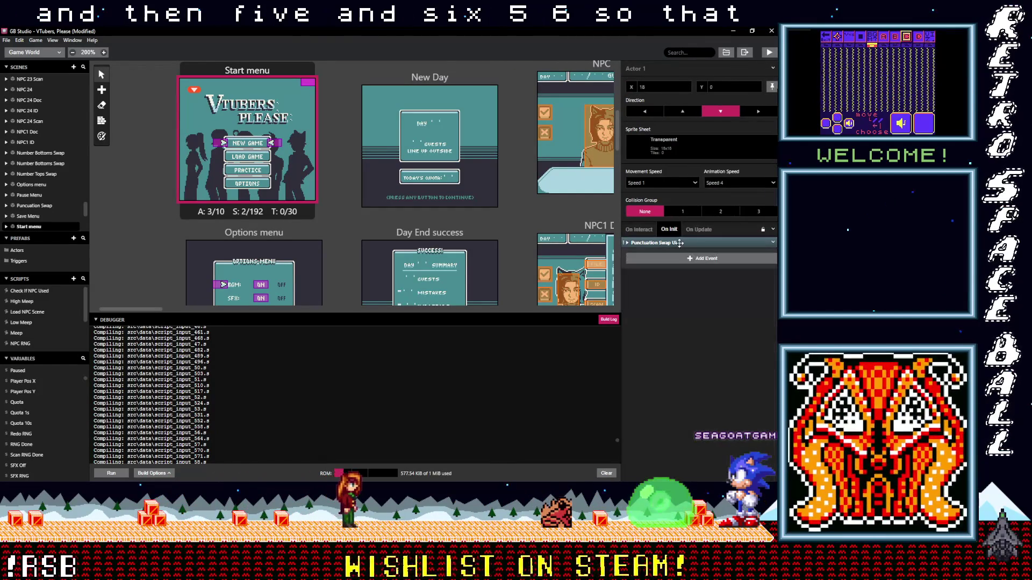
- Open the actor's On Update script, expand a Punctuation Swap UI event and re-enter tile values 4, 5 and 6
{"action": "left_click", "coordinate": [699, 230]}
{"action": "scroll", "coordinate": [697, 236], "scroll_direction": "down", "scroll_amount": 1}
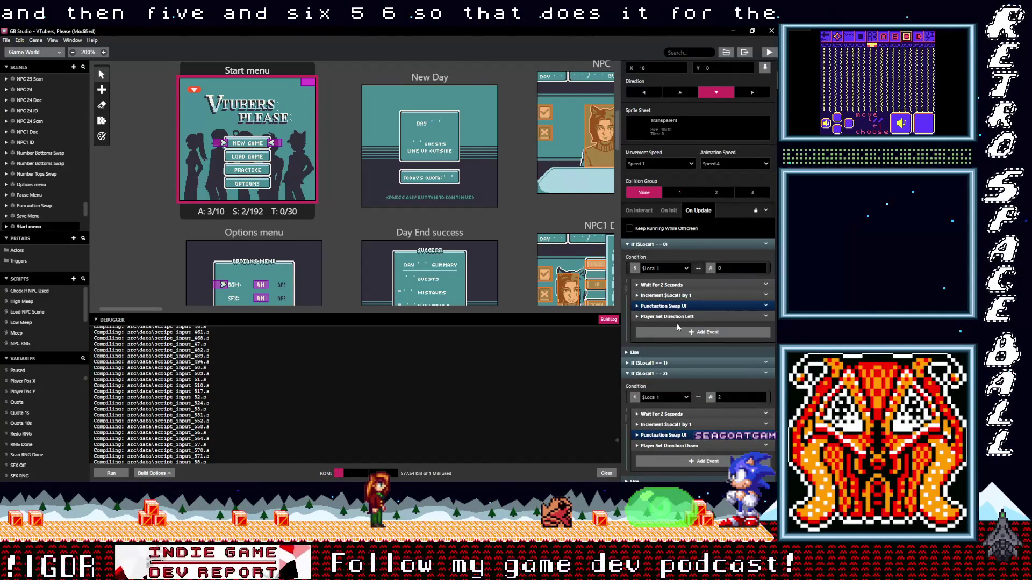
{"action": "left_click", "coordinate": [678, 306]}
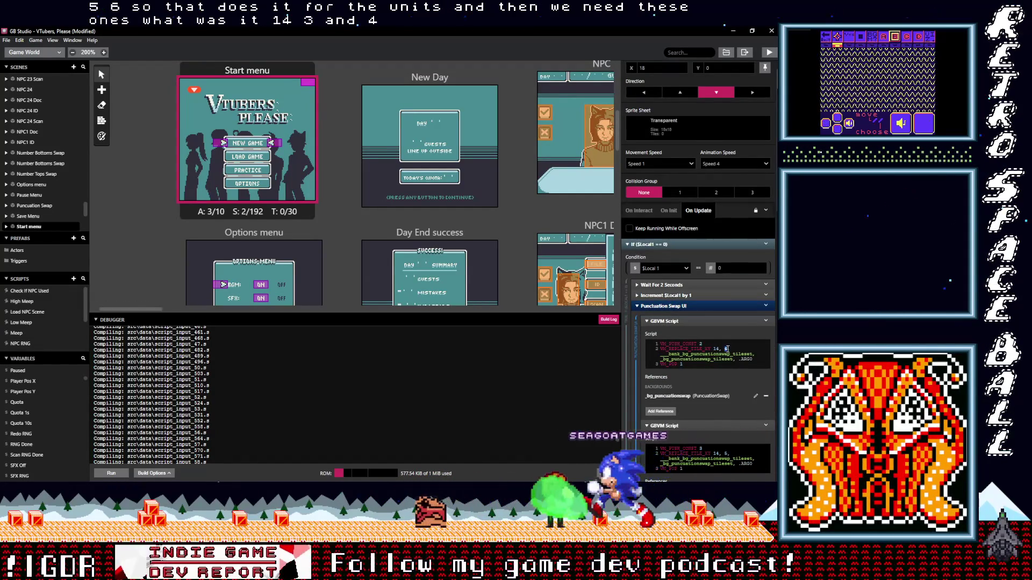
{"action": "double_click", "coordinate": [725, 454]}
{"action": "type", "text": "4"}
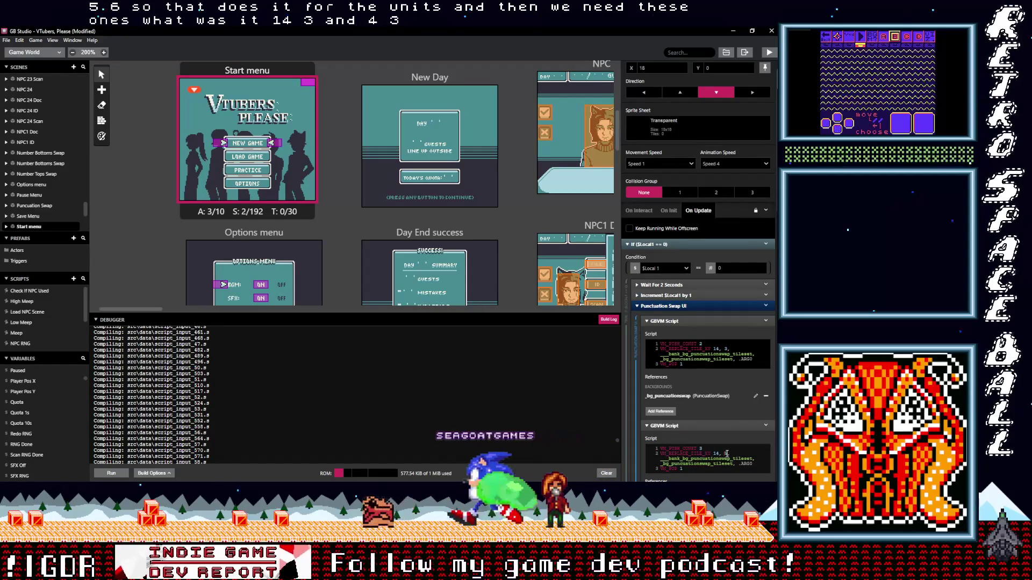
{"action": "scroll", "coordinate": [739, 451], "scroll_direction": "down", "scroll_amount": 1}
{"action": "scroll", "coordinate": [739, 450], "scroll_direction": "down", "scroll_amount": 3}
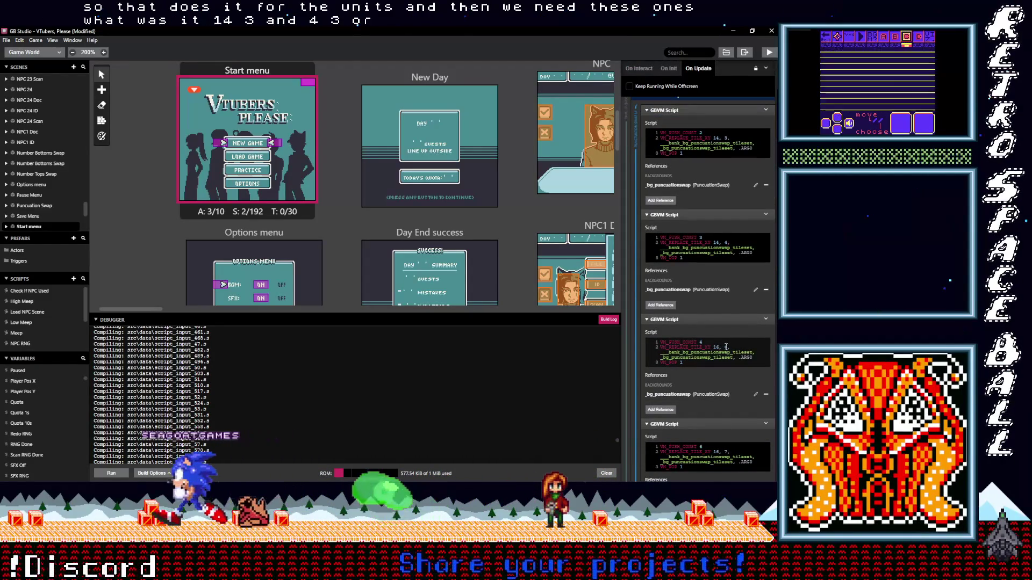
{"action": "type", "text": "5 "}
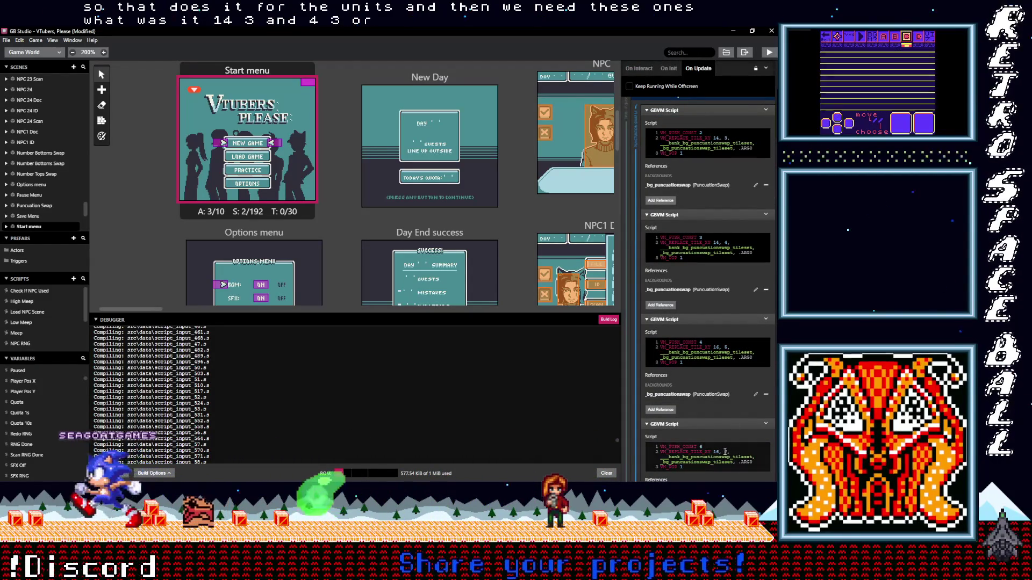
{"action": "type", "text": "6,"}
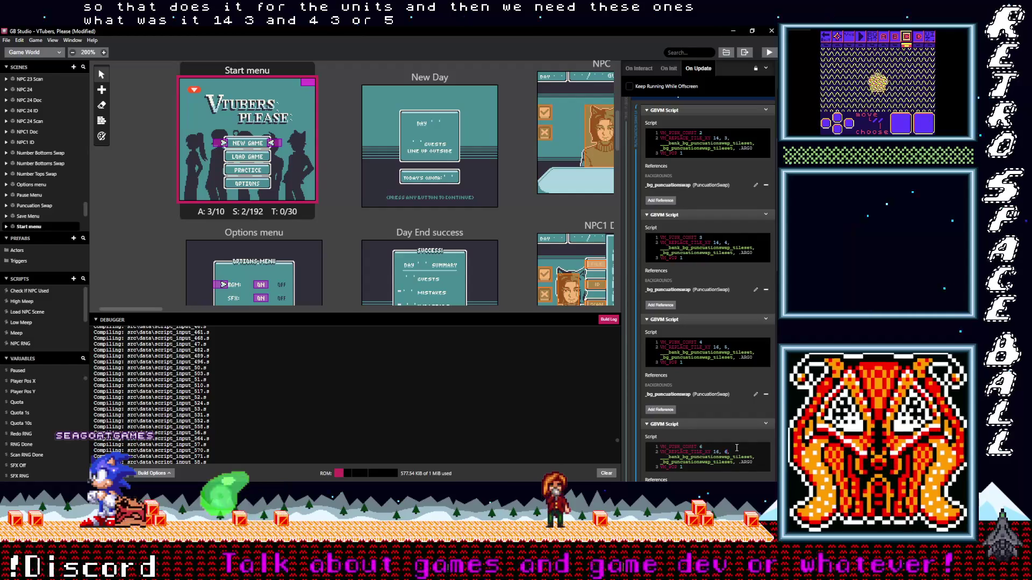
{"action": "scroll", "coordinate": [735, 446], "scroll_direction": "down", "scroll_amount": 5}
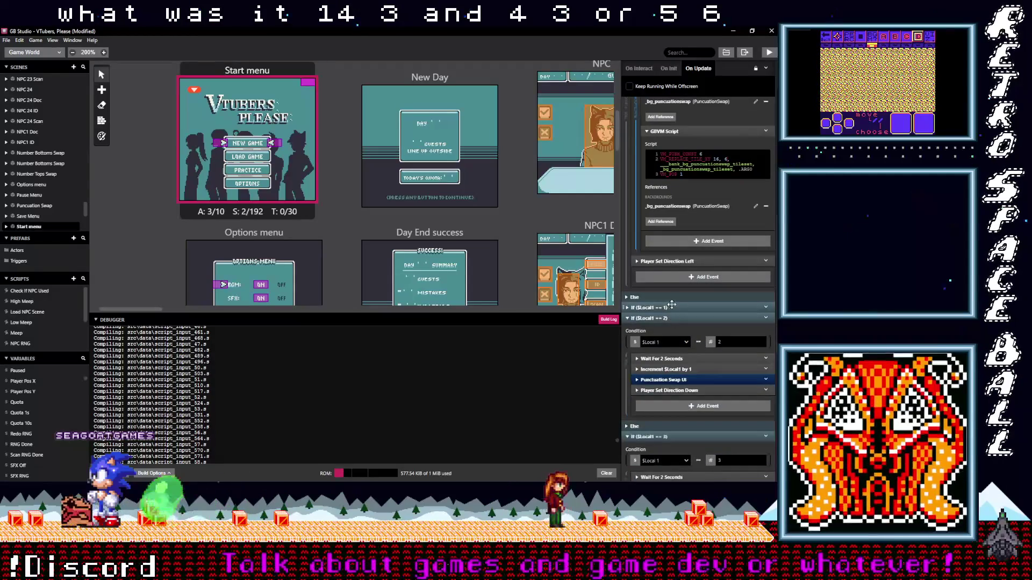
- Expand the first branch's Punctuation Swap UI scripts and scroll through their GBVM blocks
{"action": "left_click", "coordinate": [672, 308]}
{"action": "left_click", "coordinate": [720, 369]}
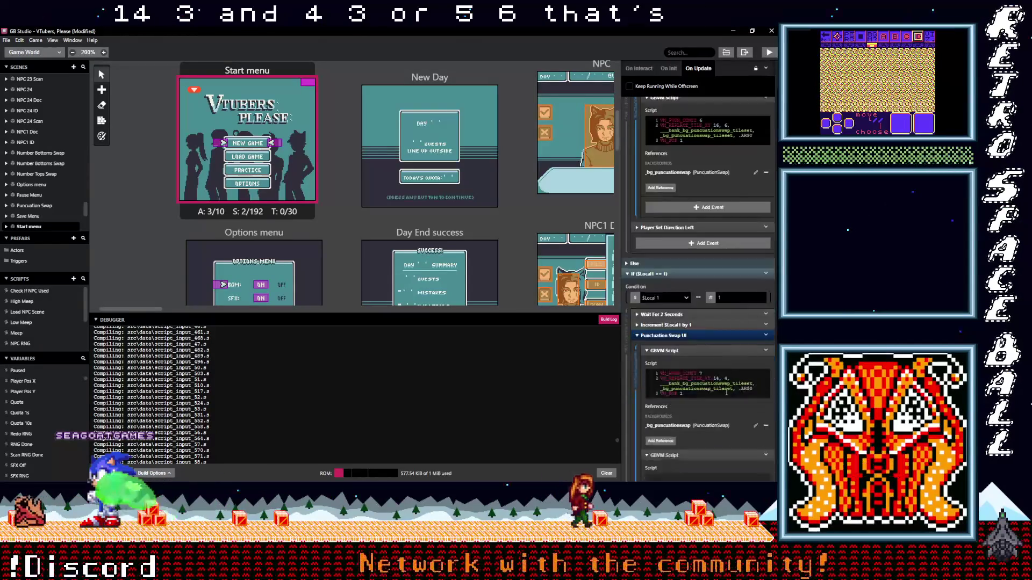
{"action": "scroll", "coordinate": [721, 322], "scroll_direction": "down", "scroll_amount": 3}
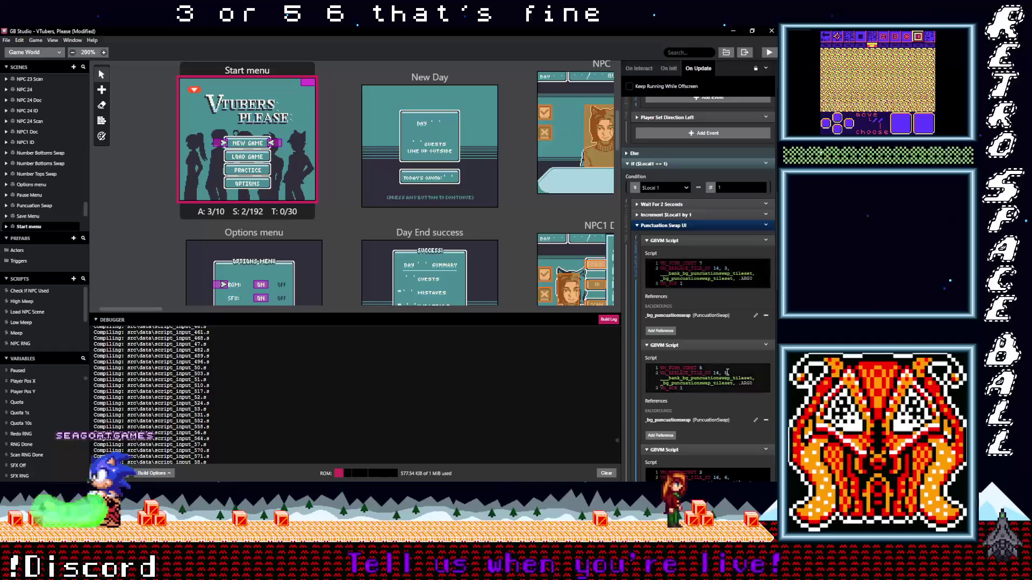
{"action": "scroll", "coordinate": [743, 386], "scroll_direction": "down", "scroll_amount": 2}
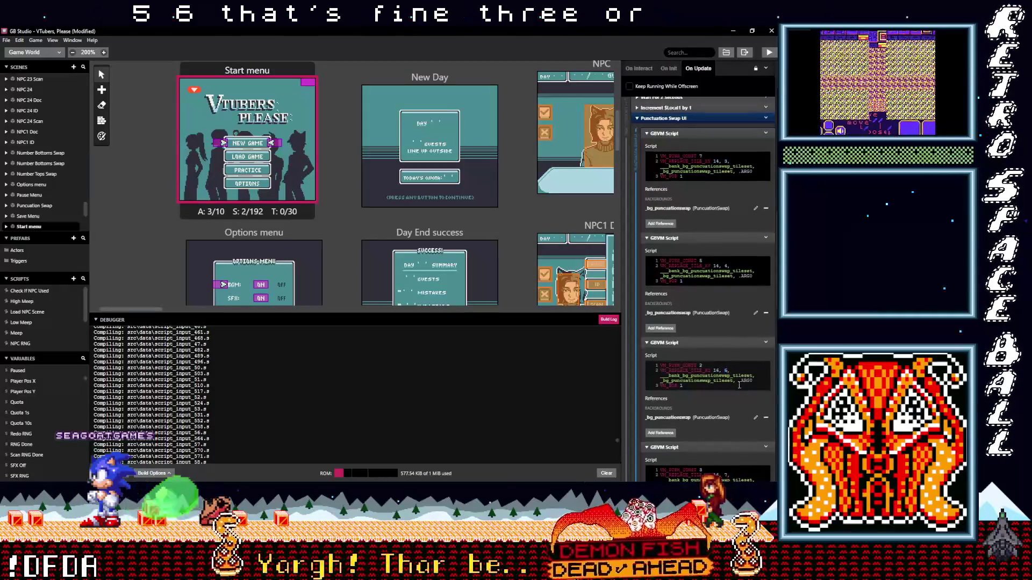
{"action": "scroll", "coordinate": [727, 371], "scroll_direction": "down", "scroll_amount": 2}
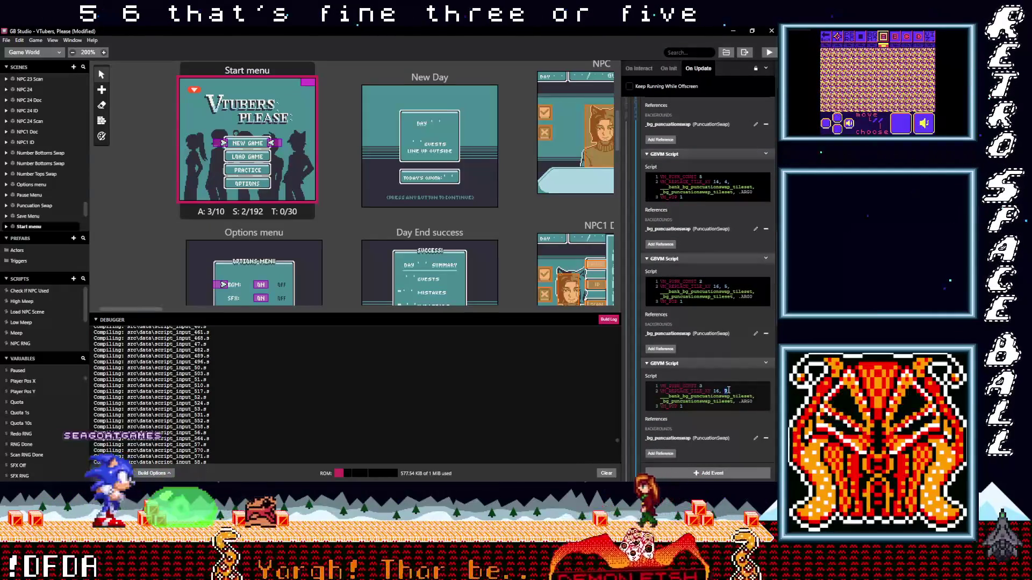
{"action": "scroll", "coordinate": [715, 366], "scroll_direction": "down", "scroll_amount": 7}
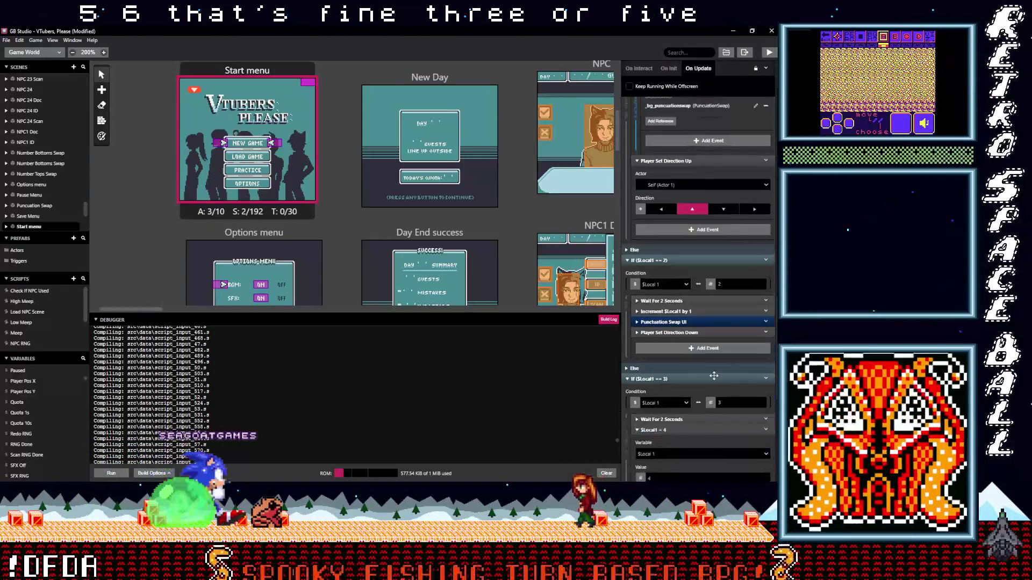
- In the second branch's Punctuation Swap UI, set the tile values to 14, 3 and 14, 4
{"action": "left_click", "coordinate": [708, 321]}
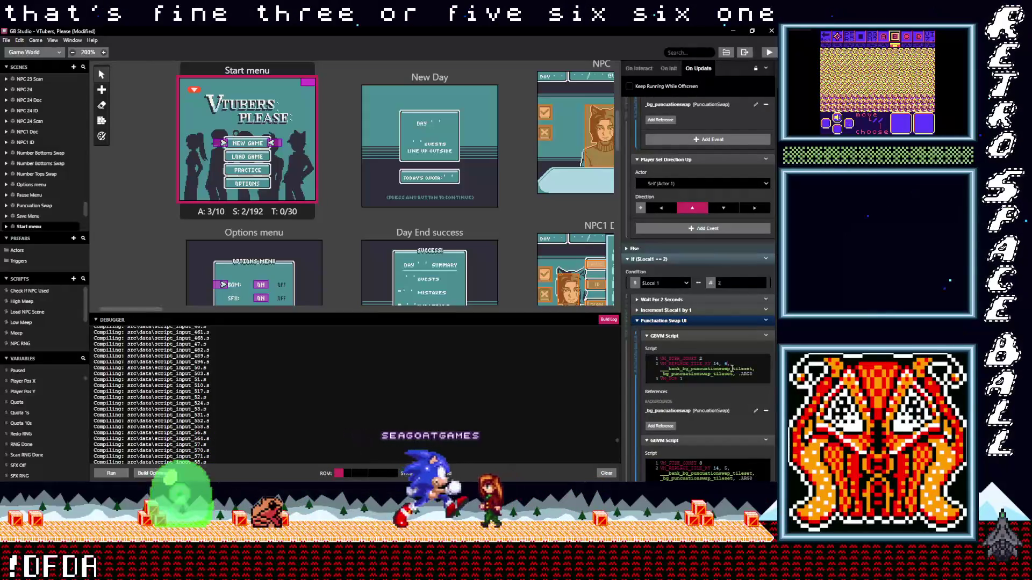
{"action": "key", "text": "BackSpace"}
{"action": "type", "text": "3"}
{"action": "scroll", "coordinate": [731, 376], "scroll_direction": "down", "scroll_amount": 2}
{"action": "scroll", "coordinate": [730, 392], "scroll_direction": "down", "scroll_amount": 1}
{"action": "left_click", "coordinate": [727, 342]}
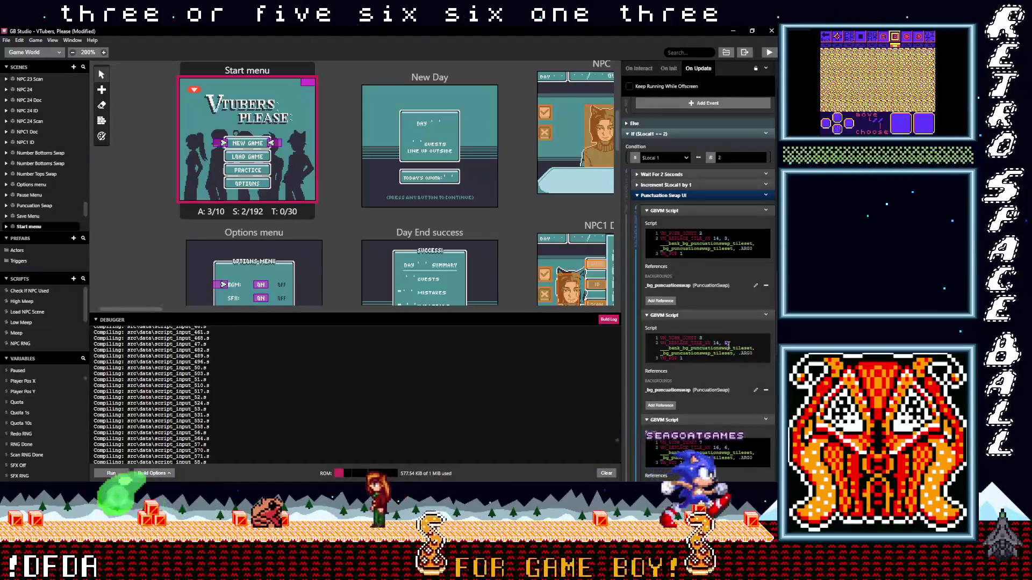
{"action": "type", "text": "4"}
{"action": "scroll", "coordinate": [728, 354], "scroll_direction": "down", "scroll_amount": 2}
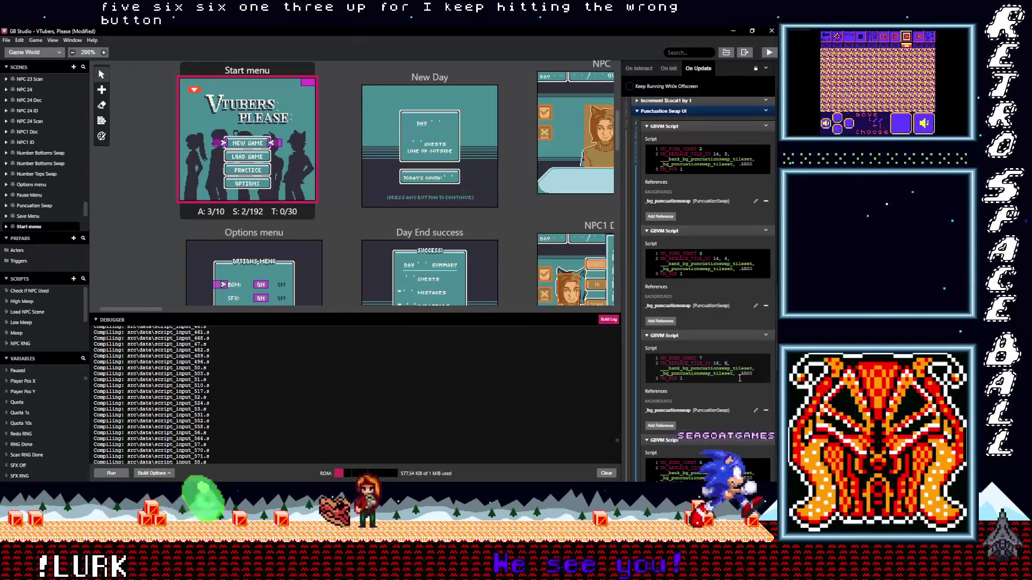
{"action": "scroll", "coordinate": [740, 378], "scroll_direction": "down", "scroll_amount": 2}
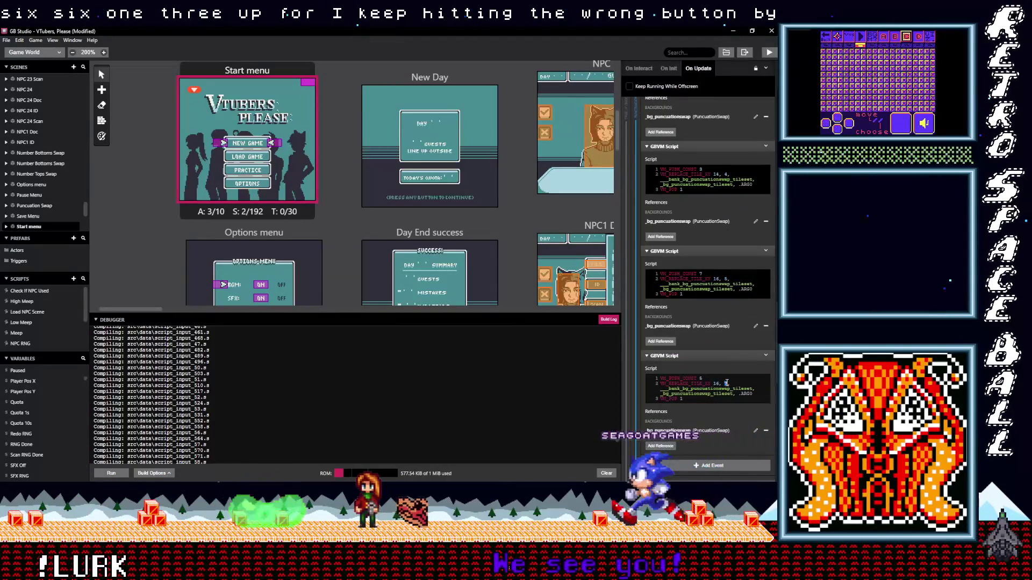
{"action": "scroll", "coordinate": [728, 384], "scroll_direction": "down", "scroll_amount": 5}
{"action": "scroll", "coordinate": [736, 386], "scroll_direction": "down", "scroll_amount": 1}
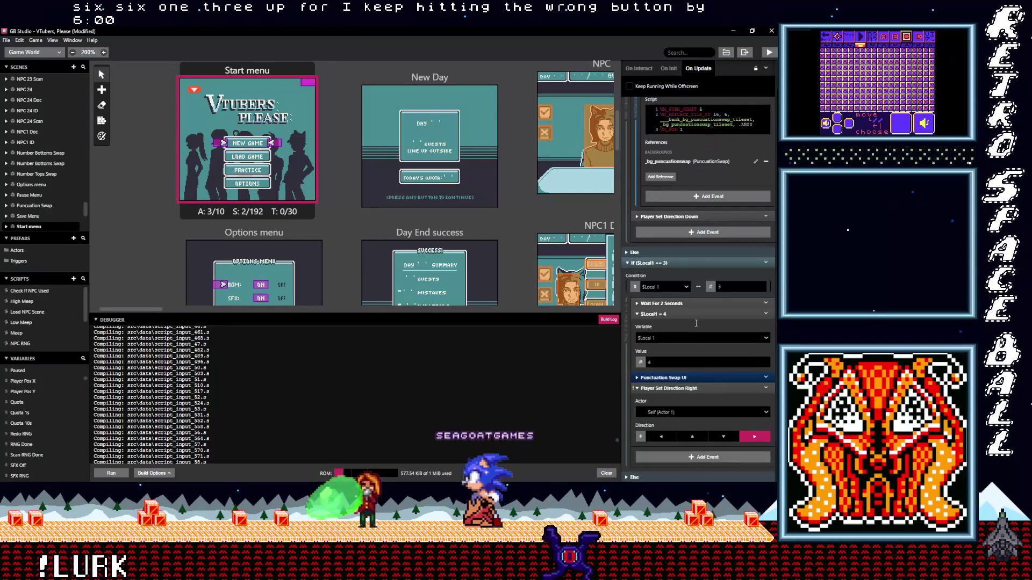
- Expand the third branch's Punctuation Swap UI event and scroll through its scripts
{"action": "left_click", "coordinate": [709, 379]}
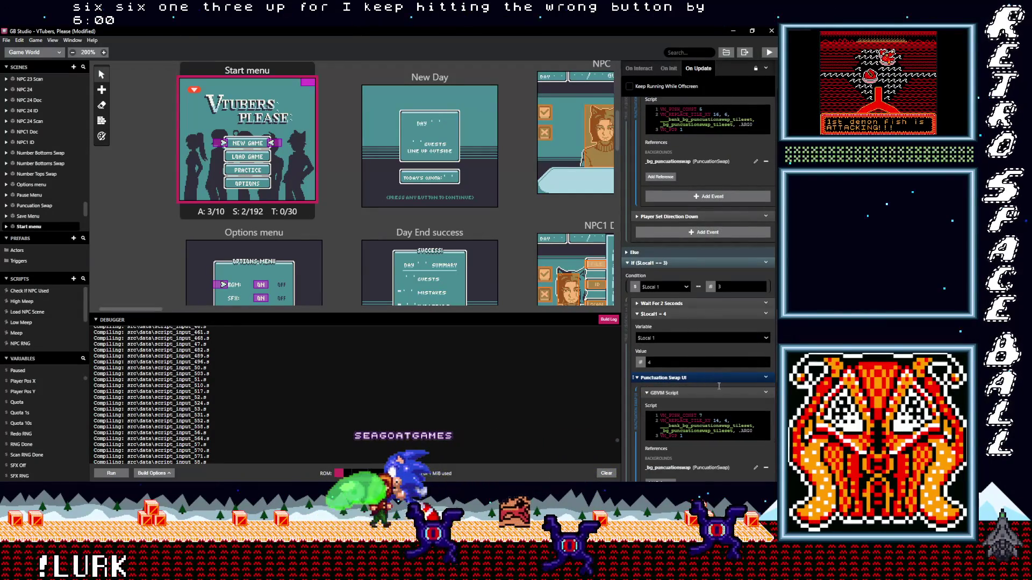
{"action": "scroll", "coordinate": [718, 386], "scroll_direction": "down", "scroll_amount": 3}
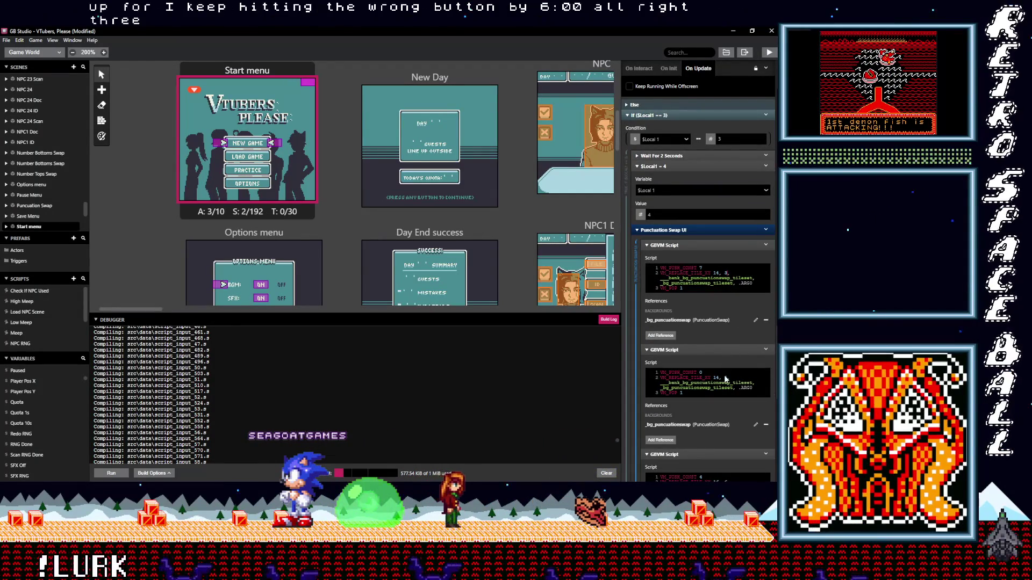
{"action": "scroll", "coordinate": [730, 379], "scroll_direction": "down", "scroll_amount": 3}
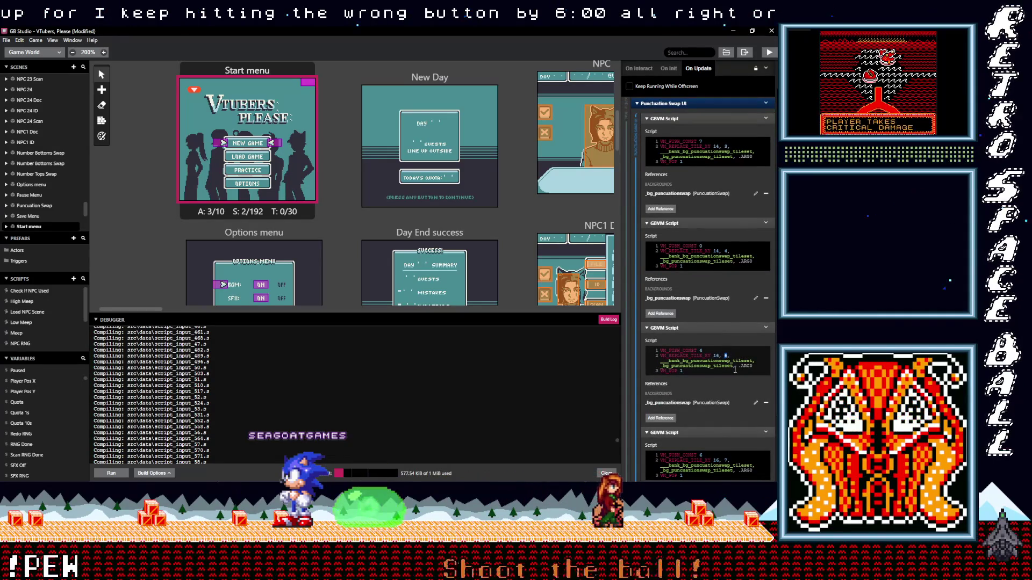
{"action": "scroll", "coordinate": [733, 370], "scroll_direction": "down", "scroll_amount": 2}
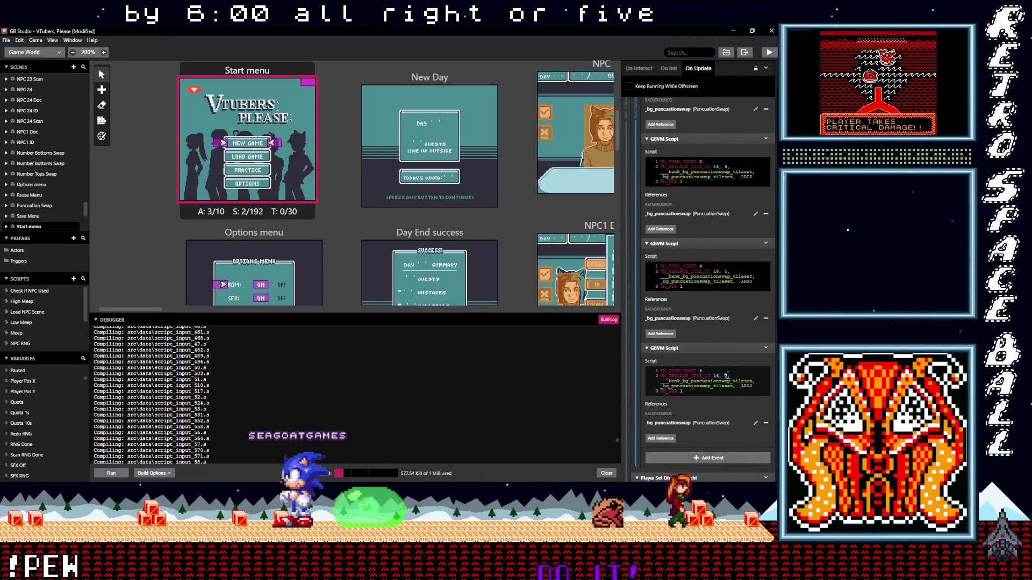
{"action": "scroll", "coordinate": [740, 377], "scroll_direction": "down", "scroll_amount": 7}
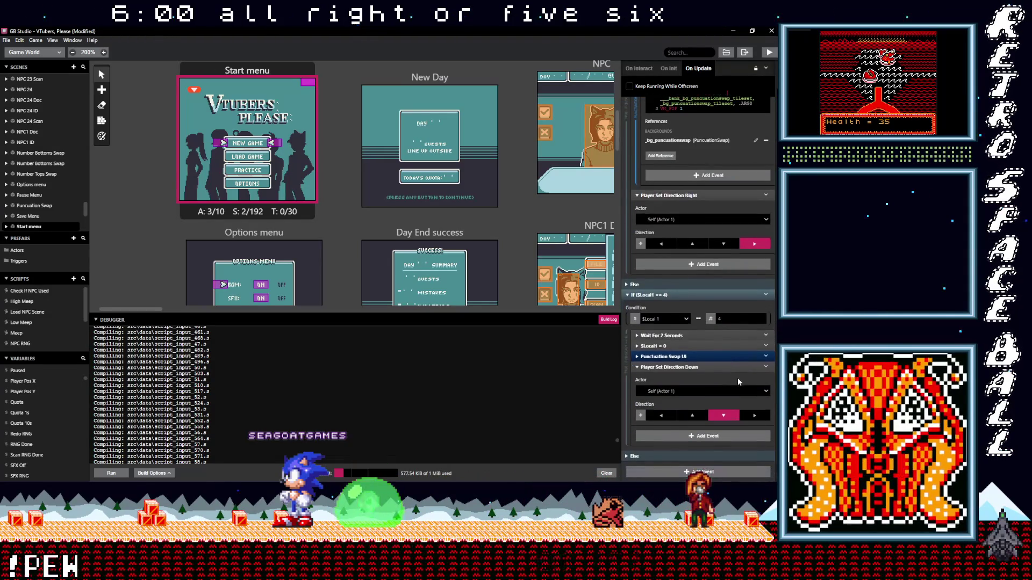
- In the fourth branch, change the GBVM tile values from 14, 4 and 14, 5 to 14, 3 and 14, 4
{"action": "left_click", "coordinate": [709, 356]}
{"action": "scroll", "coordinate": [722, 301], "scroll_direction": "down", "scroll_amount": 4}
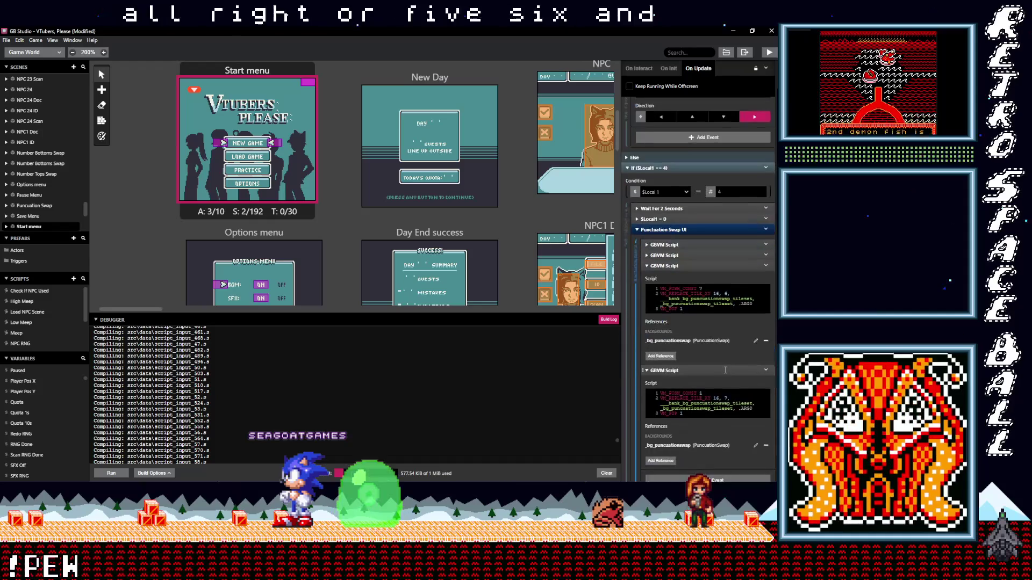
{"action": "left_click", "coordinate": [698, 206]}
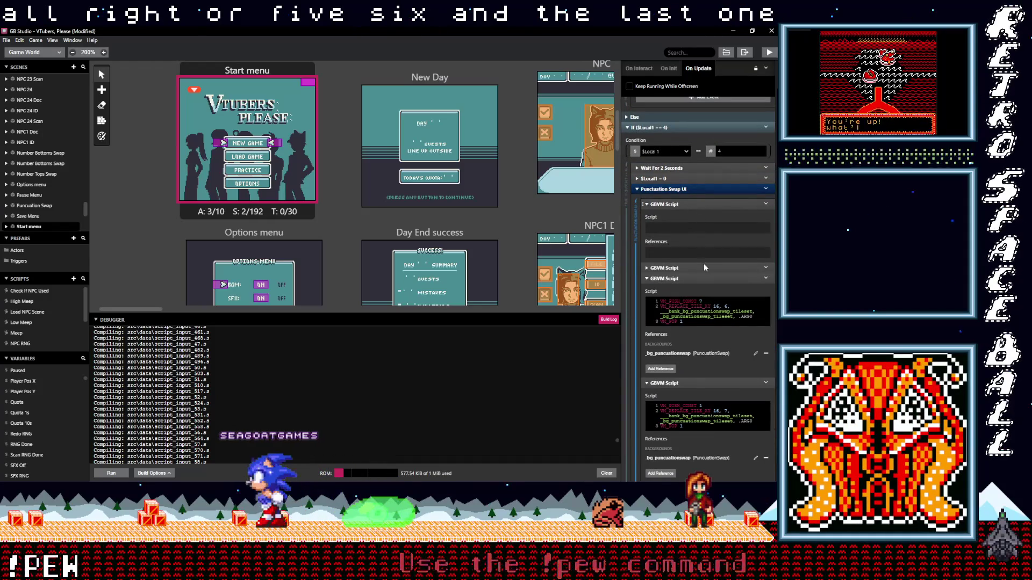
{"action": "left_click", "coordinate": [711, 306]}
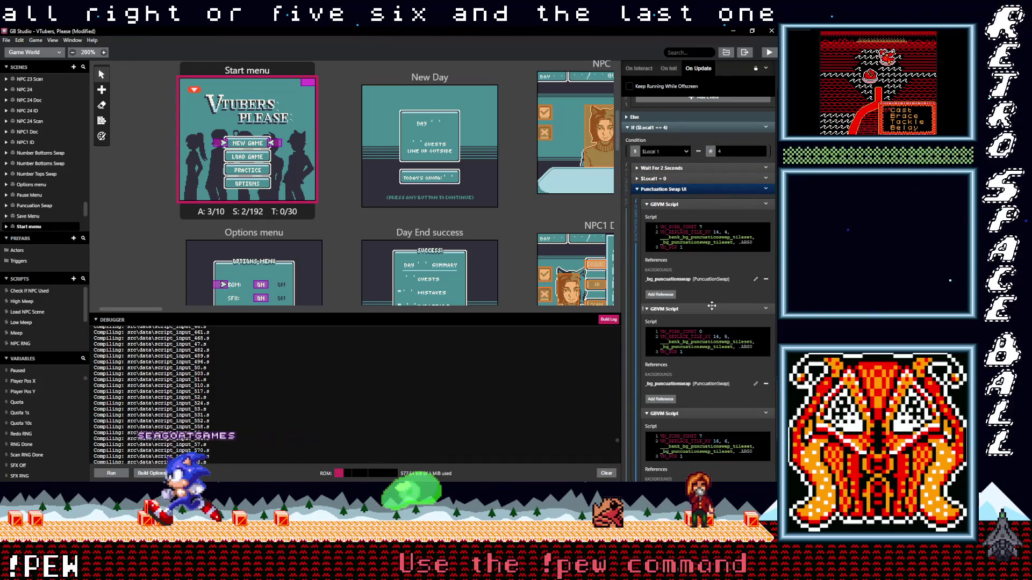
{"action": "double_click", "coordinate": [726, 233]}
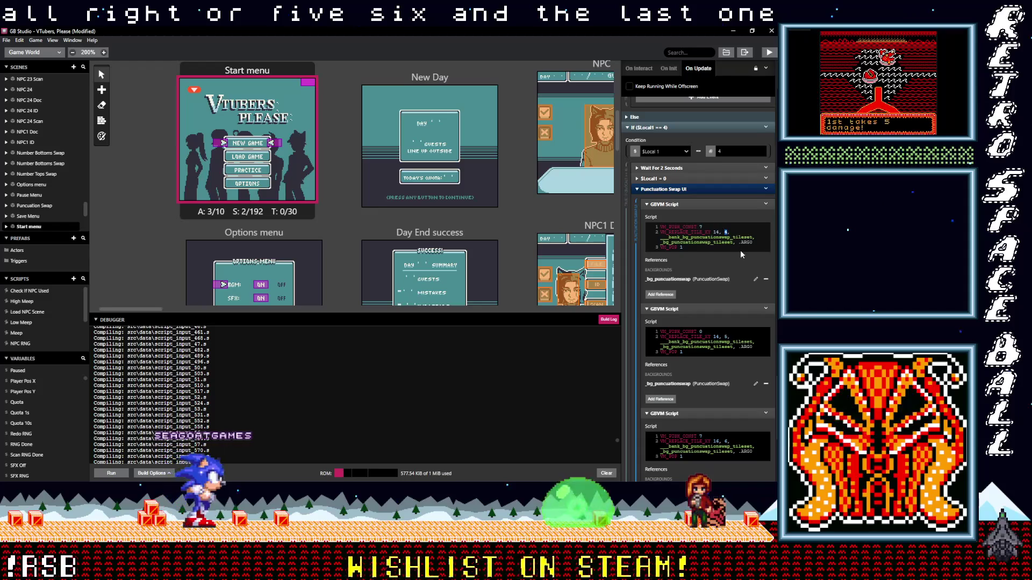
{"action": "type", "text": "3"}
{"action": "double_click", "coordinate": [725, 337]}
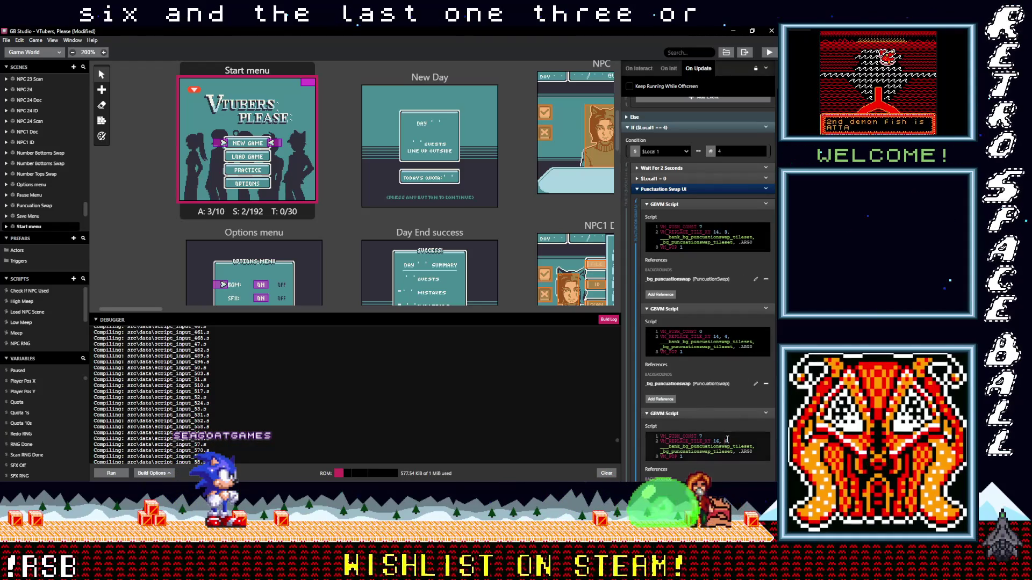
{"action": "scroll", "coordinate": [740, 443], "scroll_direction": "down", "scroll_amount": 3}
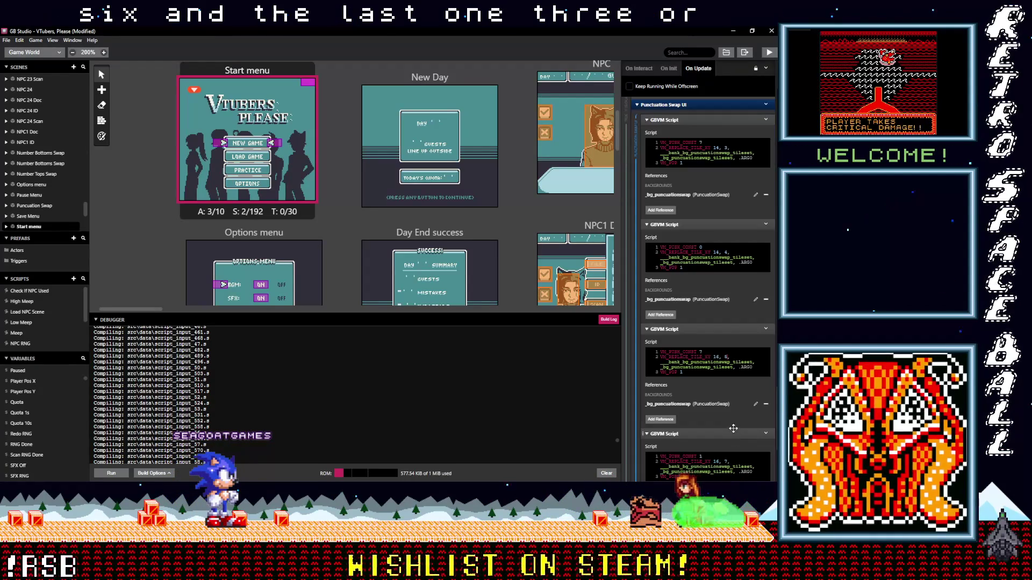
{"action": "scroll", "coordinate": [739, 440], "scroll_direction": "down", "scroll_amount": 2}
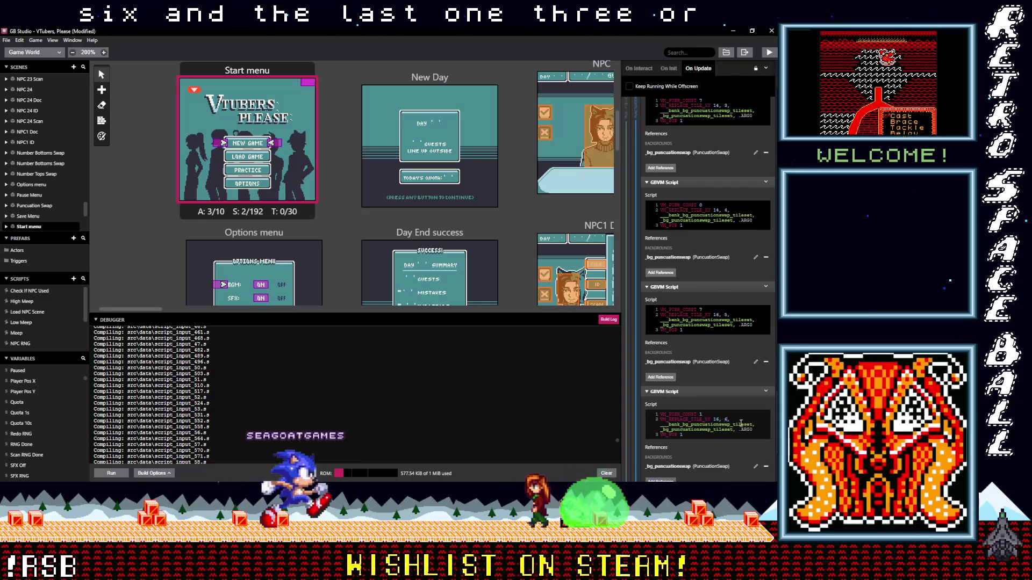
{"action": "scroll", "coordinate": [740, 426], "scroll_direction": "down", "scroll_amount": 2}
{"action": "scroll", "coordinate": [739, 424], "scroll_direction": "down", "scroll_amount": 5}
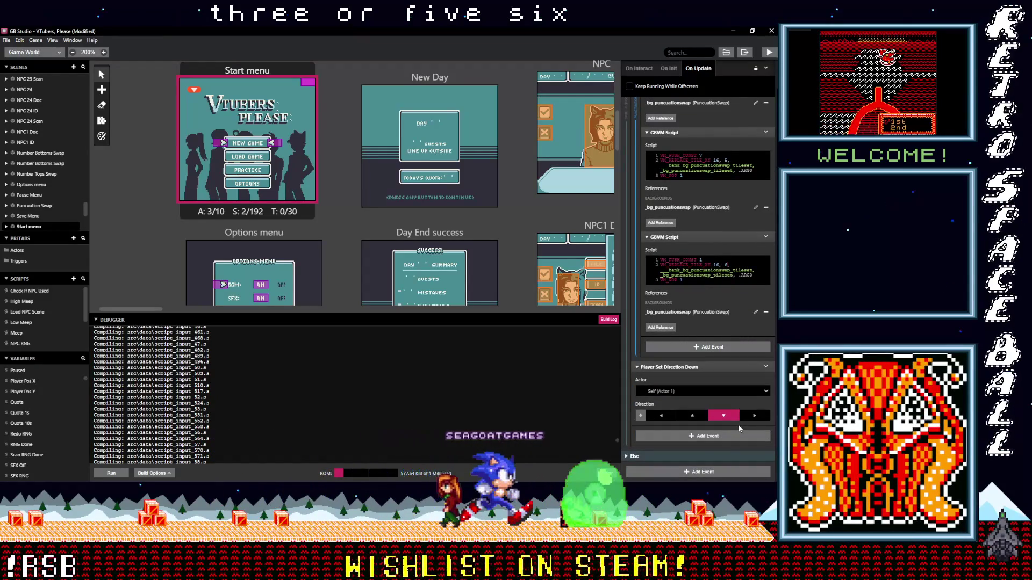
{"action": "left_click", "coordinate": [355, 223]}
- Save the project and select the Options menu scene, collapsing its A/B/Start button event
{"action": "key", "text": "ctrl+s"}
{"action": "scroll", "coordinate": [272, 223], "scroll_direction": "down", "scroll_amount": 1}
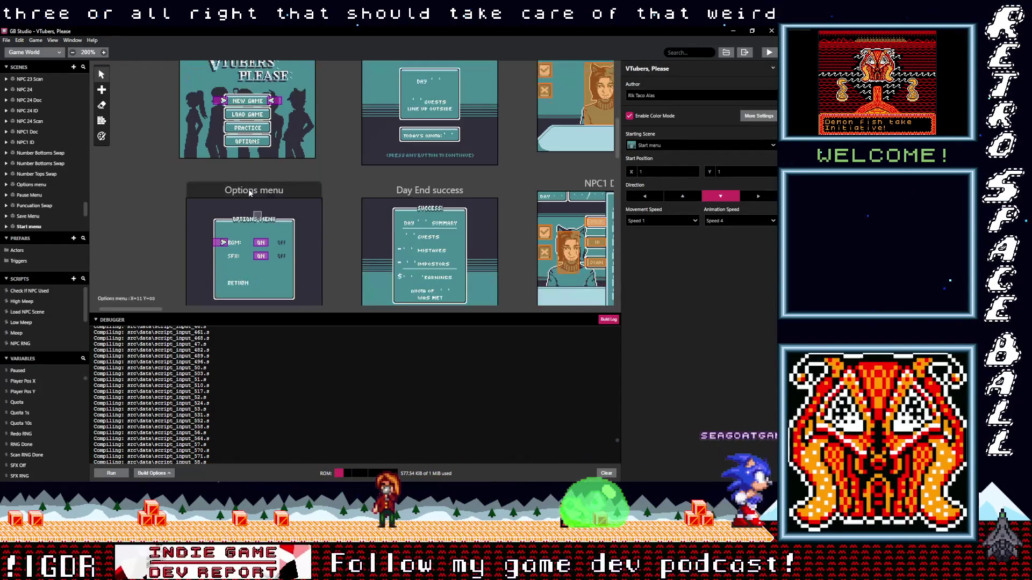
{"action": "left_click", "coordinate": [249, 192]}
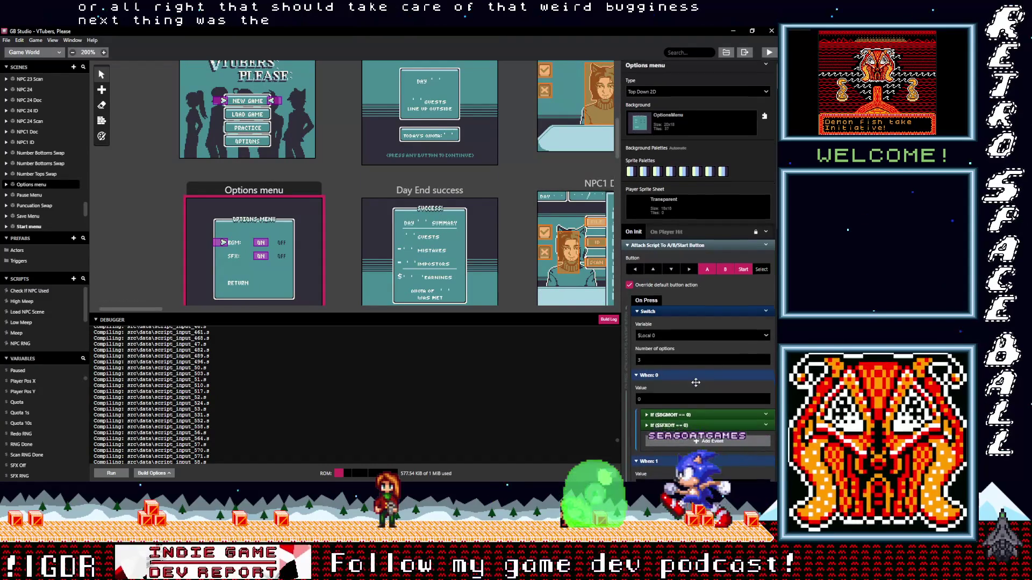
{"action": "scroll", "coordinate": [678, 249], "scroll_direction": "down", "scroll_amount": 2}
{"action": "left_click", "coordinate": [667, 207]}
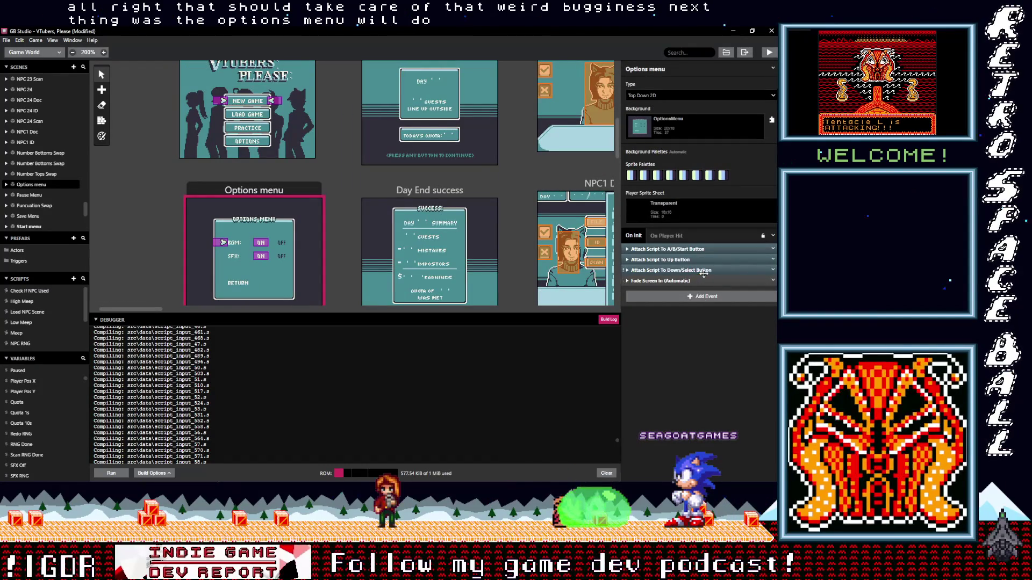
- Copy the Attach Script To A/B/Start Button event and paste a duplicate below it
{"action": "left_click", "coordinate": [773, 249]}
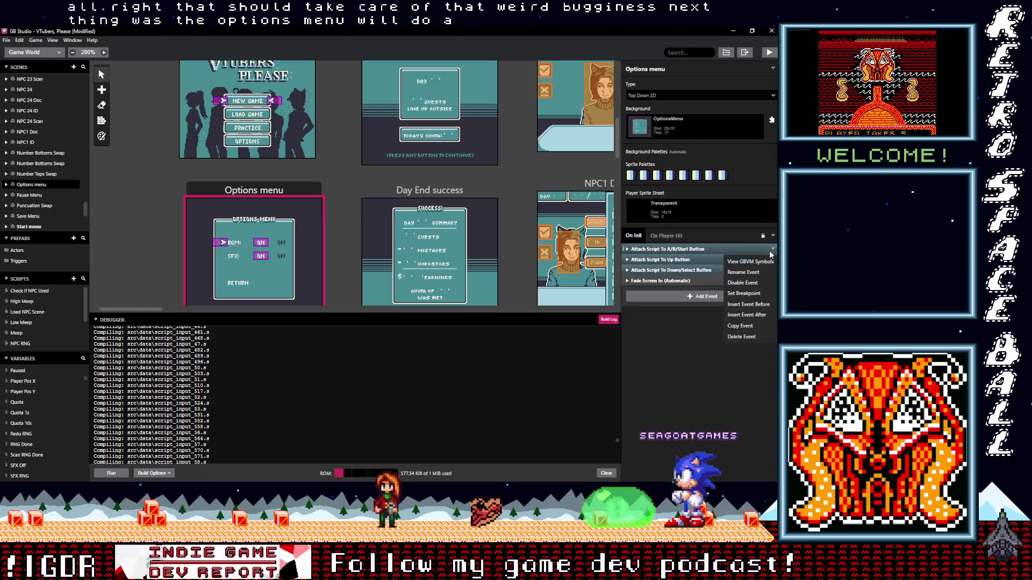
{"action": "left_click", "coordinate": [742, 326]}
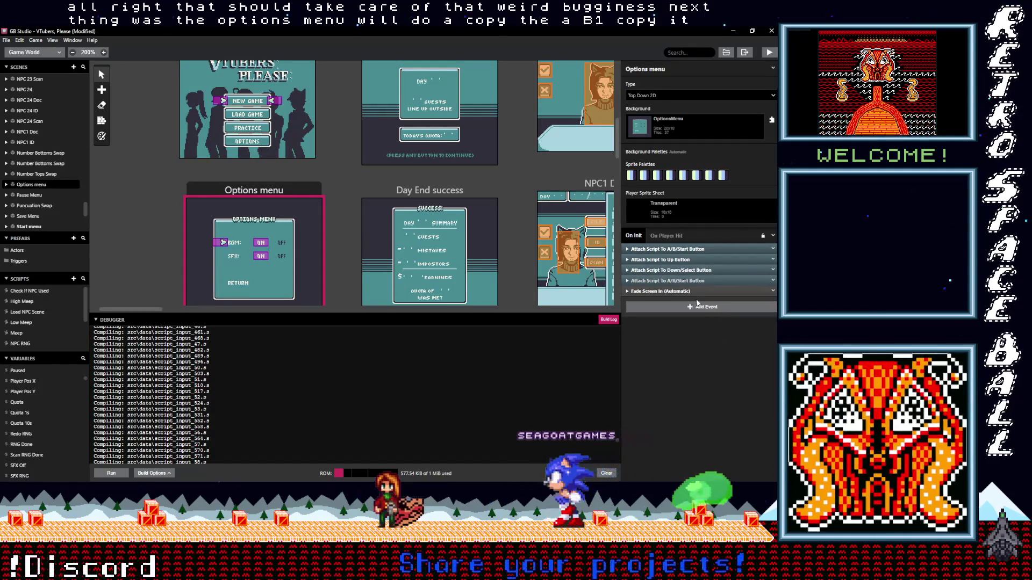
{"action": "left_click", "coordinate": [692, 299]}
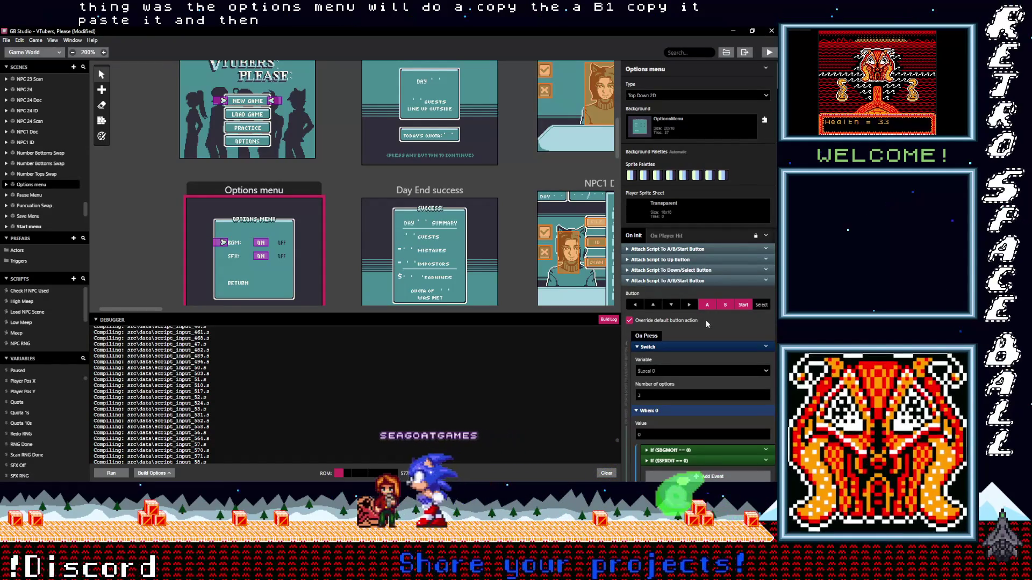
{"action": "scroll", "coordinate": [702, 321], "scroll_direction": "down", "scroll_amount": 2}
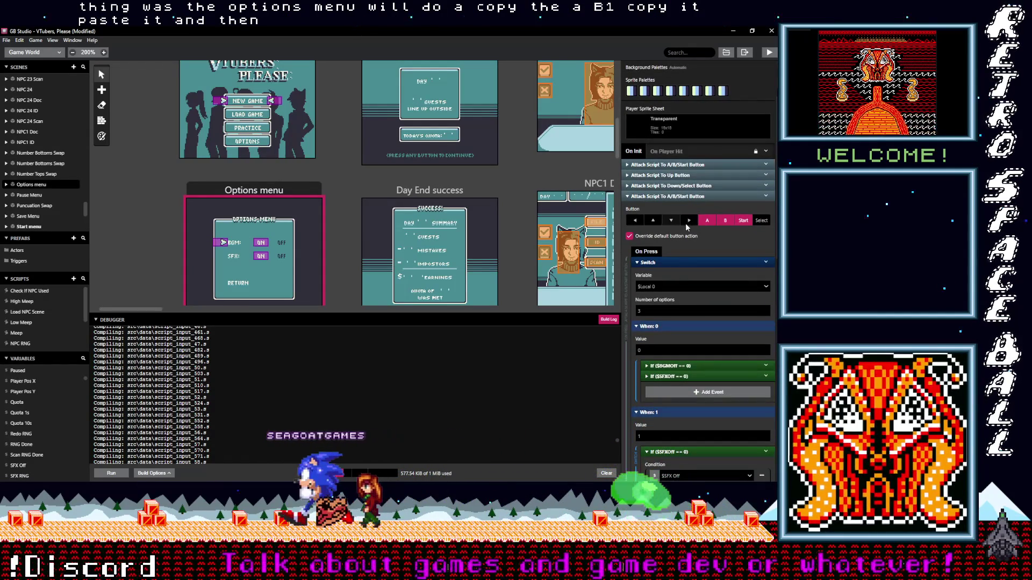
- Switch the copied script's triggers from A/B/Start to Left and Right, keeping 3 options
{"action": "left_click", "coordinate": [725, 220]}
{"action": "left_click", "coordinate": [708, 220]}
{"action": "left_click", "coordinate": [688, 220]}
{"action": "left_click", "coordinate": [634, 220]}
{"action": "scroll", "coordinate": [685, 303], "scroll_direction": "down", "scroll_amount": 1}
{"action": "scroll", "coordinate": [685, 303], "scroll_direction": "down", "scroll_amount": 2}
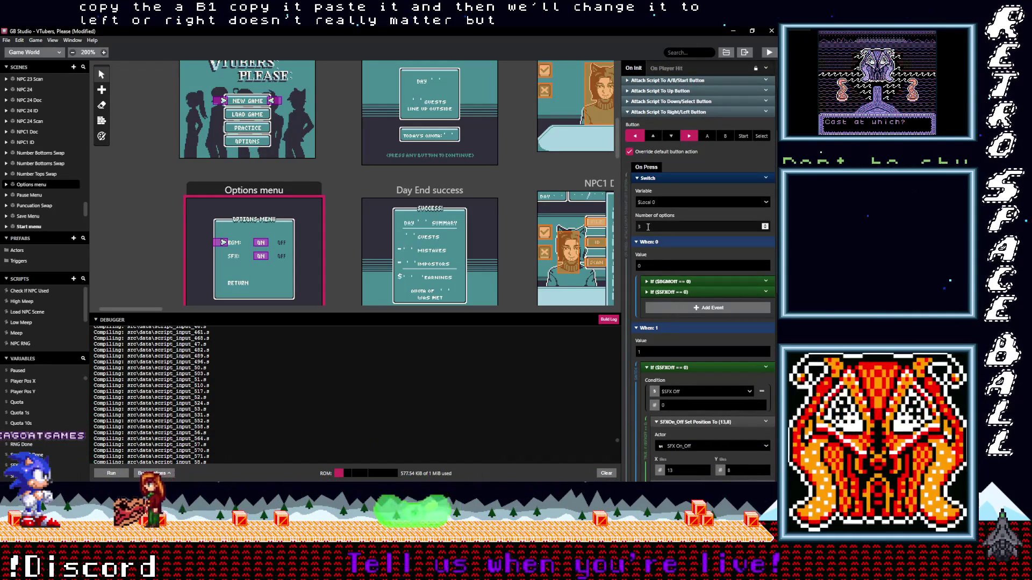
{"action": "double_click", "coordinate": [641, 227]}
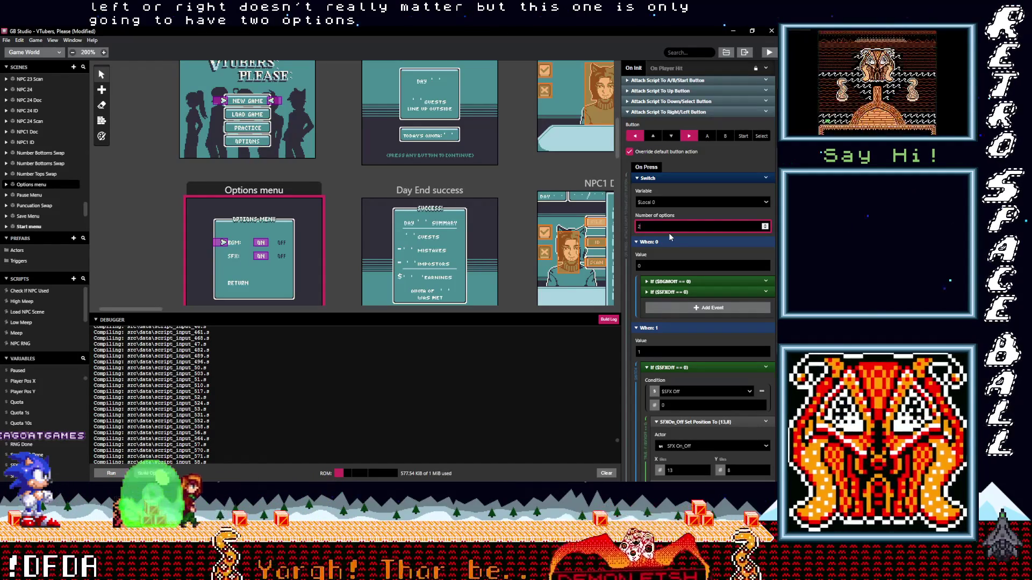
{"action": "key", "text": "Up"}
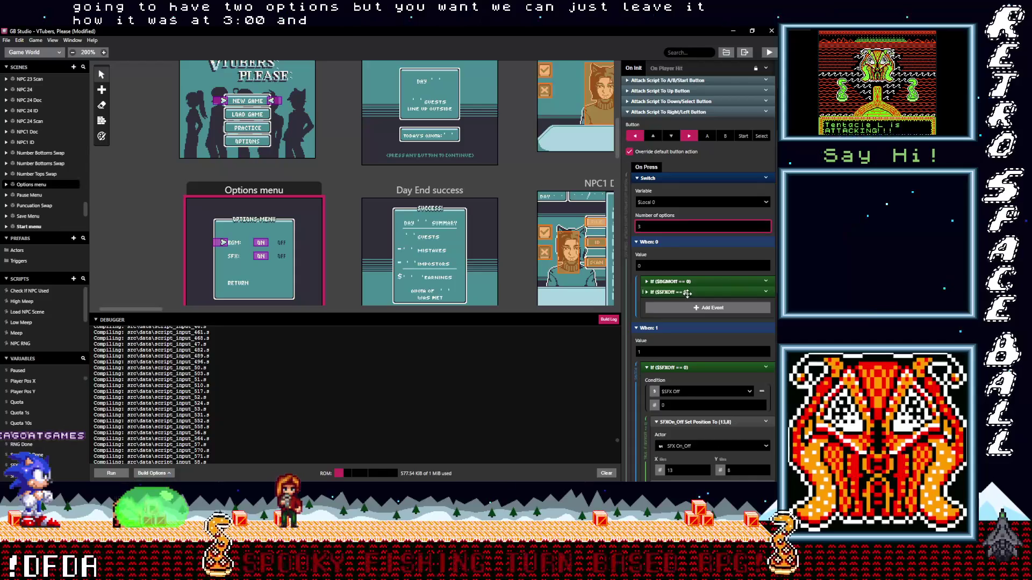
- Delete the If ($Paused == 0) and If ($SFXOff == 0) events from the third option
{"action": "scroll", "coordinate": [687, 293], "scroll_direction": "down", "scroll_amount": 5}
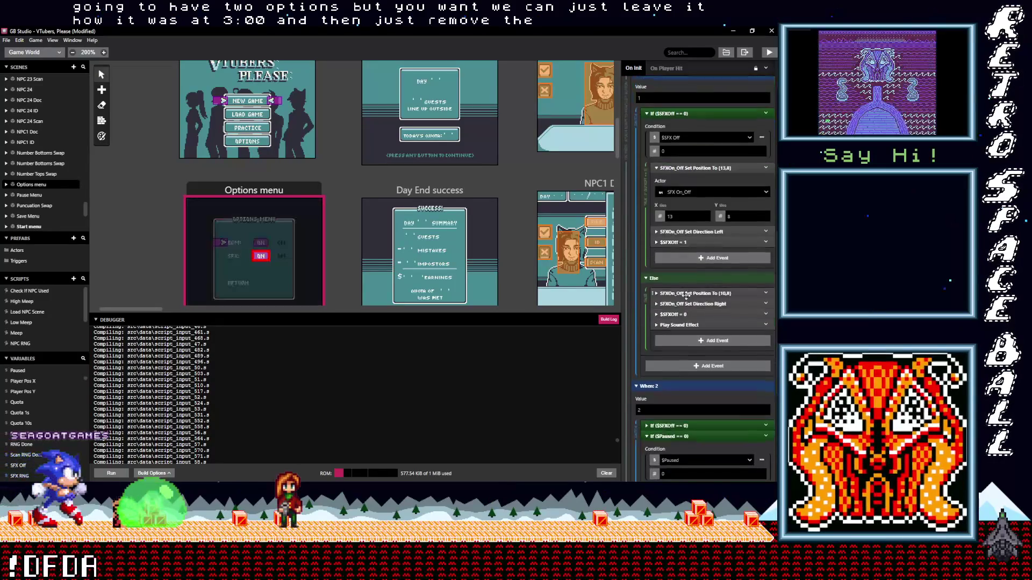
{"action": "scroll", "coordinate": [685, 295], "scroll_direction": "down", "scroll_amount": 3}
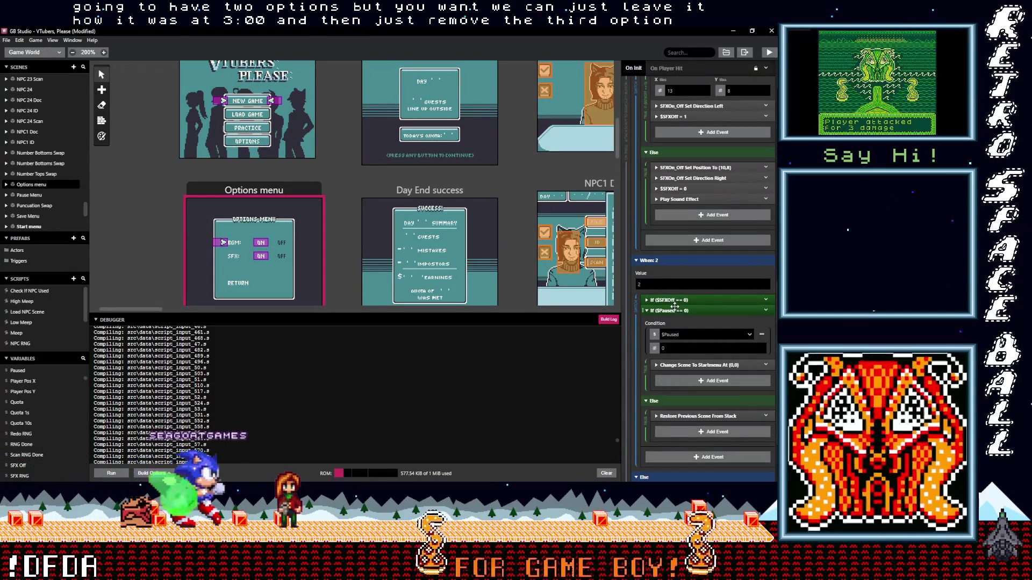
{"action": "left_click", "coordinate": [677, 311]}
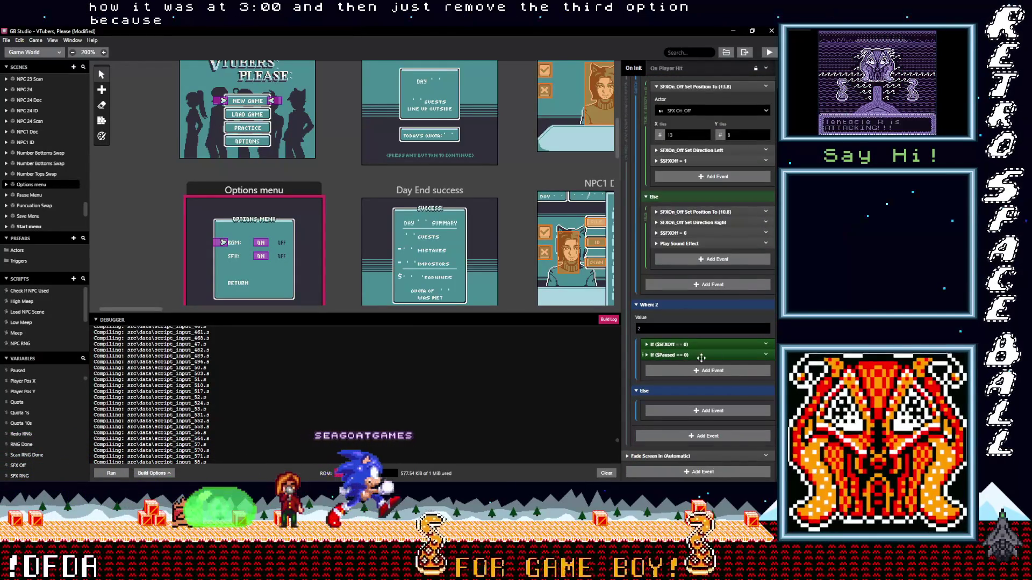
{"action": "left_click", "coordinate": [766, 355]}
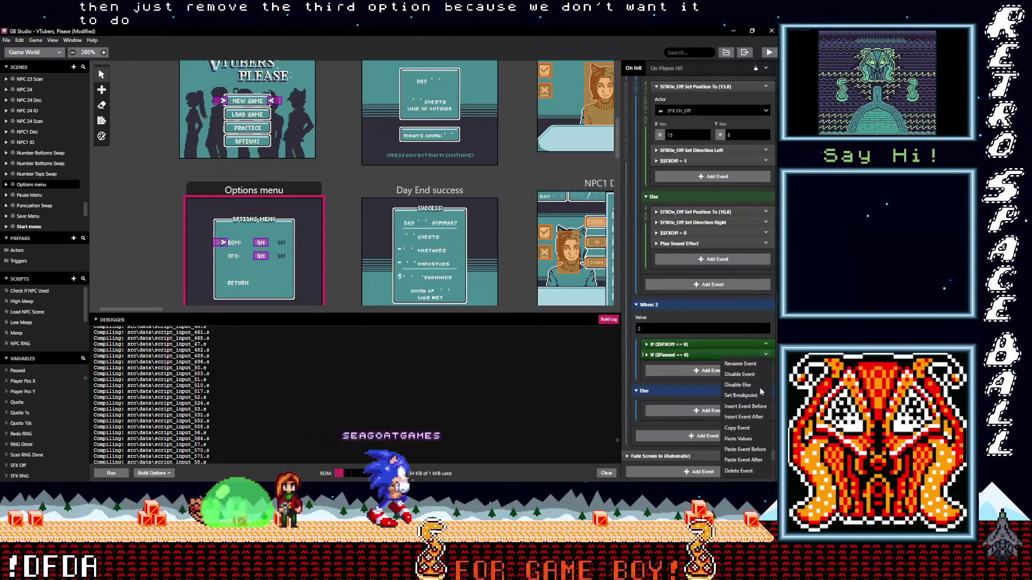
{"action": "left_click", "coordinate": [744, 471]}
{"action": "left_click", "coordinate": [766, 355]}
{"action": "left_click", "coordinate": [740, 471]}
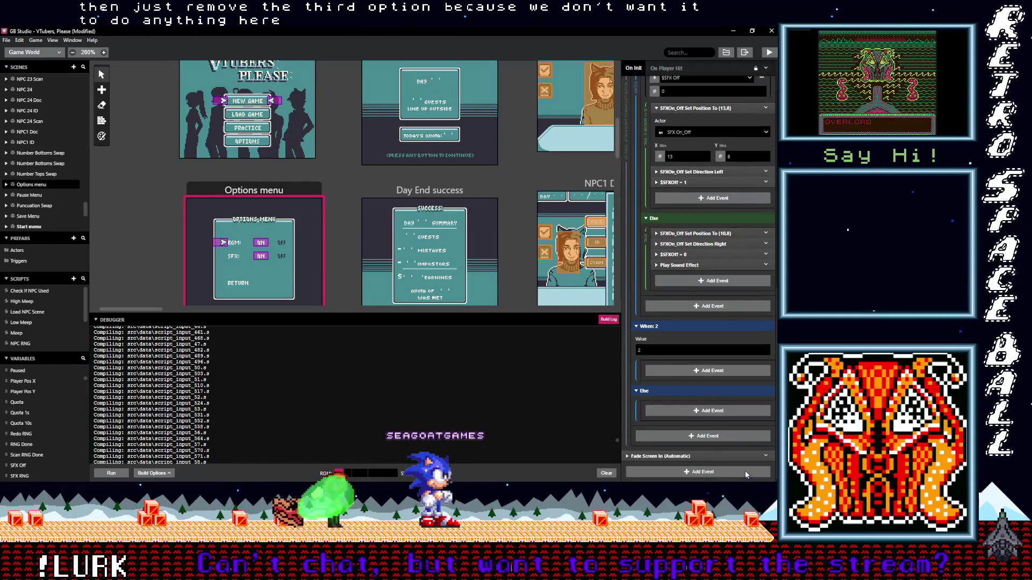
{"action": "scroll", "coordinate": [702, 376], "scroll_direction": "up", "scroll_amount": 6}
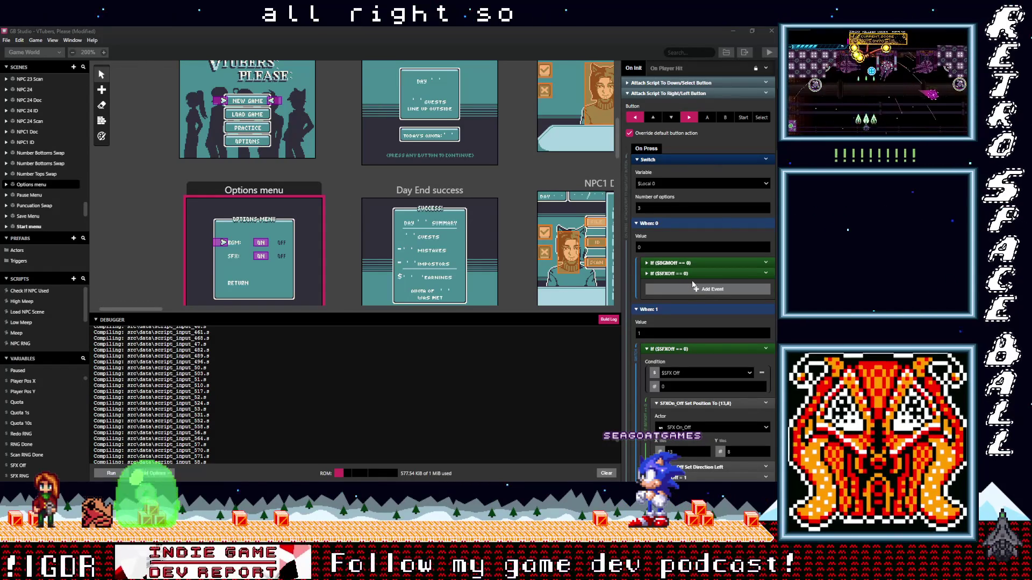
{"action": "scroll", "coordinate": [689, 286], "scroll_direction": "down", "scroll_amount": 1}
{"action": "scroll", "coordinate": [689, 285], "scroll_direction": "down", "scroll_amount": 1}
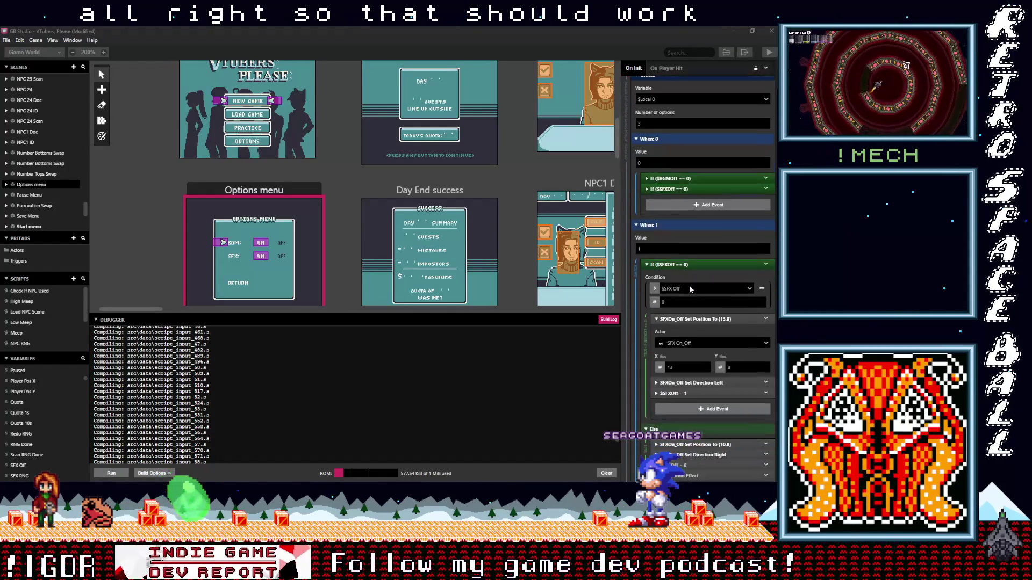
{"action": "scroll", "coordinate": [689, 285], "scroll_direction": "down", "scroll_amount": 3}
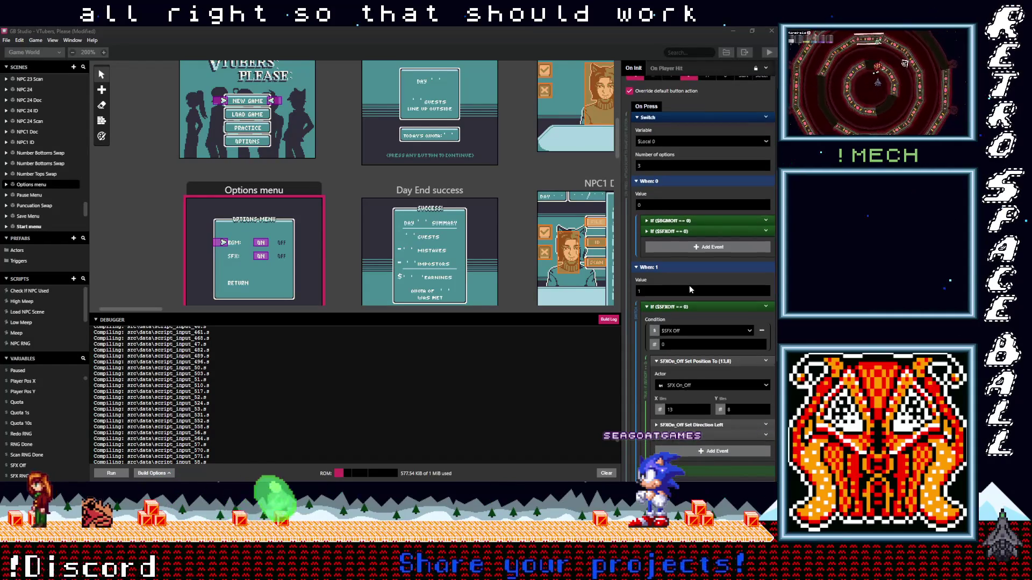
{"action": "scroll", "coordinate": [689, 285], "scroll_direction": "down", "scroll_amount": 3}
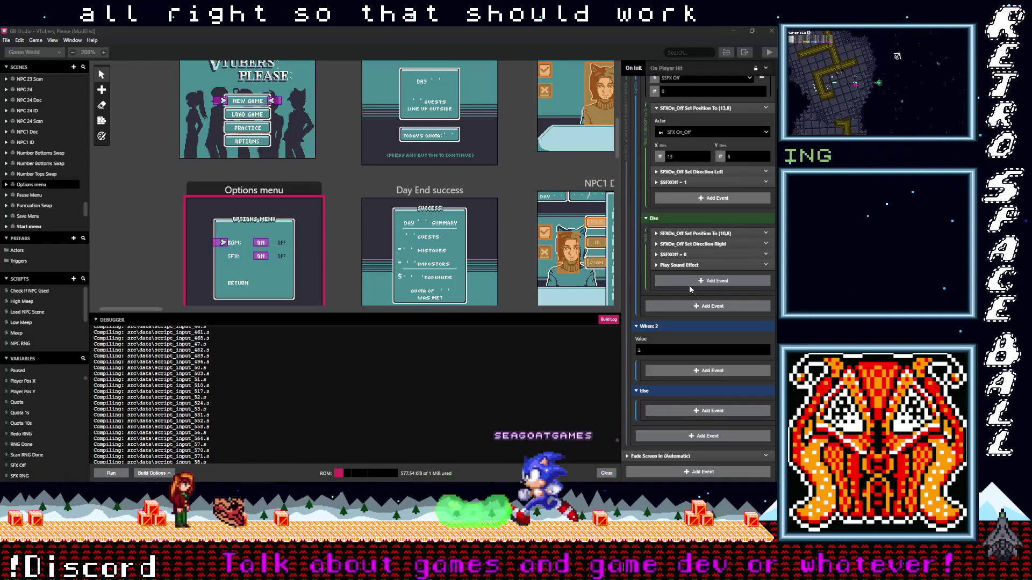
{"action": "scroll", "coordinate": [686, 325], "scroll_direction": "up", "scroll_amount": 2}
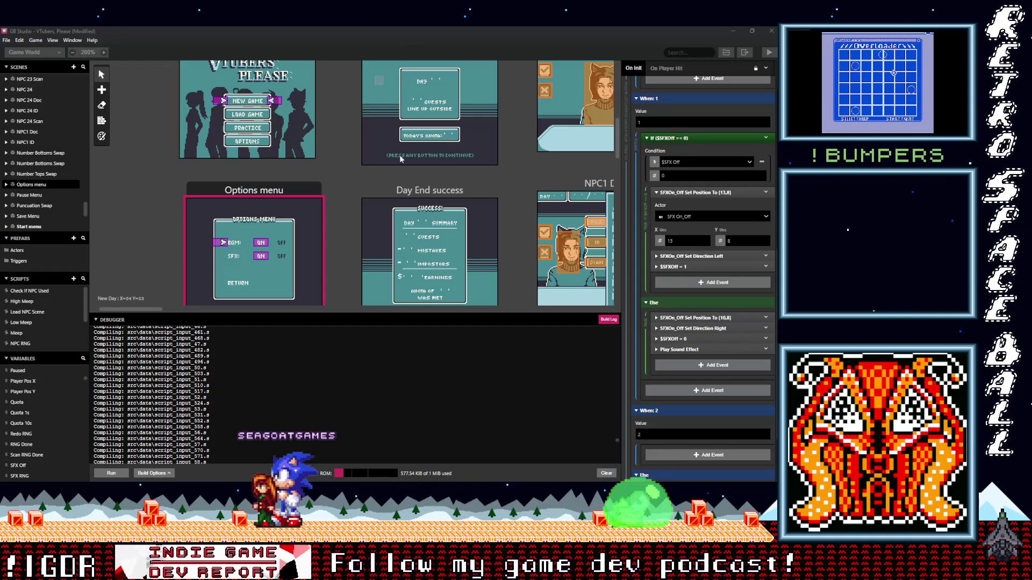
- Pan across the world canvas to survey every scene, then deselect the Options menu scene
{"action": "scroll", "coordinate": [355, 255], "scroll_direction": "down", "scroll_amount": 4}
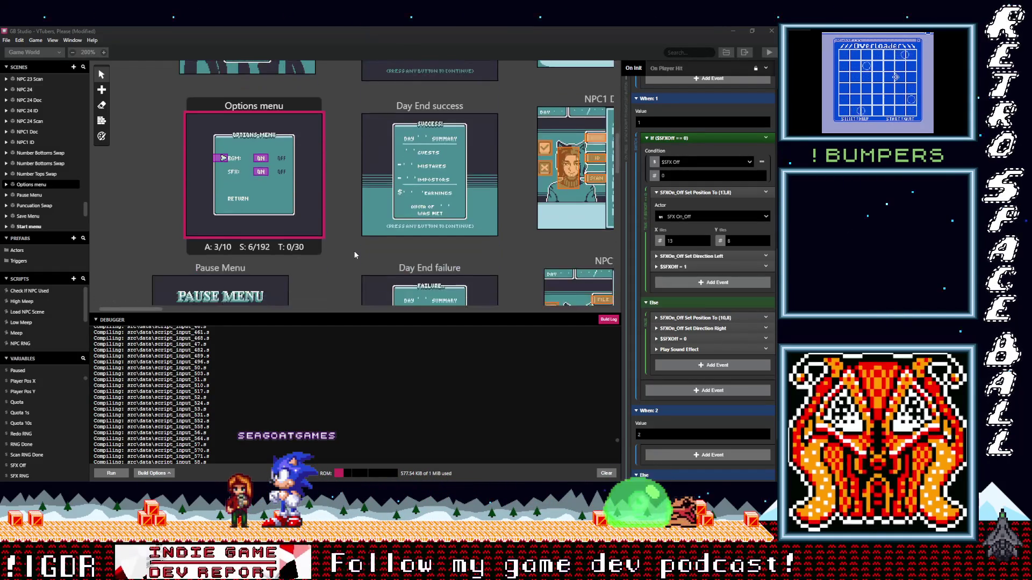
{"action": "scroll", "coordinate": [355, 255], "scroll_direction": "up", "scroll_amount": 4}
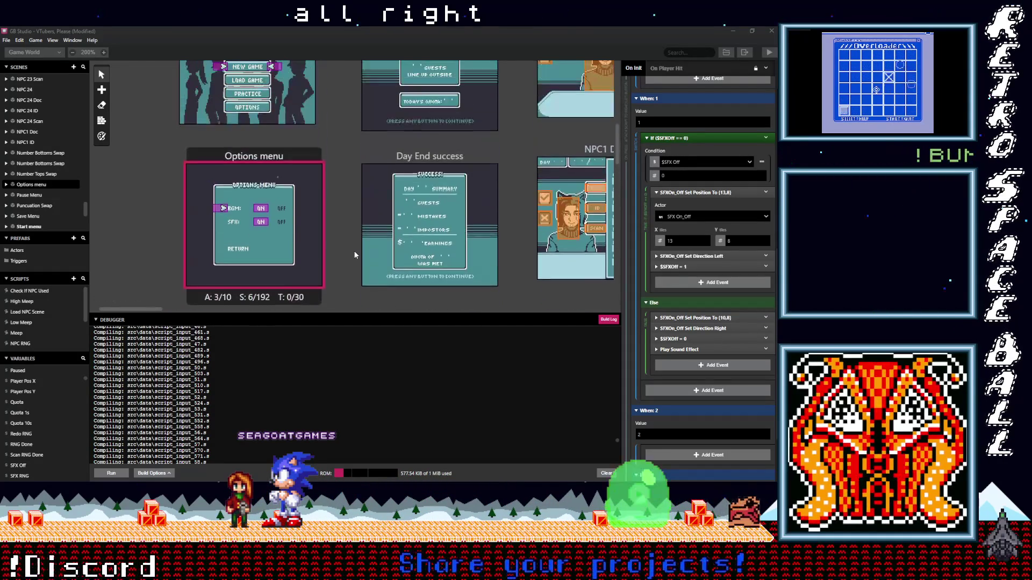
{"action": "scroll", "coordinate": [356, 244], "scroll_direction": "up", "scroll_amount": 7}
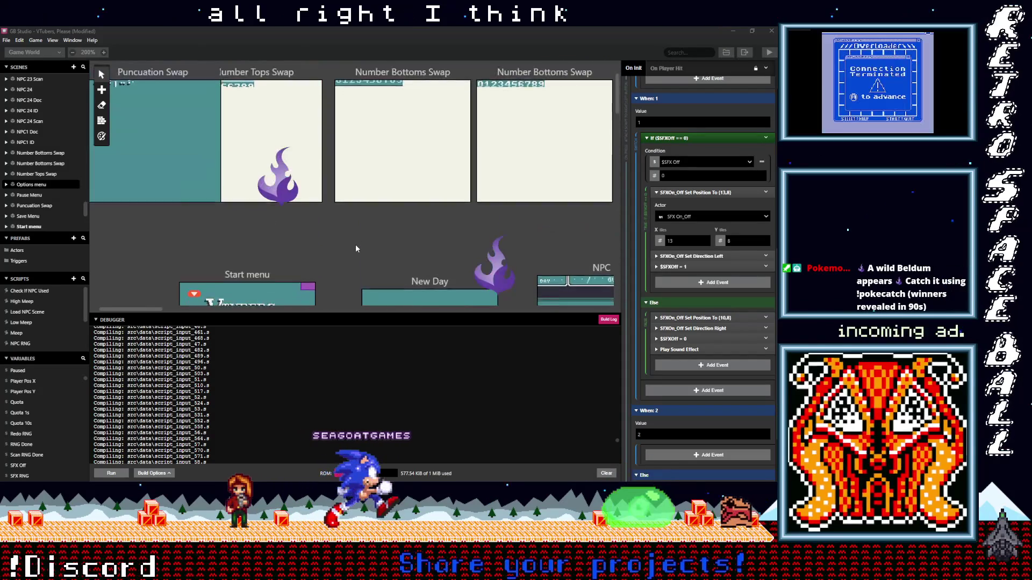
{"action": "scroll", "coordinate": [356, 244], "scroll_direction": "down", "scroll_amount": 8}
{"action": "scroll", "coordinate": [356, 244], "scroll_direction": "up", "scroll_amount": 3}
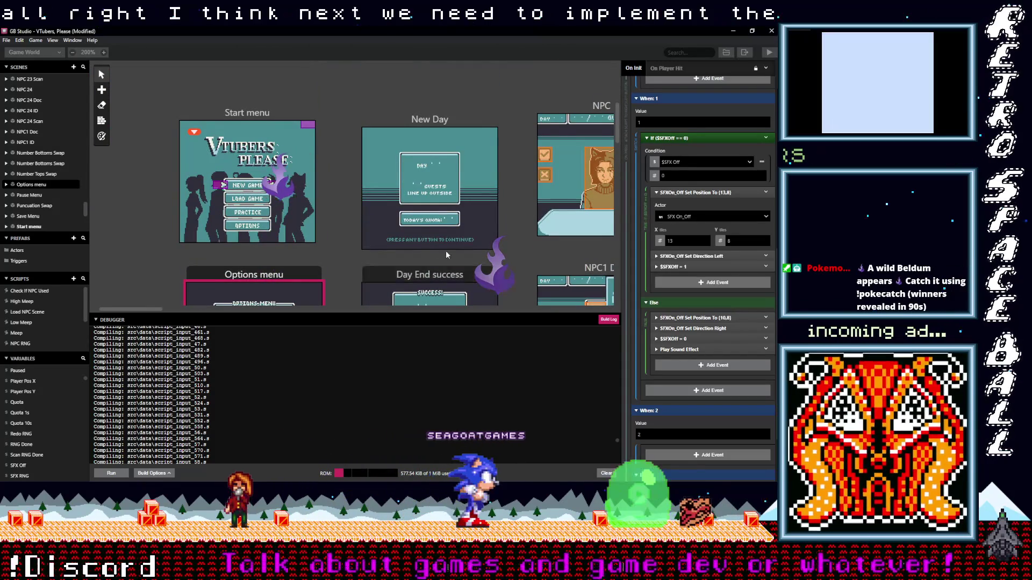
{"action": "scroll", "coordinate": [396, 245], "scroll_direction": "right", "scroll_amount": 1}
{"action": "scroll", "coordinate": [397, 248], "scroll_direction": "right", "scroll_amount": 2}
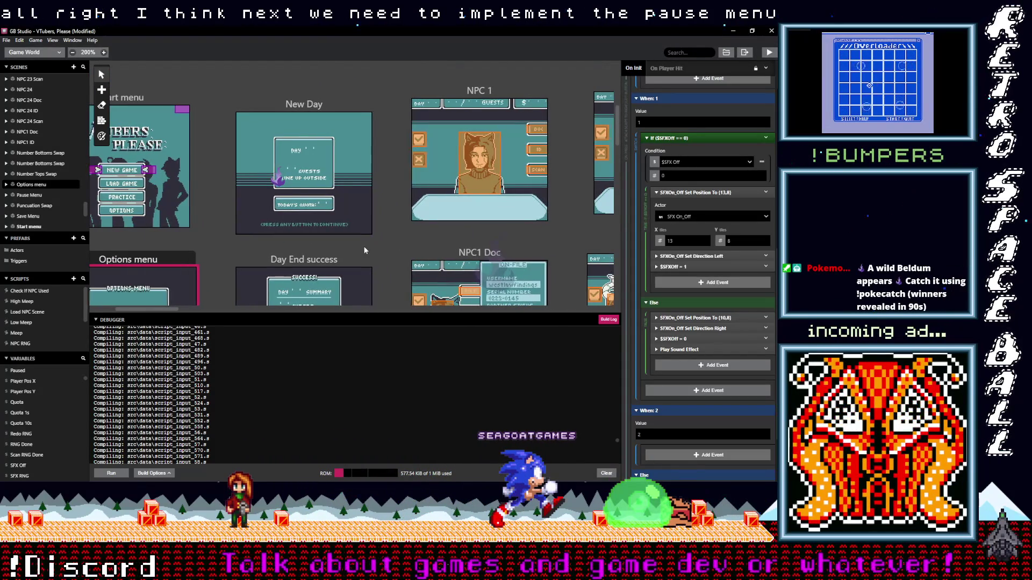
{"action": "scroll", "coordinate": [364, 247], "scroll_direction": "right", "scroll_amount": 1}
{"action": "scroll", "coordinate": [355, 247], "scroll_direction": "right", "scroll_amount": 1}
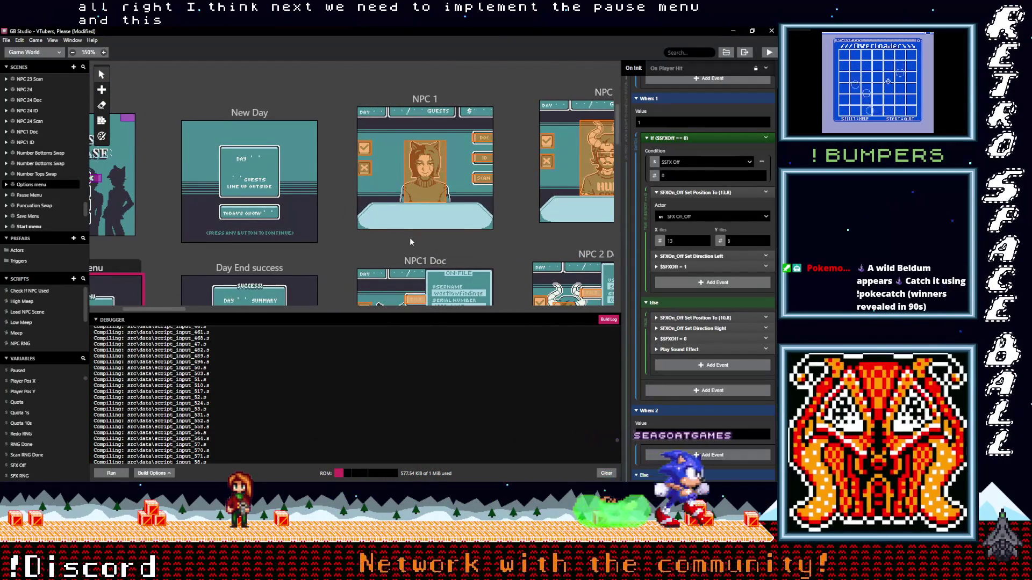
{"action": "scroll", "coordinate": [409, 237], "scroll_direction": "down", "scroll_amount": 1, "text": "ctrl"}
{"action": "scroll", "coordinate": [410, 238], "scroll_direction": "down", "scroll_amount": 1, "text": "ctrl"}
{"action": "scroll", "coordinate": [409, 237], "scroll_direction": "down", "scroll_amount": 3, "text": "ctrl"}
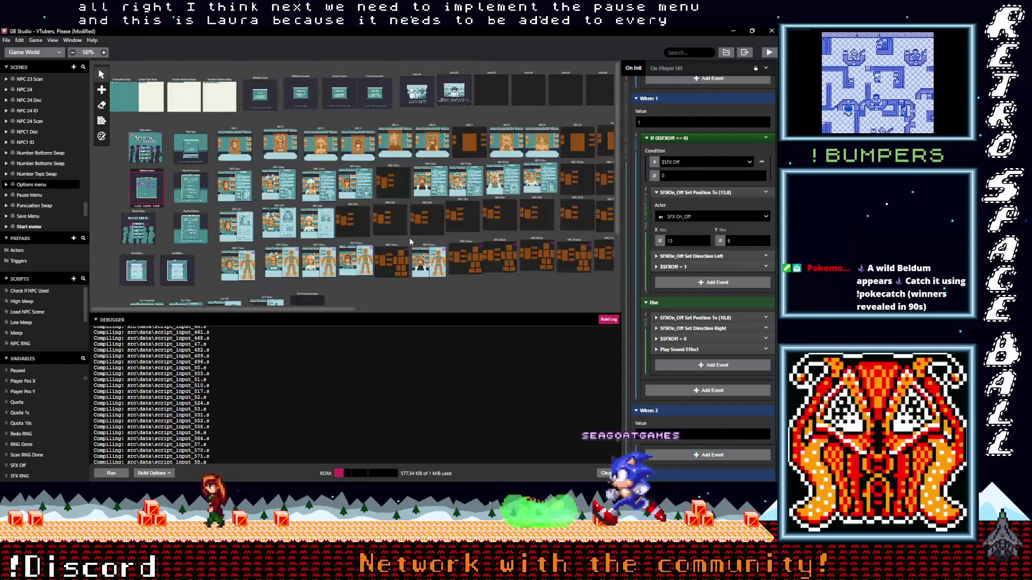
{"action": "left_click", "coordinate": [236, 133]}
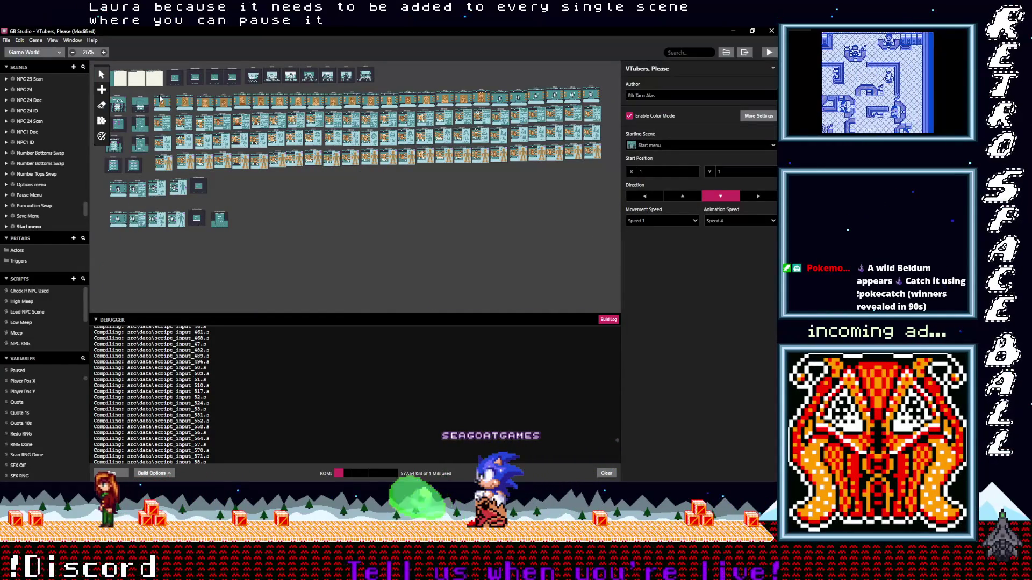
- Select the NPC 1 scene and glance at its Add Event list without adding anything
{"action": "left_click", "coordinate": [160, 101]}
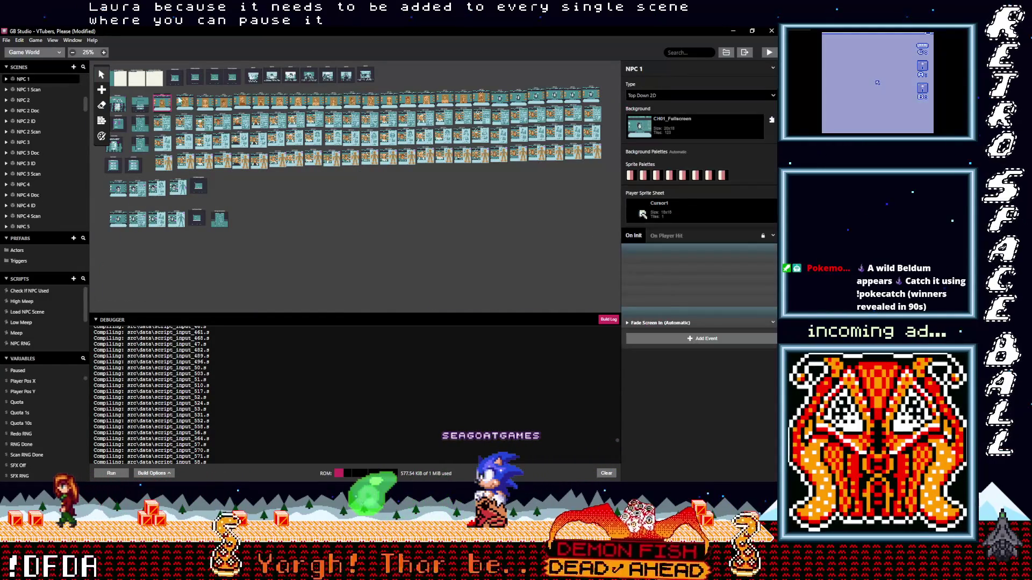
{"action": "left_click", "coordinate": [659, 339]}
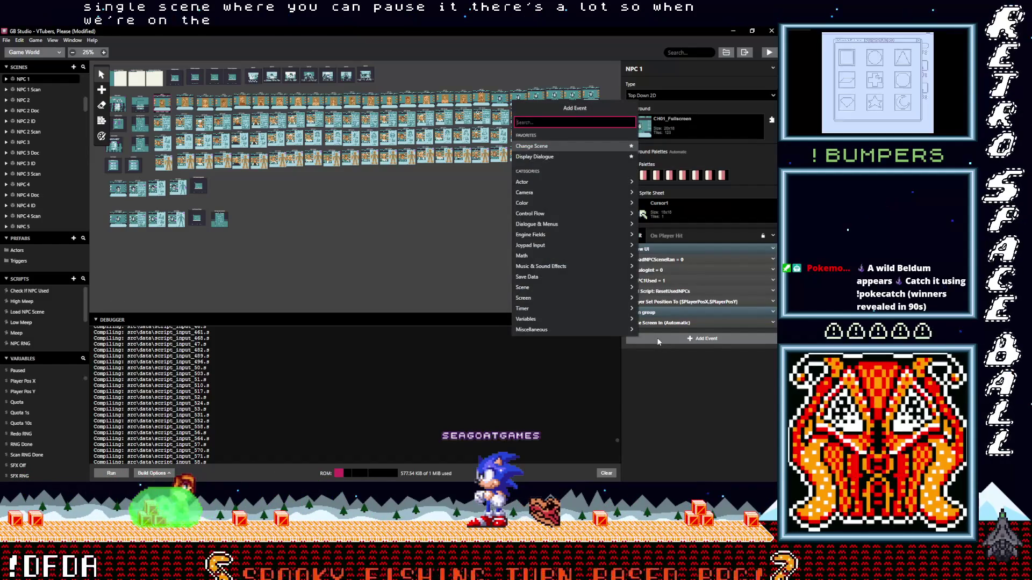
{"action": "left_click", "coordinate": [658, 341]}
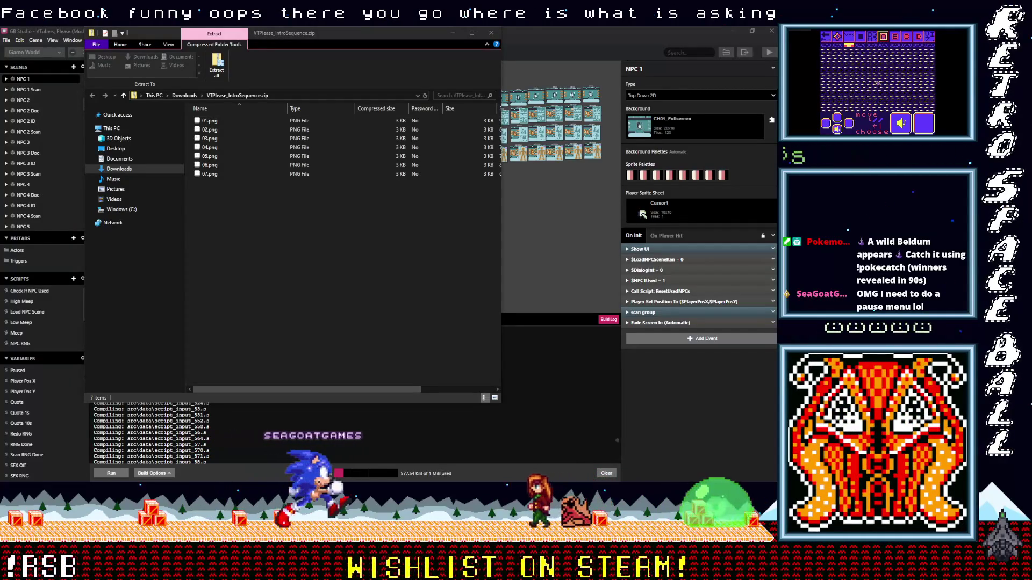
- Go to Documents > Images, switch to a detailed list view, and open the For Stream folders
{"action": "left_click", "coordinate": [161, 160]}
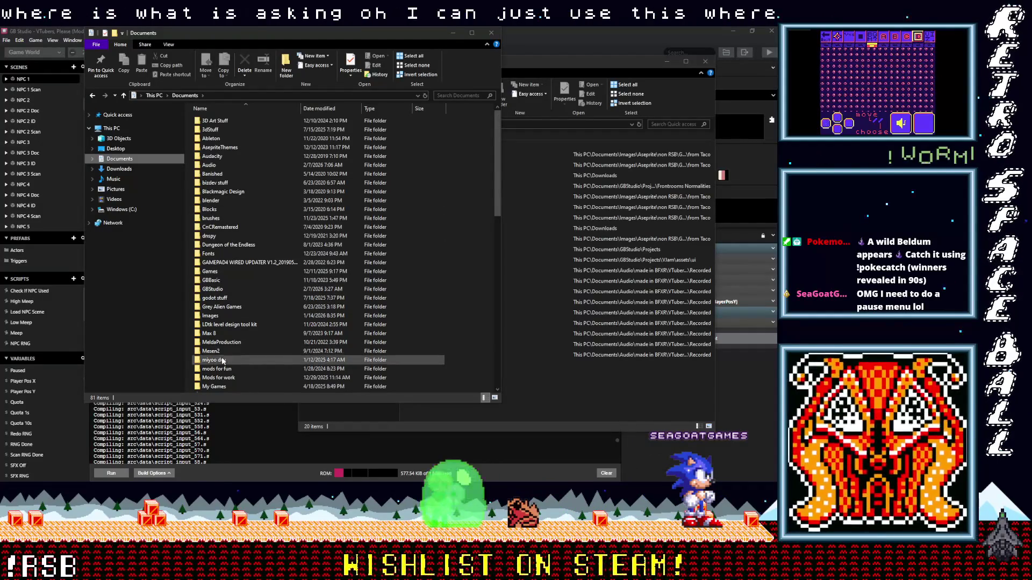
{"action": "double_click", "coordinate": [219, 318]}
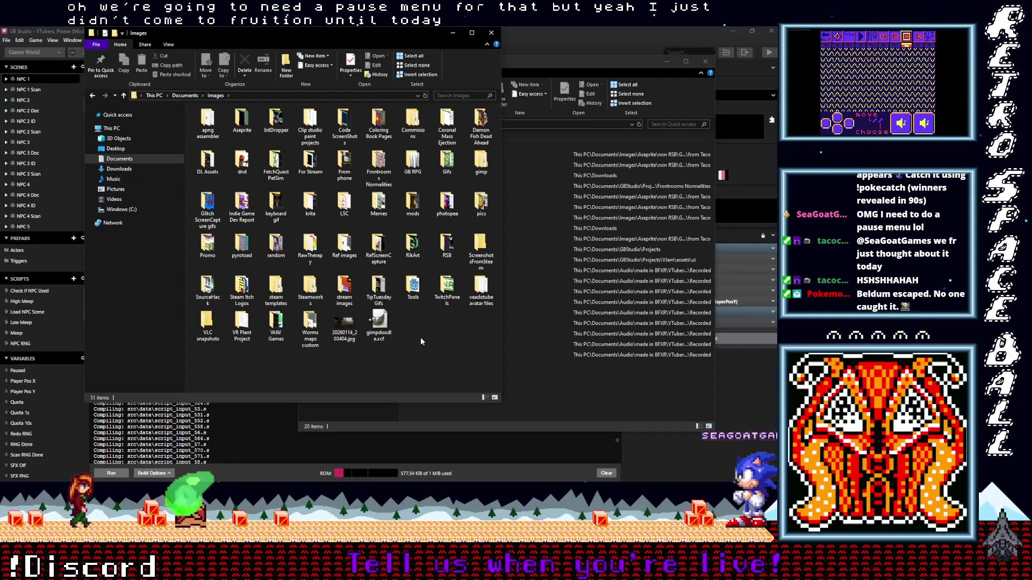
{"action": "right_click", "coordinate": [421, 337]}
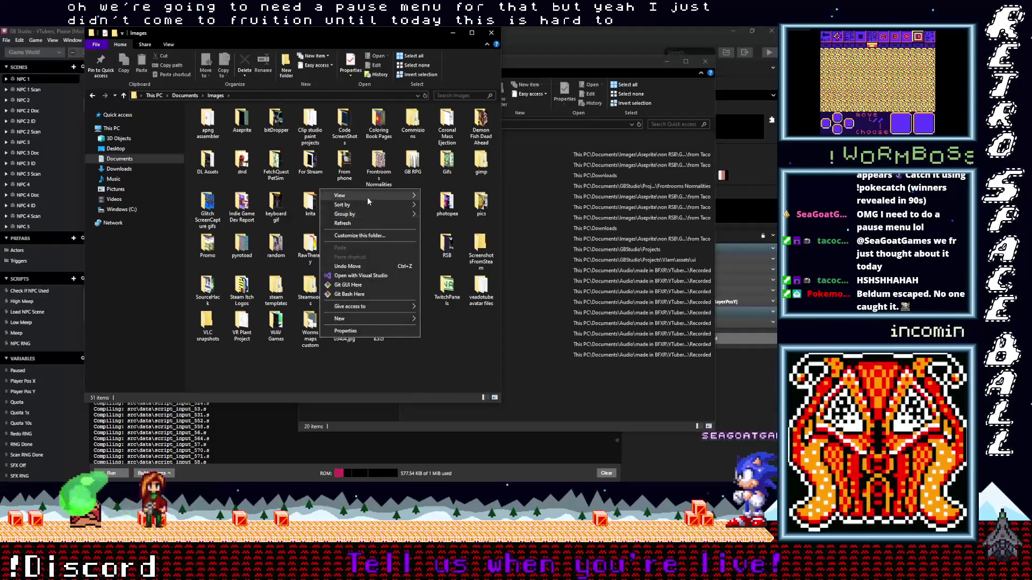
{"action": "mouse_move", "coordinate": [368, 196]}
{"action": "left_click", "coordinate": [454, 242]}
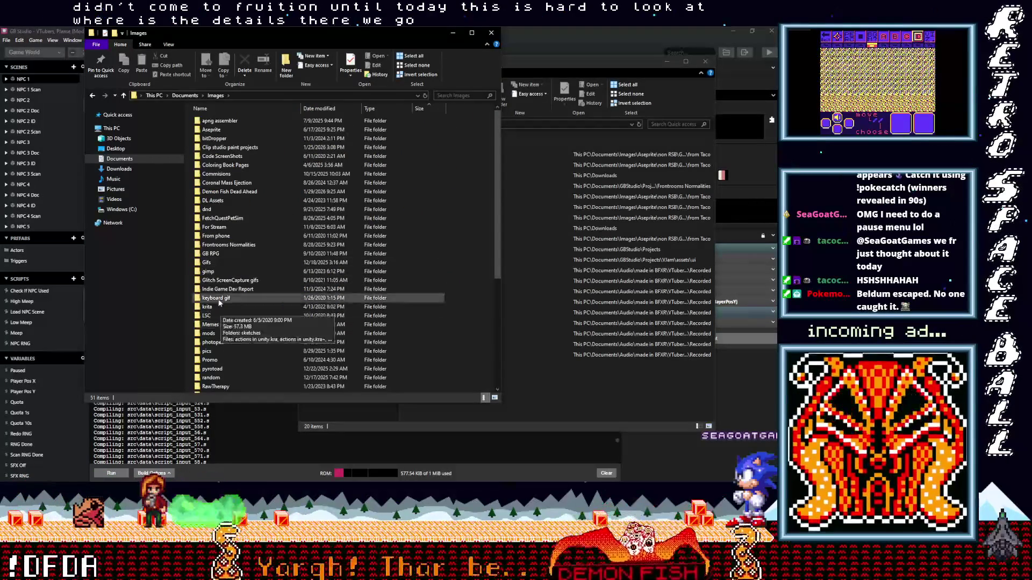
{"action": "double_click", "coordinate": [217, 229]}
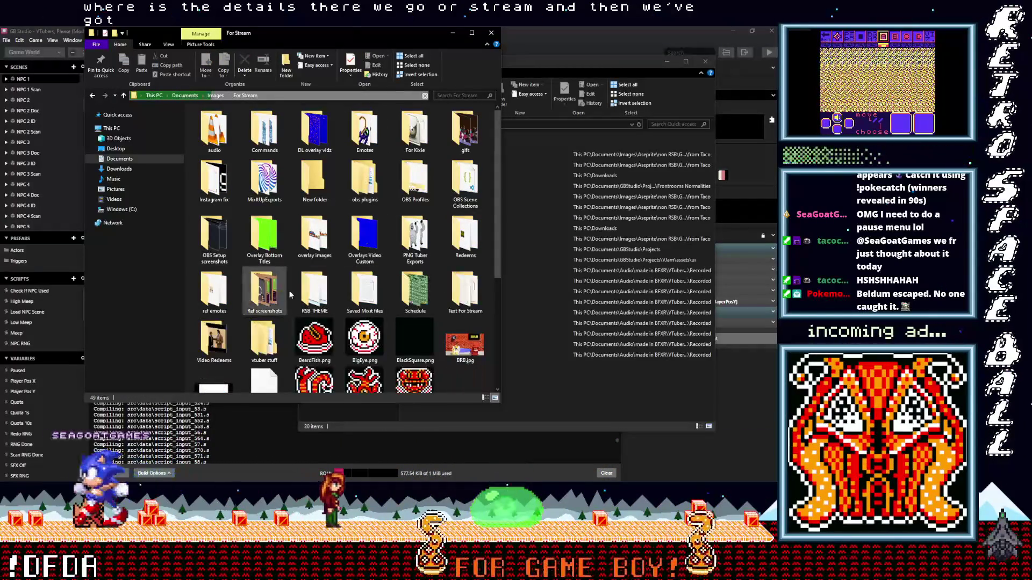
{"action": "double_click", "coordinate": [415, 242]}
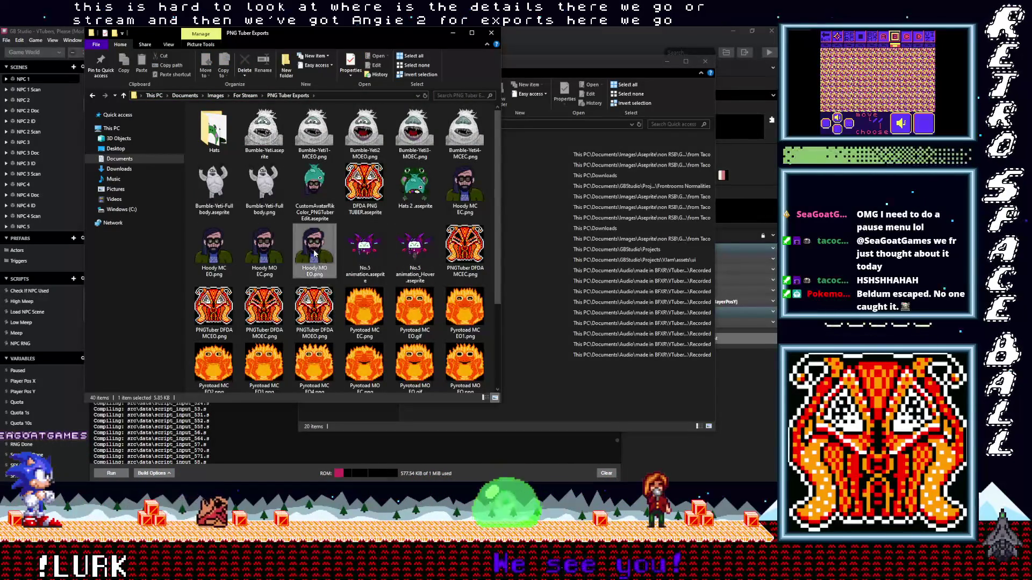
- Copy the Hoody MC EO.png image
{"action": "left_click", "coordinate": [221, 254]}
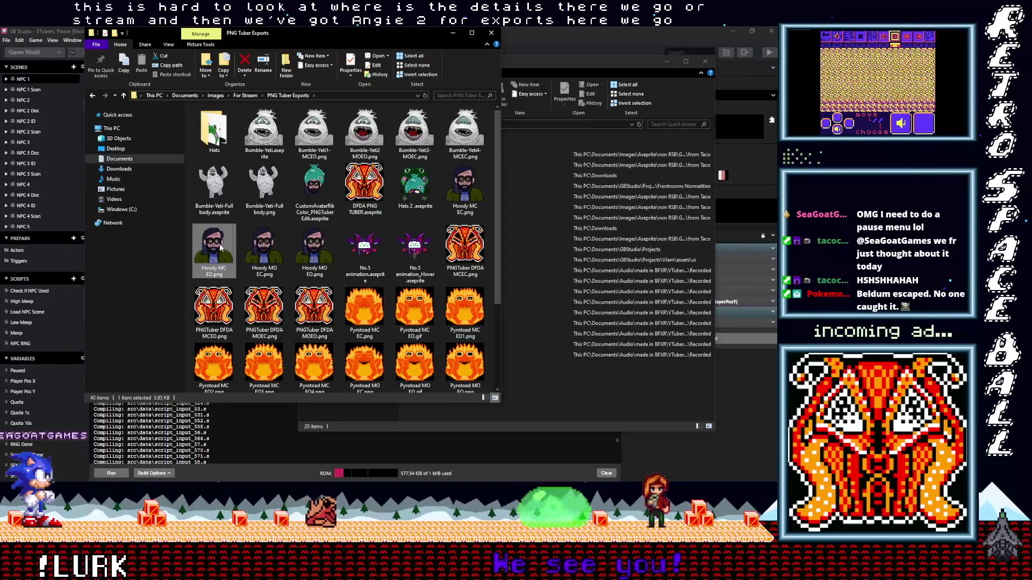
{"action": "right_click", "coordinate": [220, 246]}
{"action": "left_click", "coordinate": [139, 430]}
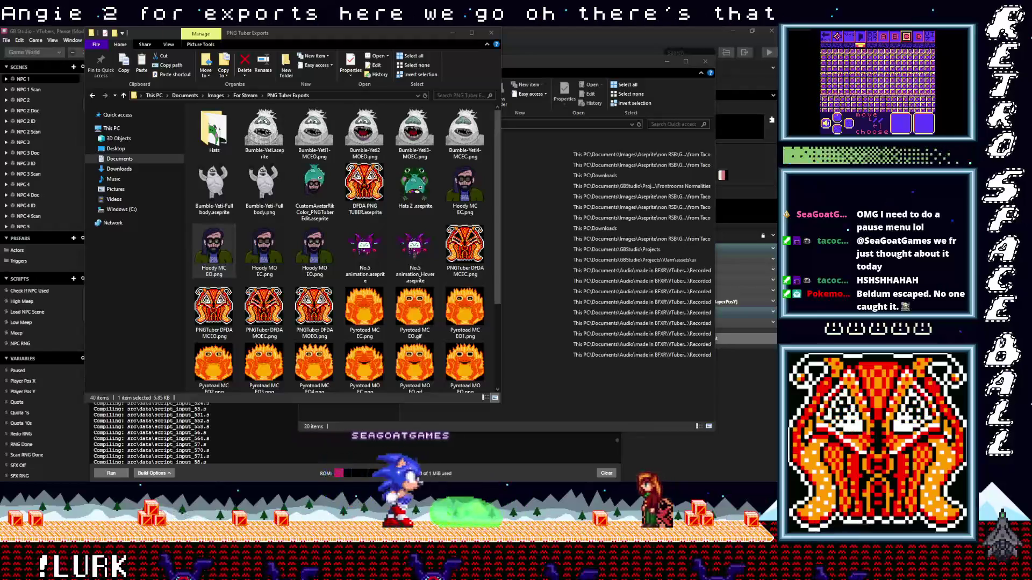
{"action": "scroll", "coordinate": [317, 220], "scroll_direction": "down", "scroll_amount": 3}
{"action": "scroll", "coordinate": [329, 229], "scroll_direction": "up", "scroll_amount": 3}
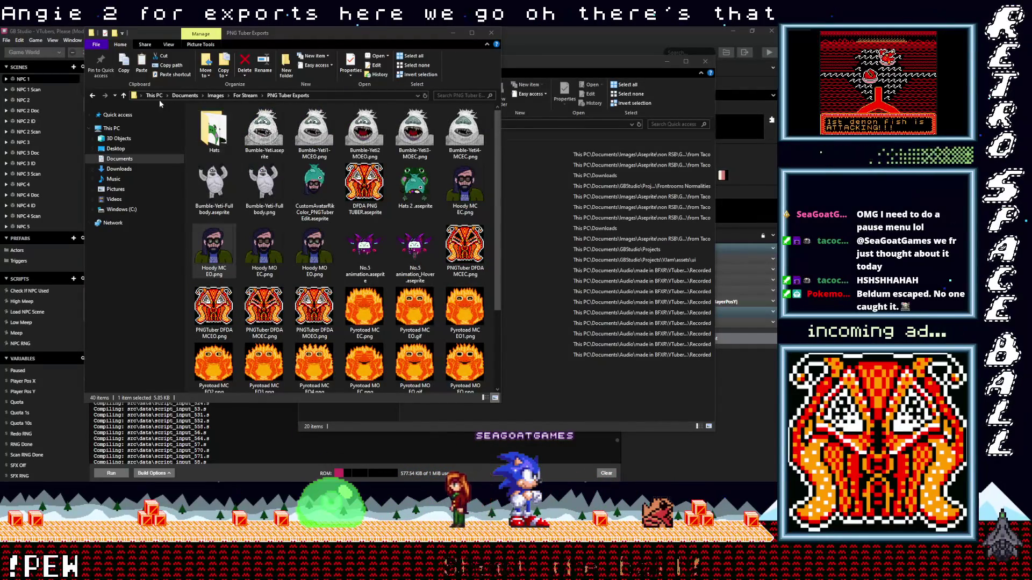
- Go up to For Stream, open RSB THEME and select StreamingAvatars_Floor.aseprite
{"action": "left_click", "coordinate": [123, 97]}
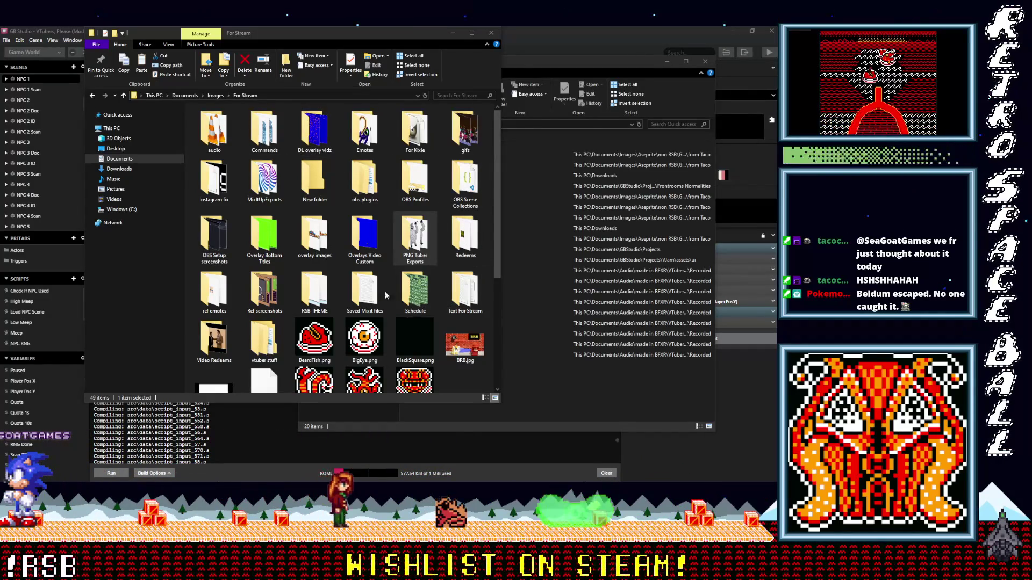
{"action": "left_click", "coordinate": [322, 294]}
{"action": "double_click", "coordinate": [322, 294]}
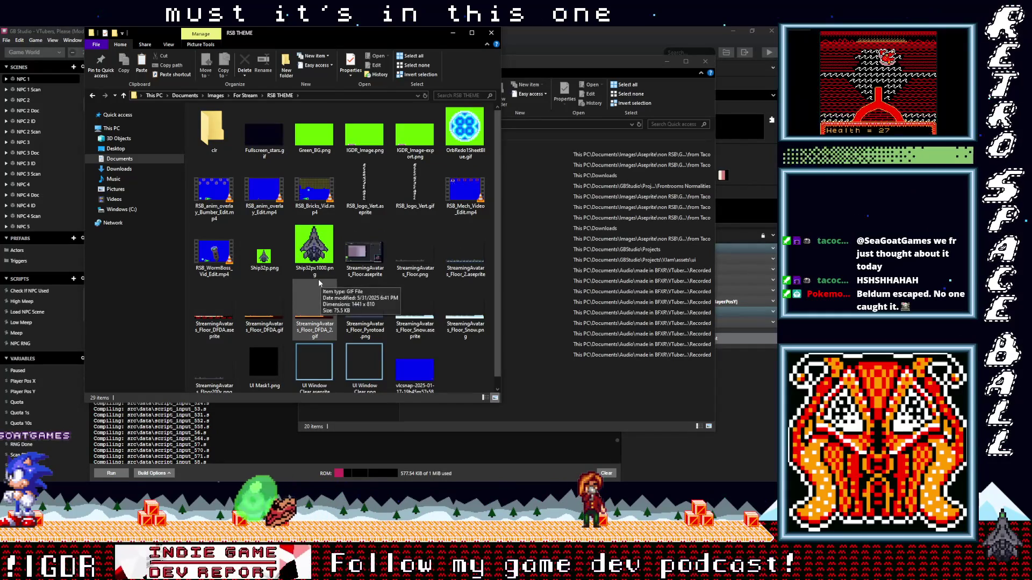
{"action": "left_click", "coordinate": [369, 263]}
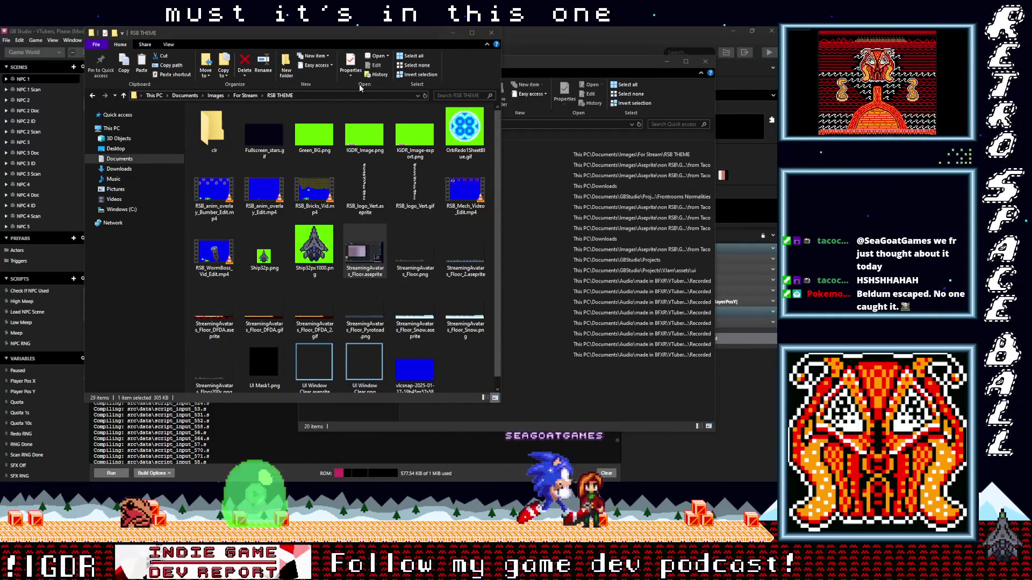
{"action": "left_click", "coordinate": [610, 31]}
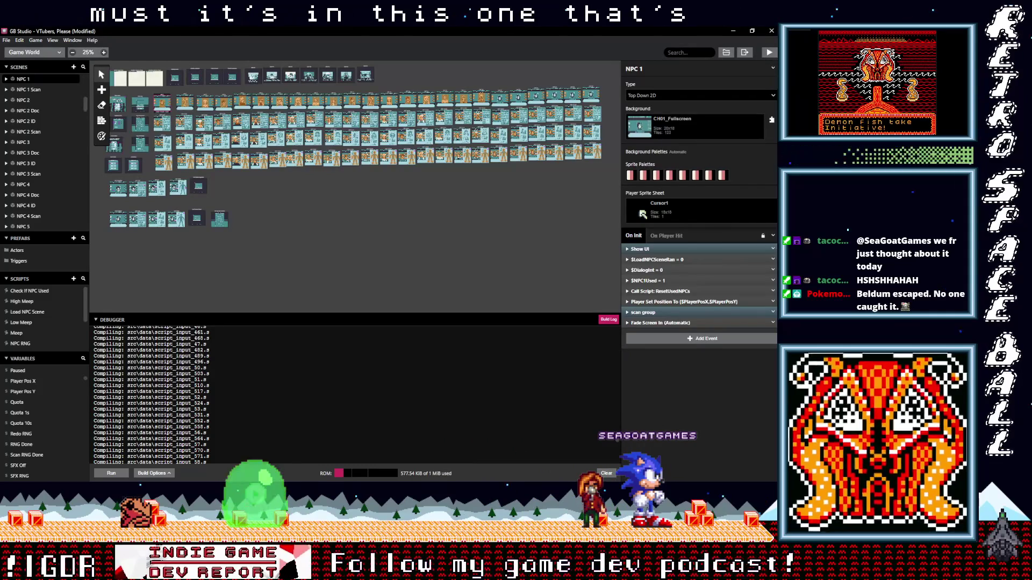
- Bring the File Explorer window showing the RSB THEME folder back in front of GB Studio
{"action": "mouse_move", "coordinate": [776, 194]}
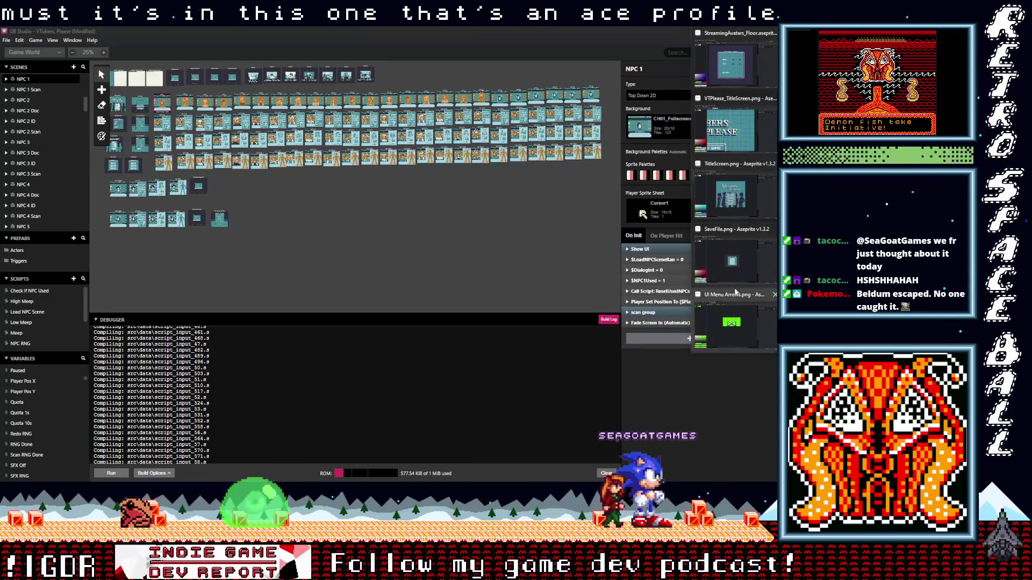
{"action": "mouse_move", "coordinate": [776, 280]}
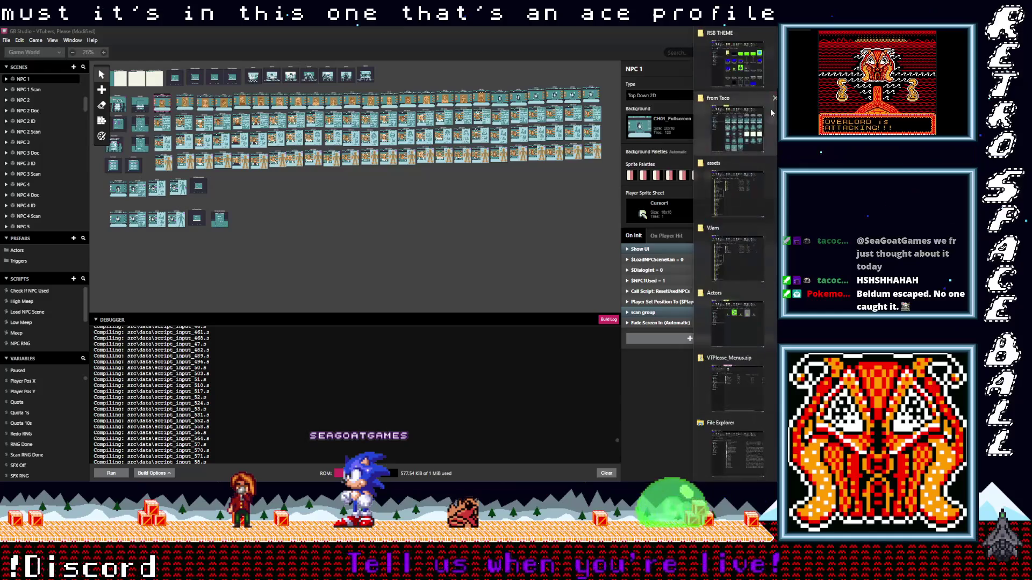
{"action": "left_click", "coordinate": [734, 78]}
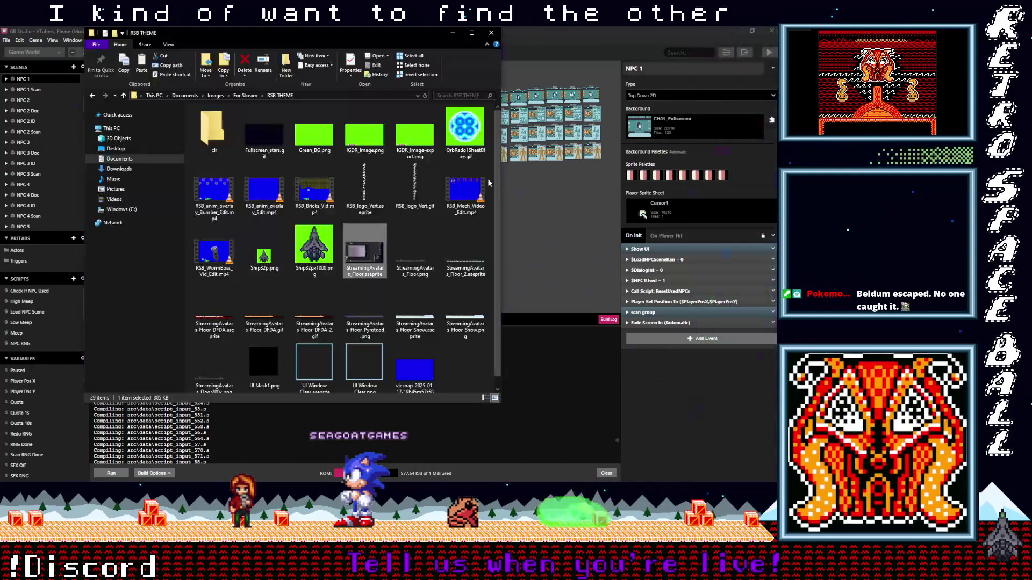
- Check the vtuber stuff and RSB THEME folders under For Stream, then climb up to Images
{"action": "left_click", "coordinate": [127, 96]}
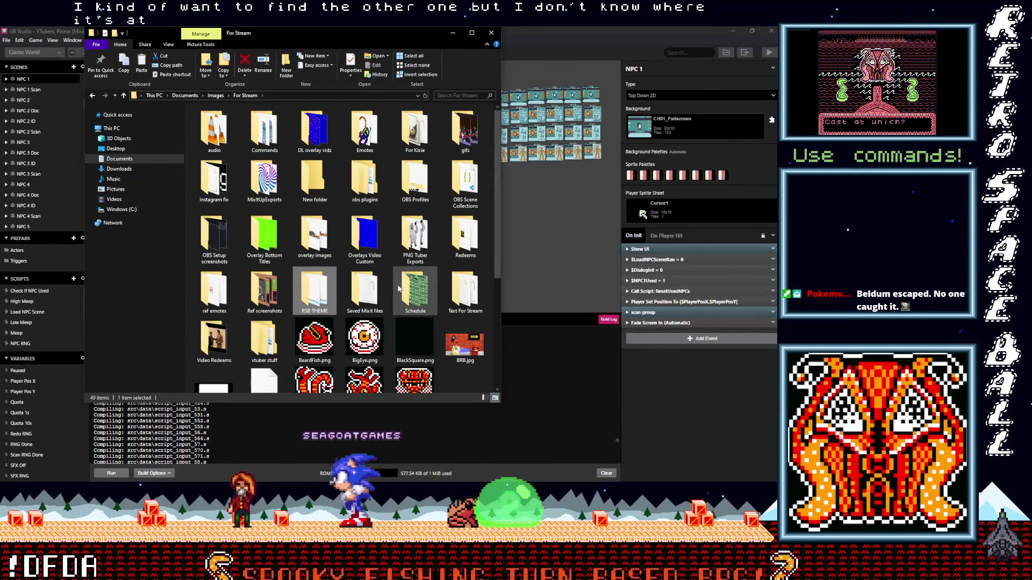
{"action": "scroll", "coordinate": [391, 288], "scroll_direction": "down", "scroll_amount": 4}
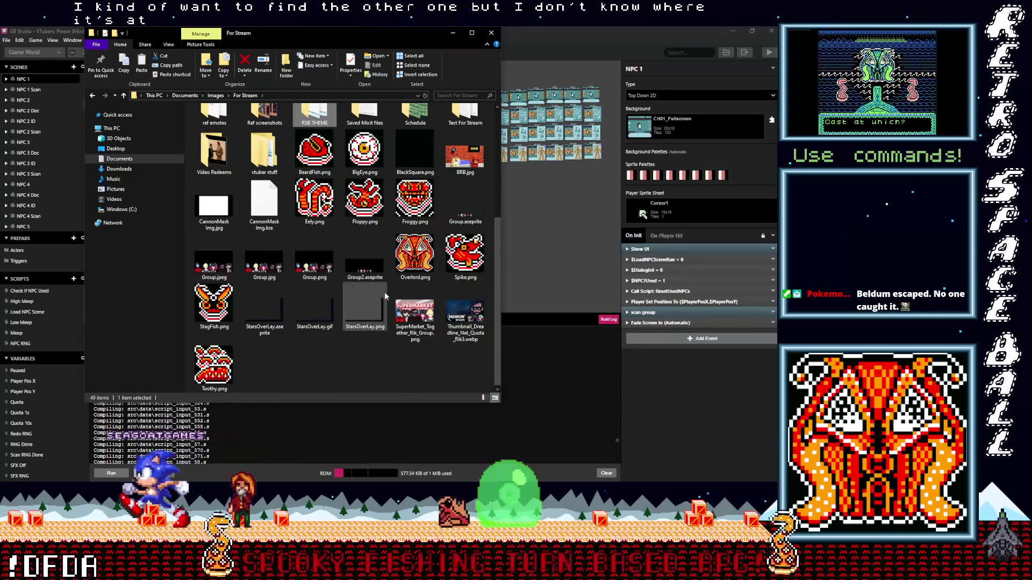
{"action": "scroll", "coordinate": [367, 288], "scroll_direction": "up", "scroll_amount": 3}
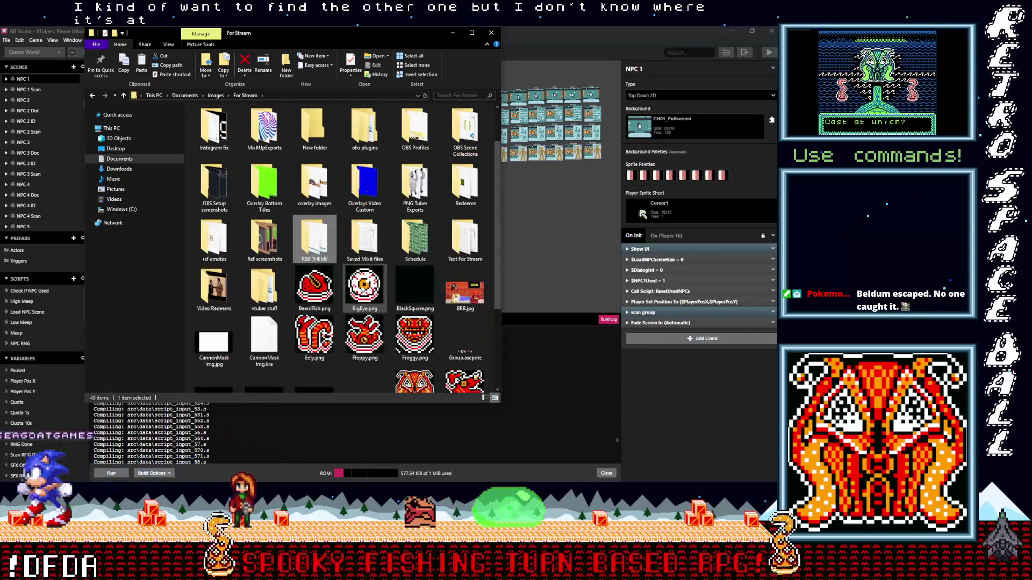
{"action": "double_click", "coordinate": [270, 290]}
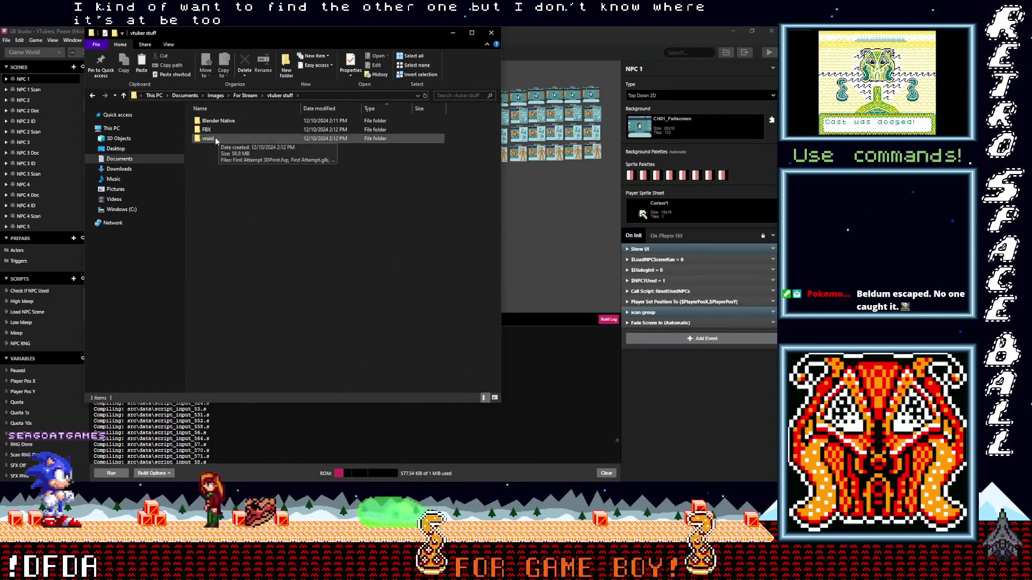
{"action": "key", "text": "alt+Left"}
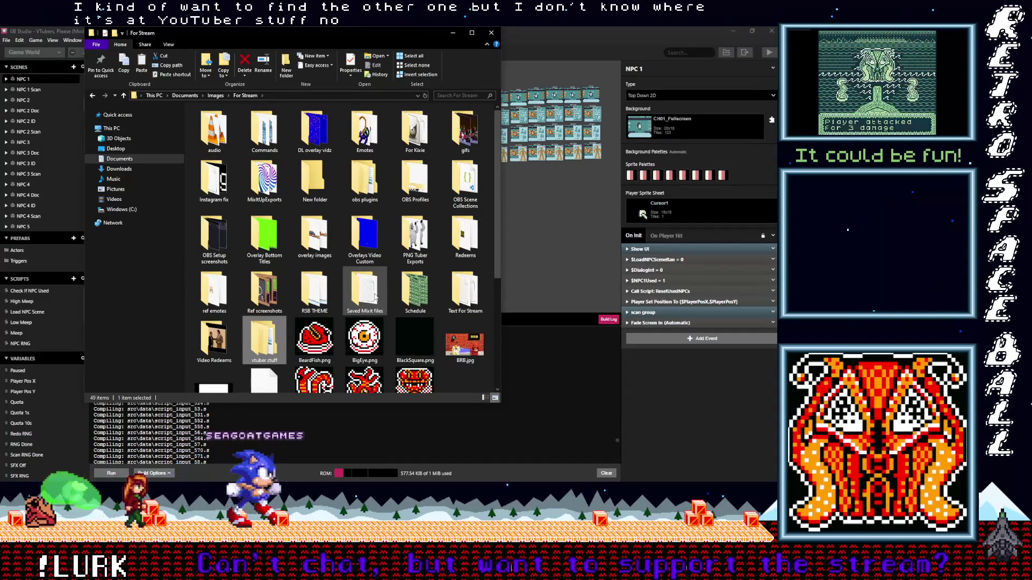
{"action": "double_click", "coordinate": [319, 291]}
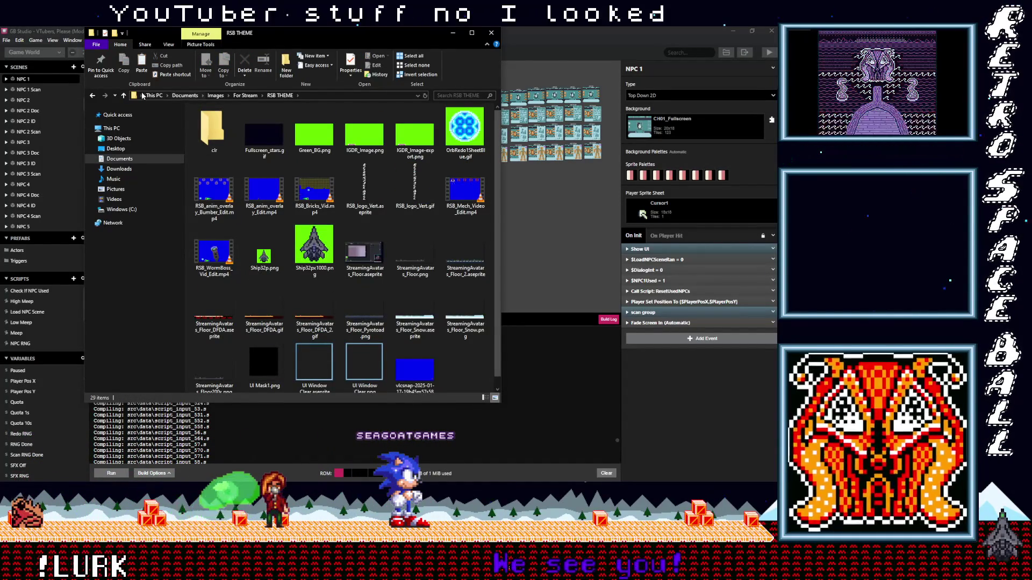
{"action": "key", "text": "alt+Left"}
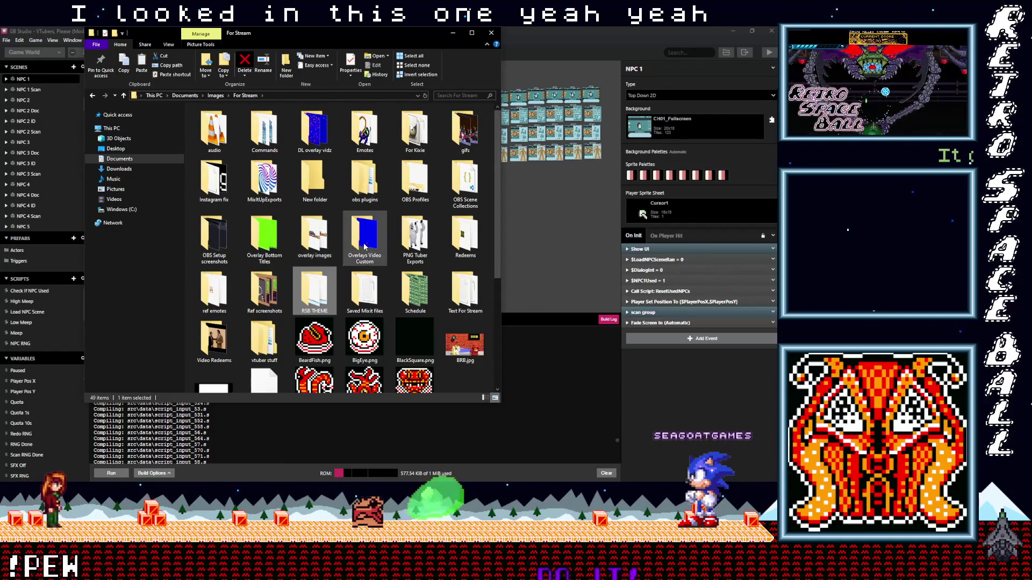
{"action": "scroll", "coordinate": [243, 295], "scroll_direction": "down", "scroll_amount": 3}
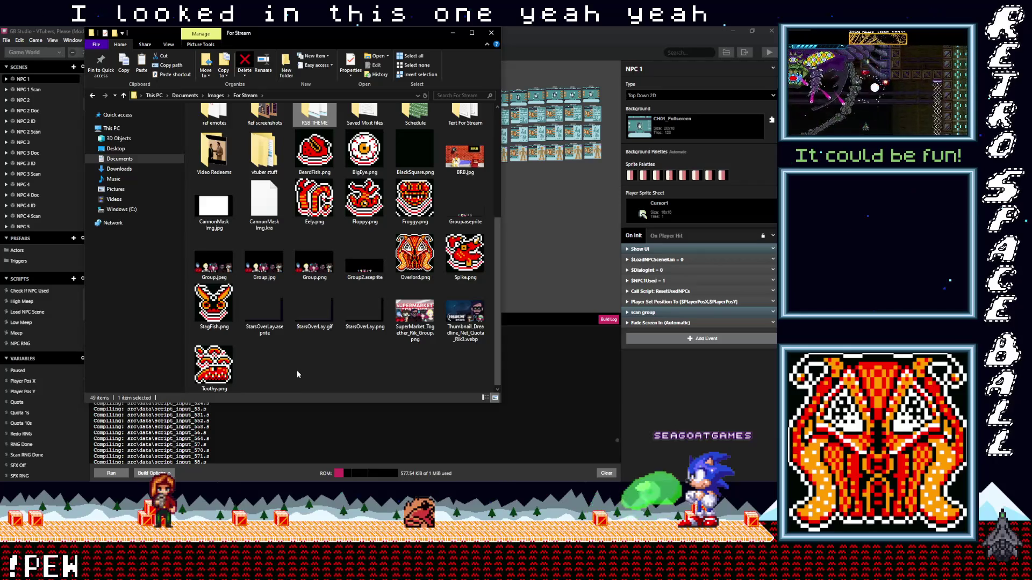
{"action": "left_click", "coordinate": [123, 95]}
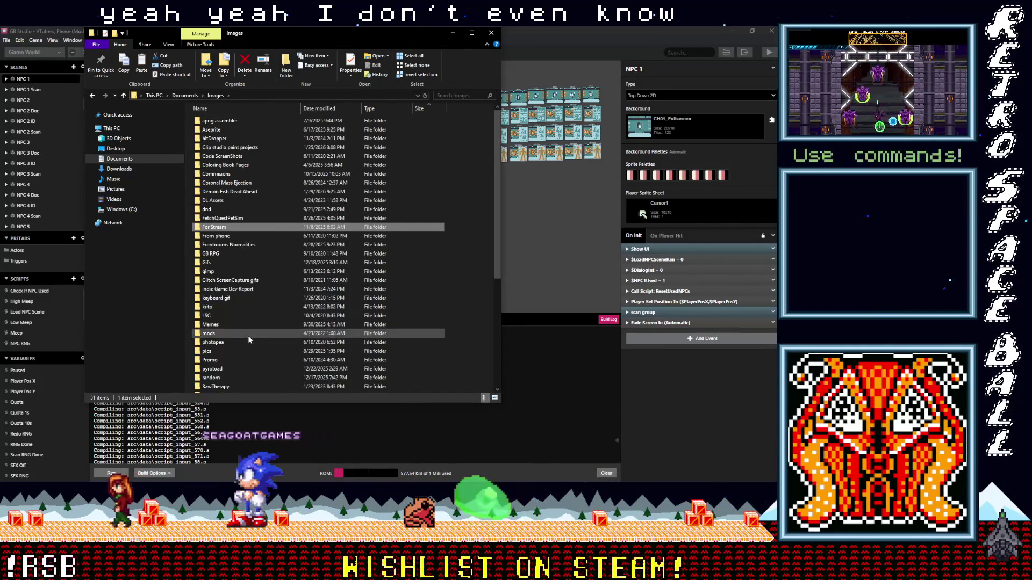
- Browse from Images into Aseprite > non RSB > PixelArt For Stream
{"action": "scroll", "coordinate": [233, 369], "scroll_direction": "down", "scroll_amount": 1}
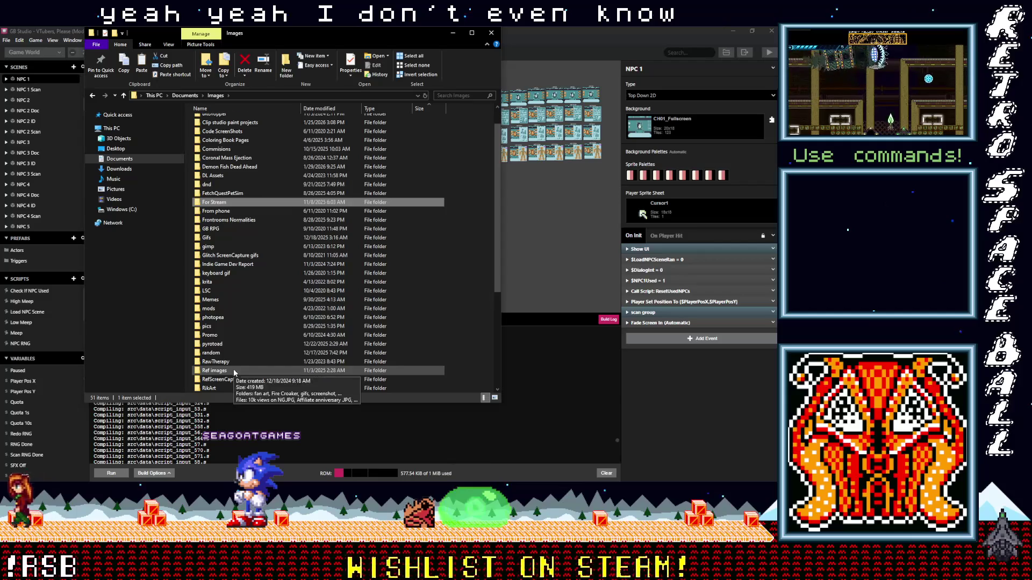
{"action": "scroll", "coordinate": [233, 368], "scroll_direction": "down", "scroll_amount": 5}
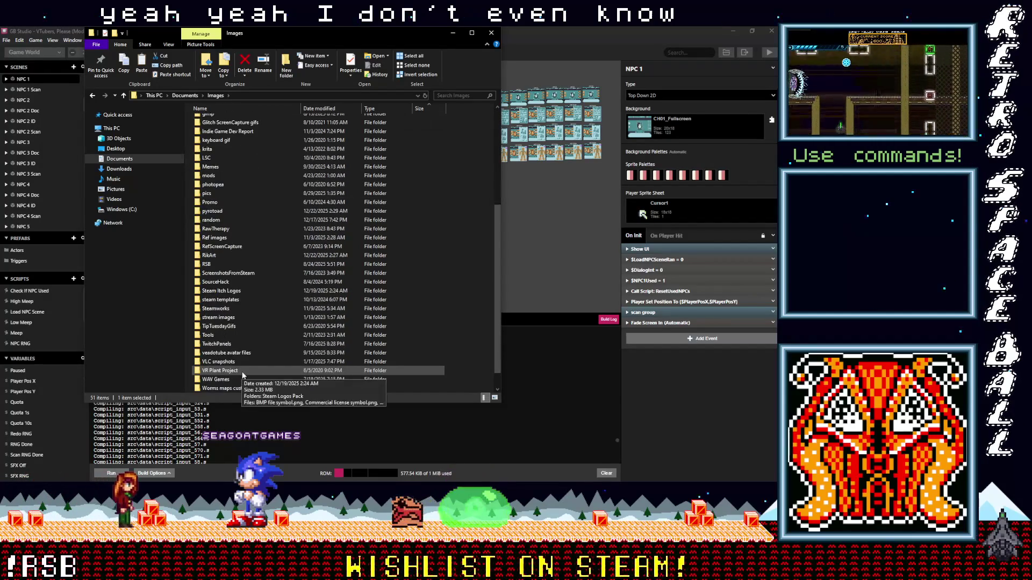
{"action": "scroll", "coordinate": [247, 361], "scroll_direction": "up", "scroll_amount": 6}
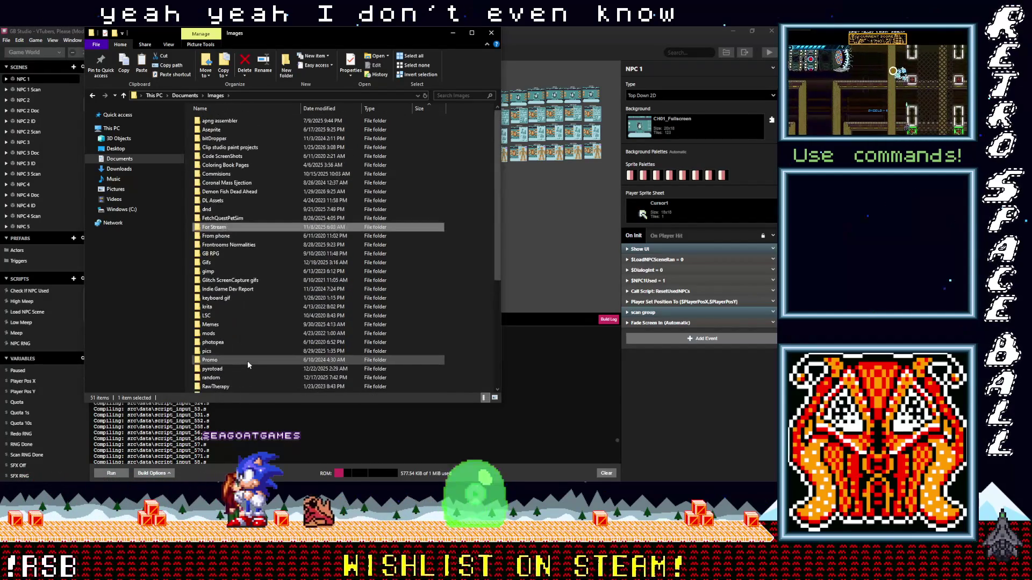
{"action": "double_click", "coordinate": [224, 129]}
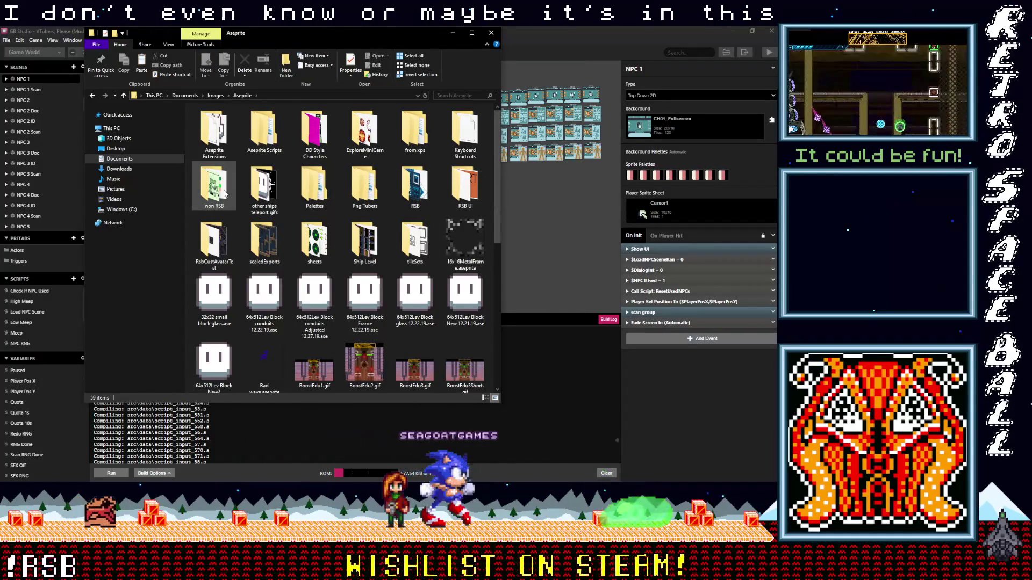
{"action": "double_click", "coordinate": [225, 192]}
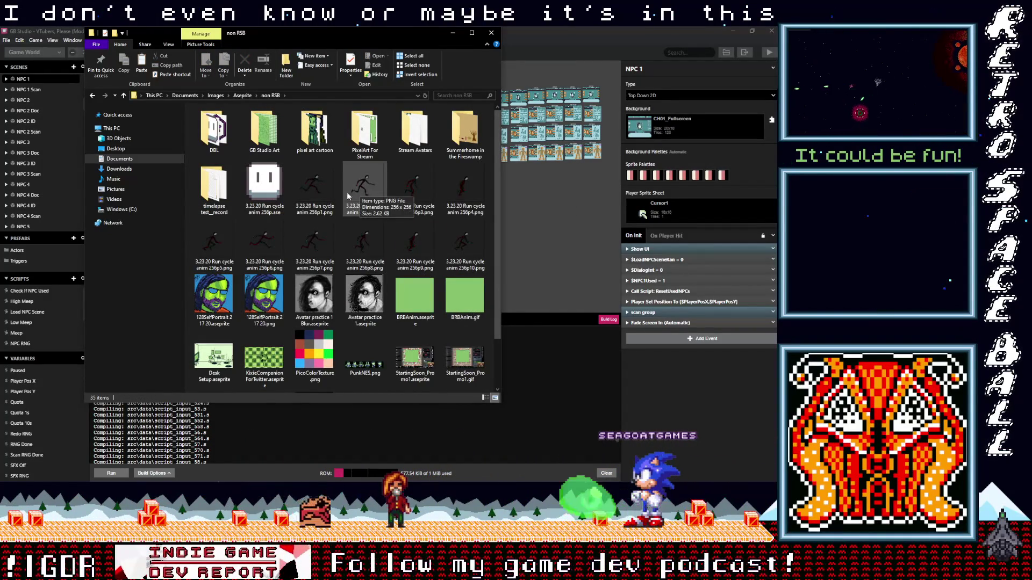
{"action": "scroll", "coordinate": [353, 189], "scroll_direction": "down", "scroll_amount": 1}
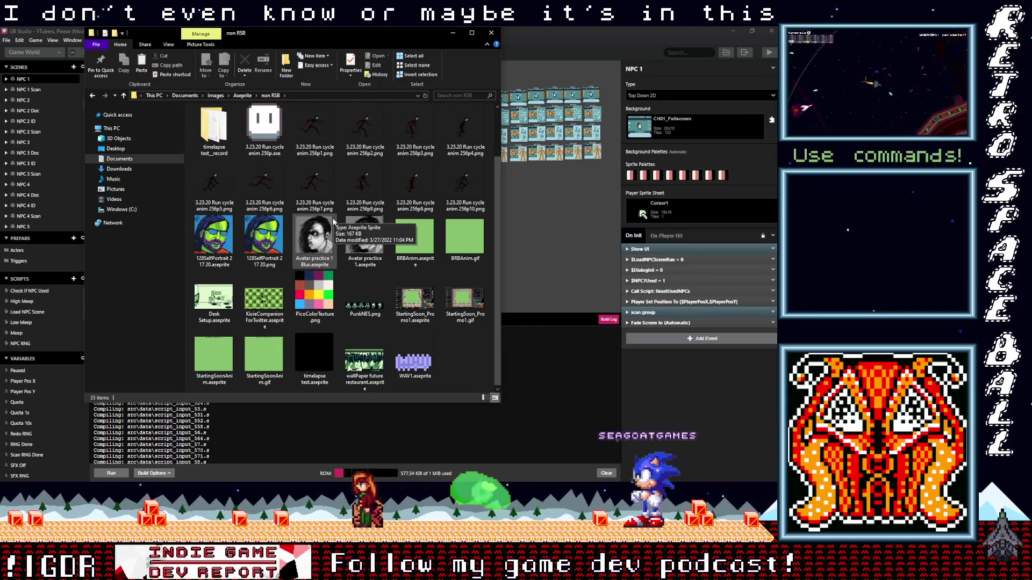
{"action": "scroll", "coordinate": [333, 221], "scroll_direction": "up", "scroll_amount": 1}
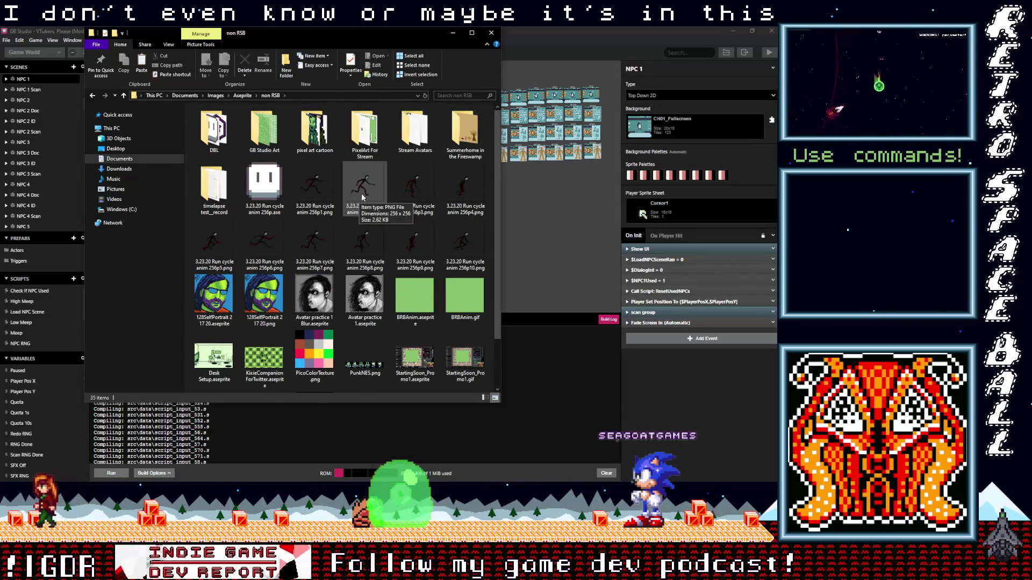
{"action": "double_click", "coordinate": [361, 132]}
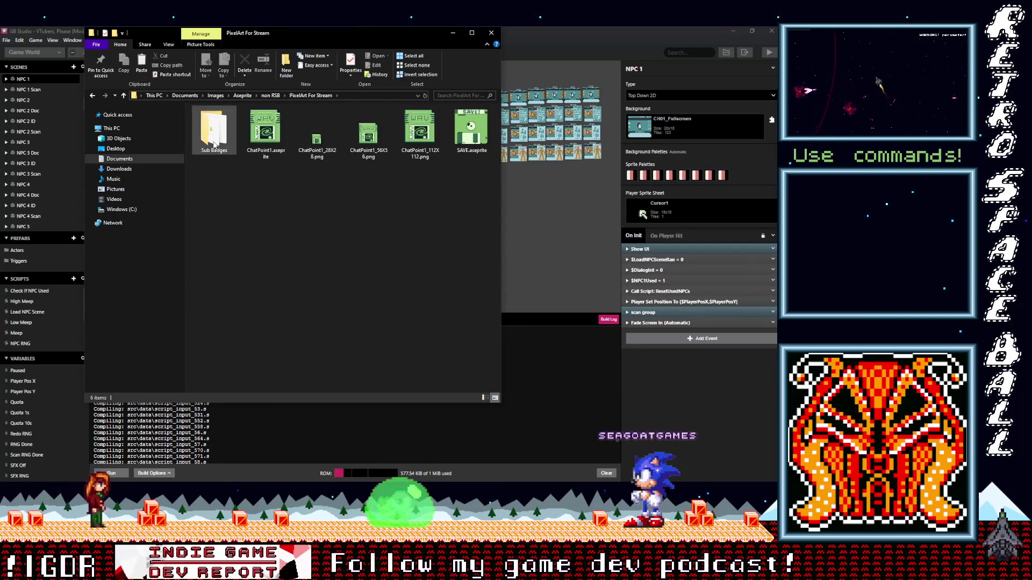
- Return to Aseprite, check RsbCustAvatarTest, then open RSB > CustomAvatarPieces
{"action": "left_click", "coordinate": [123, 95]}
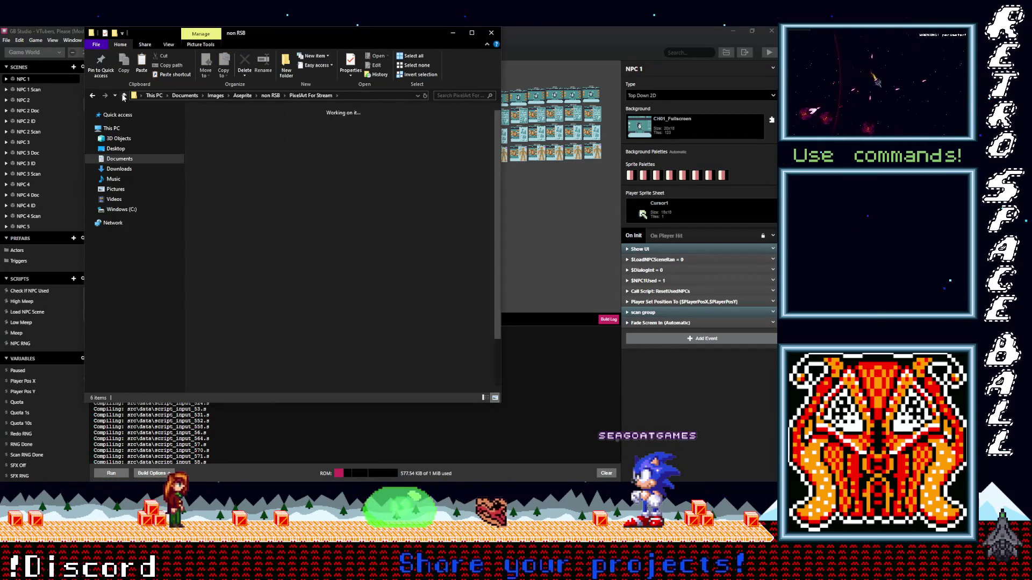
{"action": "left_click", "coordinate": [123, 96]}
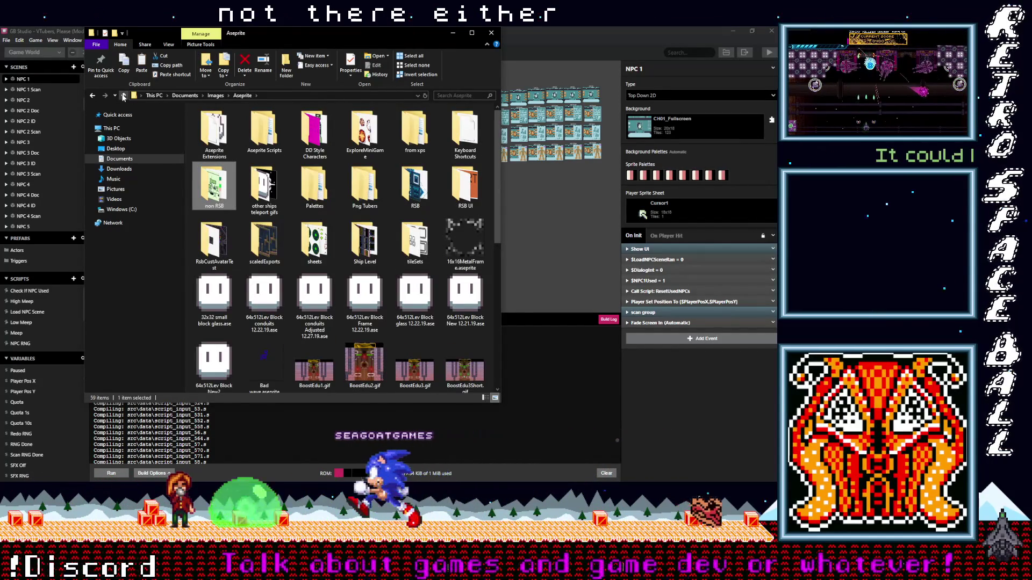
{"action": "double_click", "coordinate": [216, 232]}
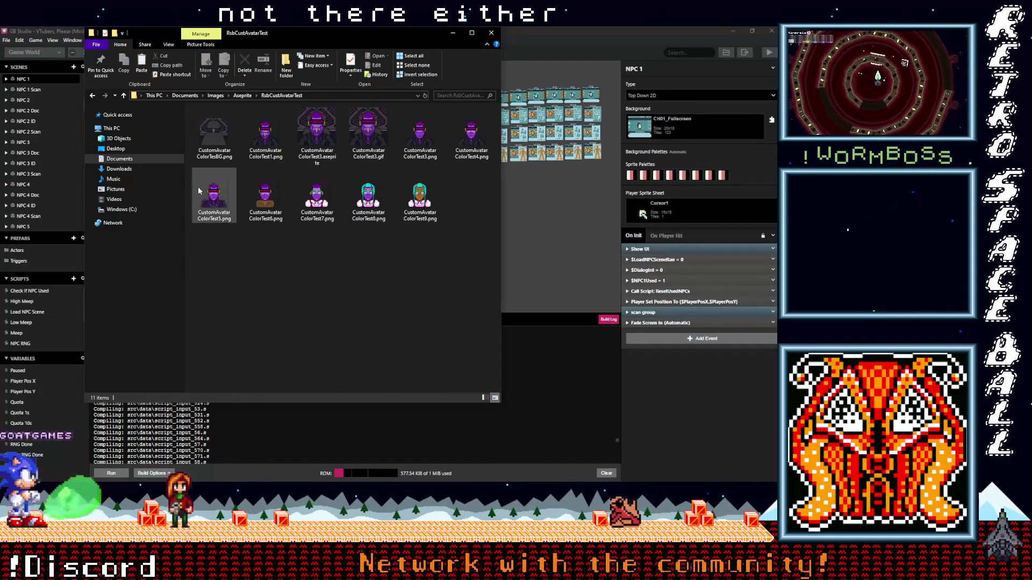
{"action": "key", "text": "alt+Up"}
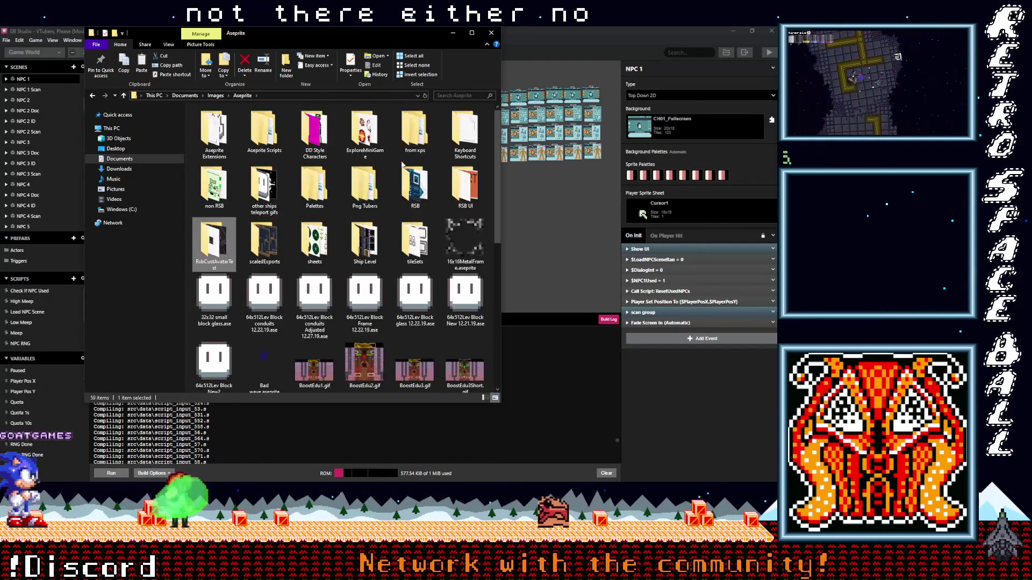
{"action": "double_click", "coordinate": [414, 185]}
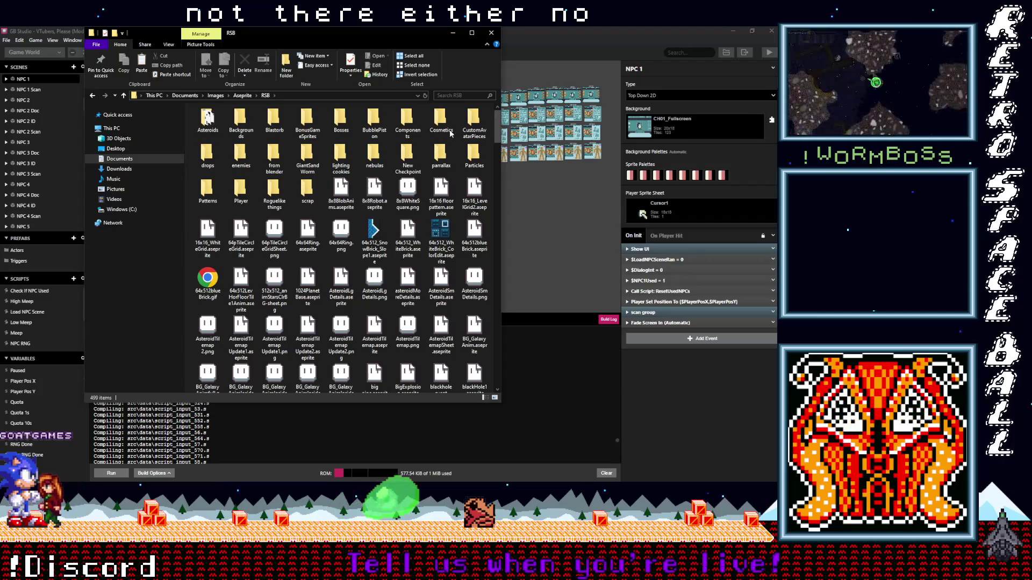
{"action": "double_click", "coordinate": [469, 124]}
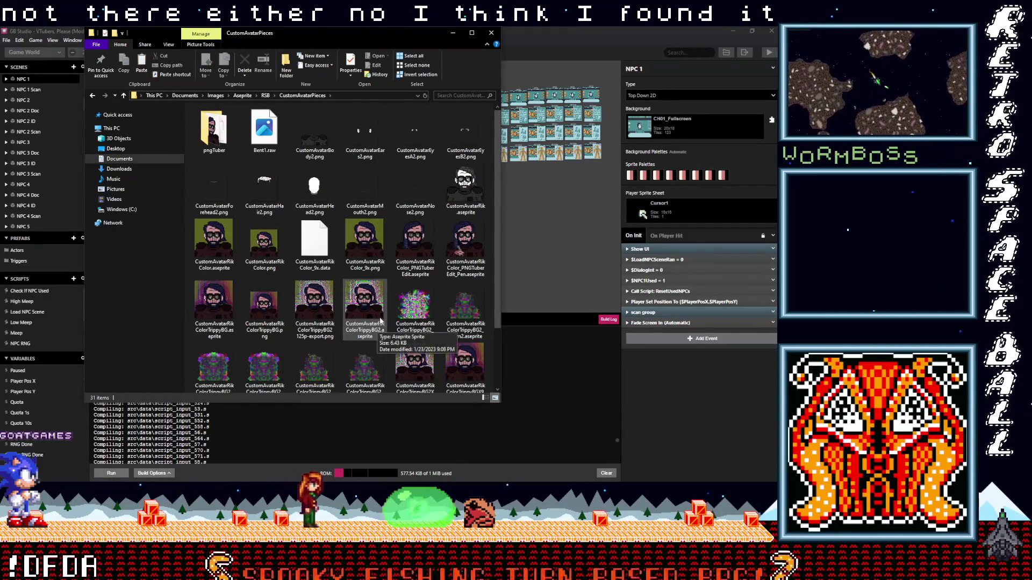
- Open the pngTuber folder inside CustomAvatarPieces
{"action": "double_click", "coordinate": [218, 132]}
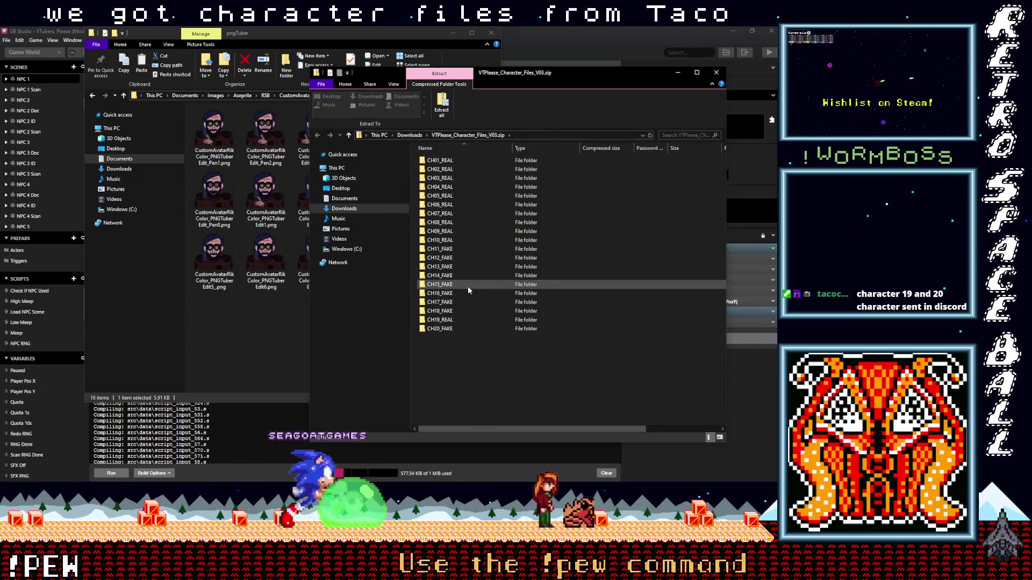
- Extract VTPlease_Character_Files_V03.zip into the from Taco folder, replacing existing files
{"action": "left_click", "coordinate": [442, 107]}
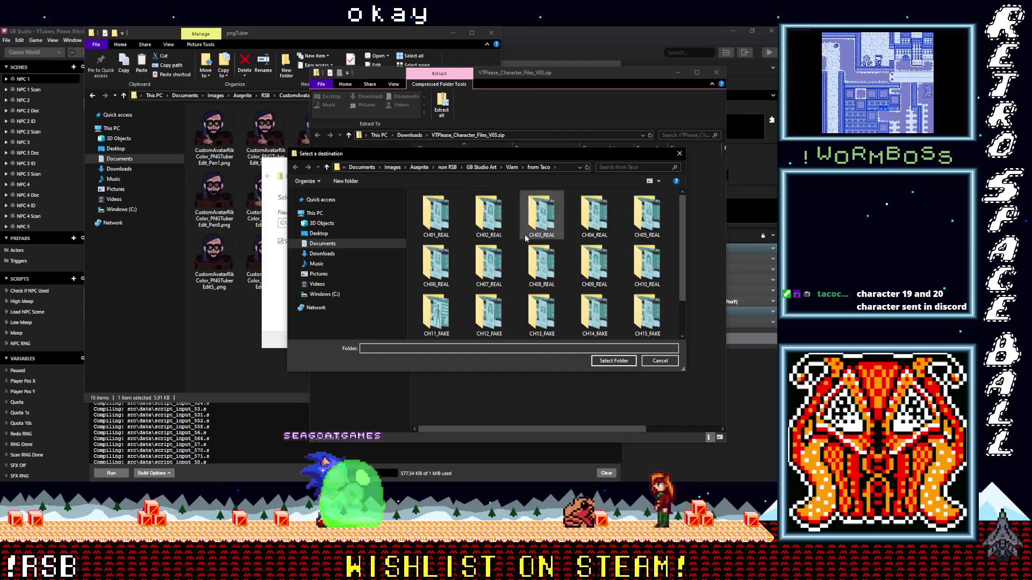
{"action": "scroll", "coordinate": [541, 270], "scroll_direction": "down", "scroll_amount": 1}
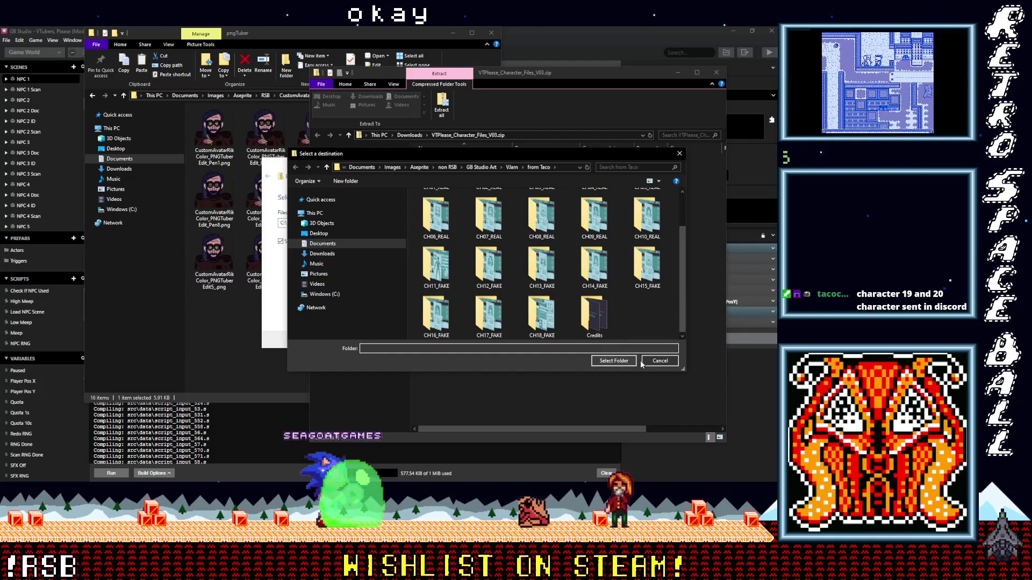
{"action": "left_click", "coordinate": [614, 361]}
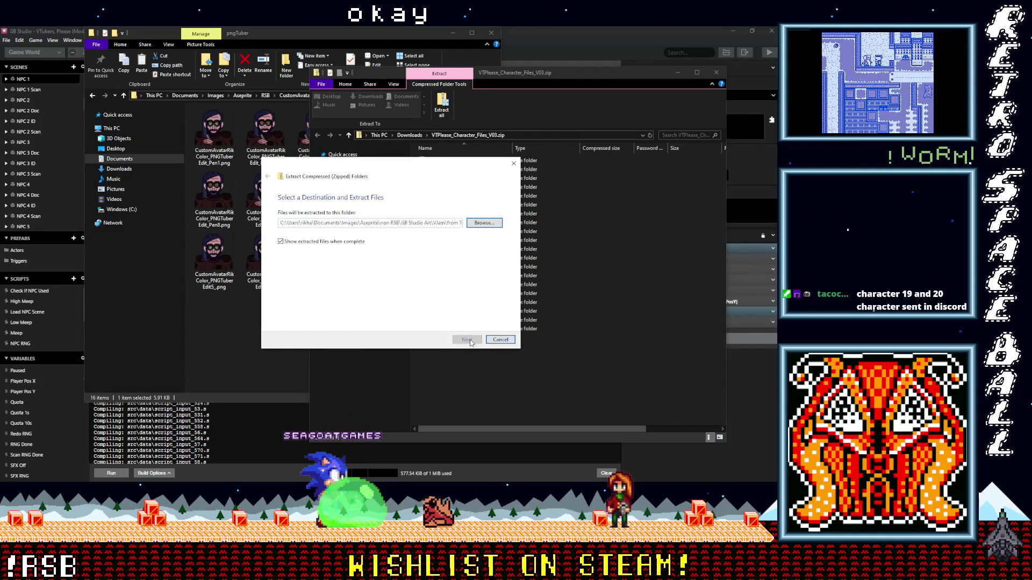
{"action": "left_click", "coordinate": [476, 340]}
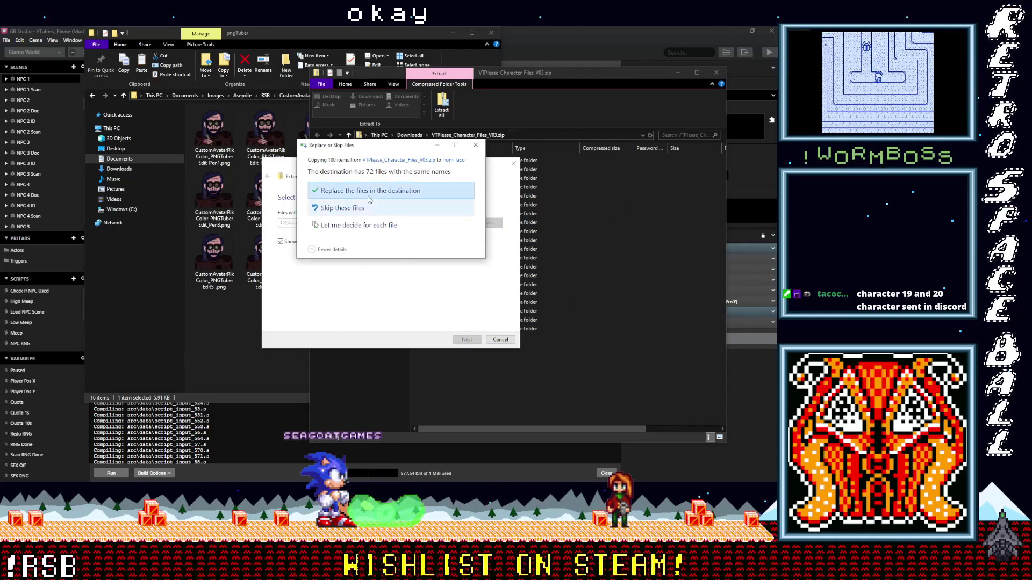
{"action": "left_click", "coordinate": [380, 192]}
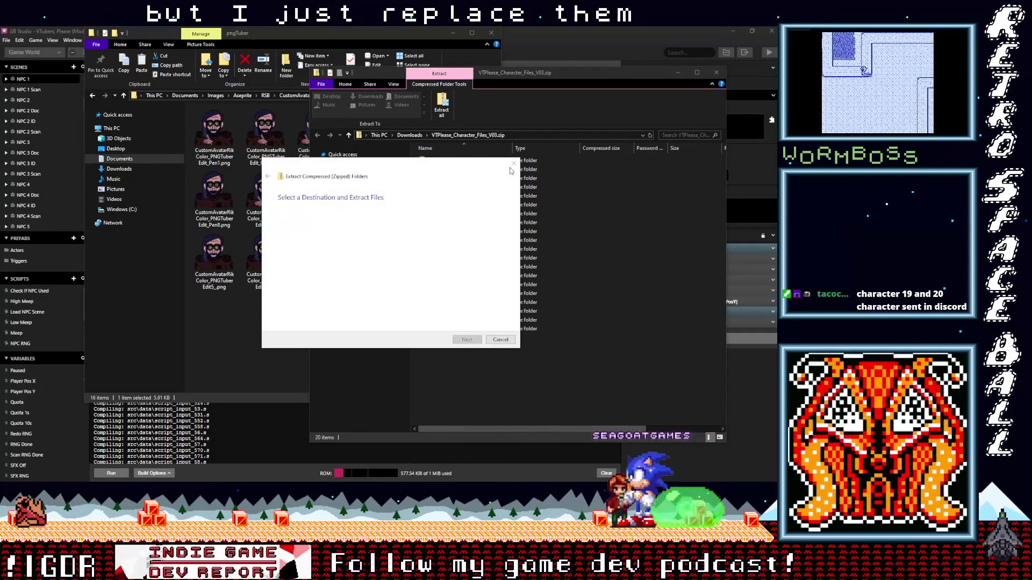
{"action": "left_click", "coordinate": [581, 297]}
{"action": "scroll", "coordinate": [582, 299], "scroll_direction": "up", "scroll_amount": 2}
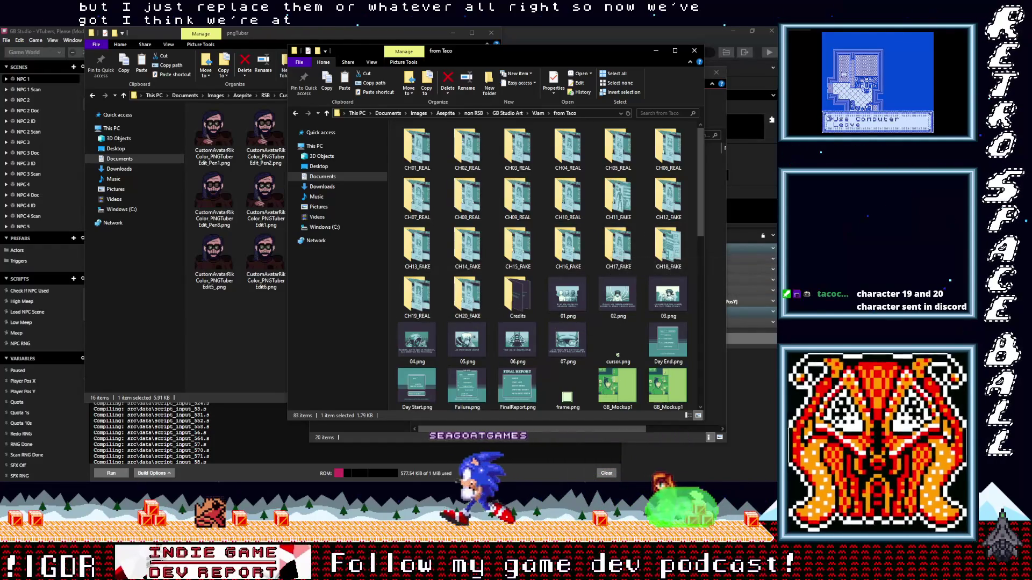
- Return to GB Studio and pan the scene canvas to the NPC 18–21 Scan scenes
{"action": "left_click", "coordinate": [724, 204]}
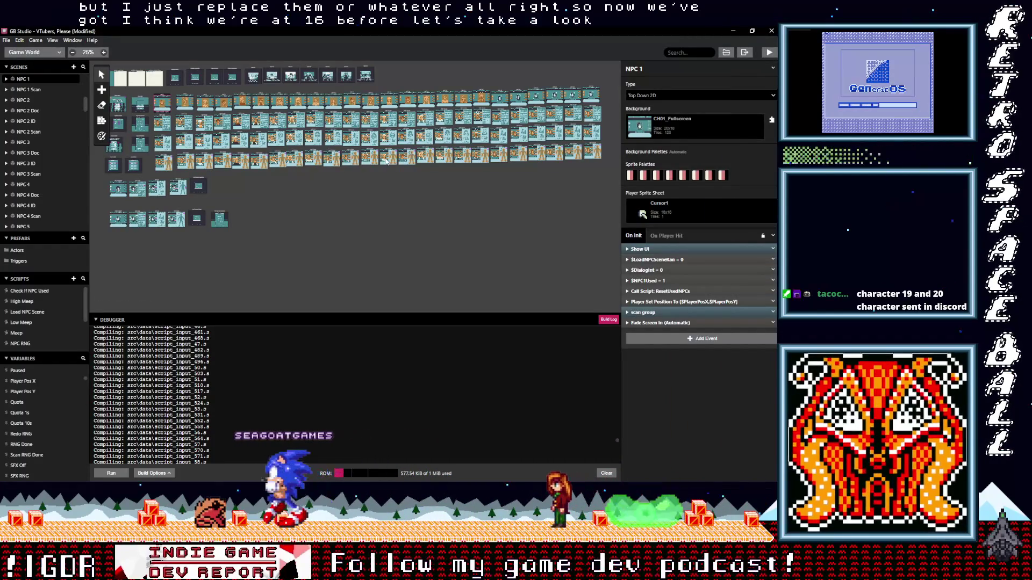
{"action": "scroll", "coordinate": [385, 161], "scroll_direction": "up", "scroll_amount": 5}
{"action": "scroll", "coordinate": [385, 161], "scroll_direction": "up", "scroll_amount": 2}
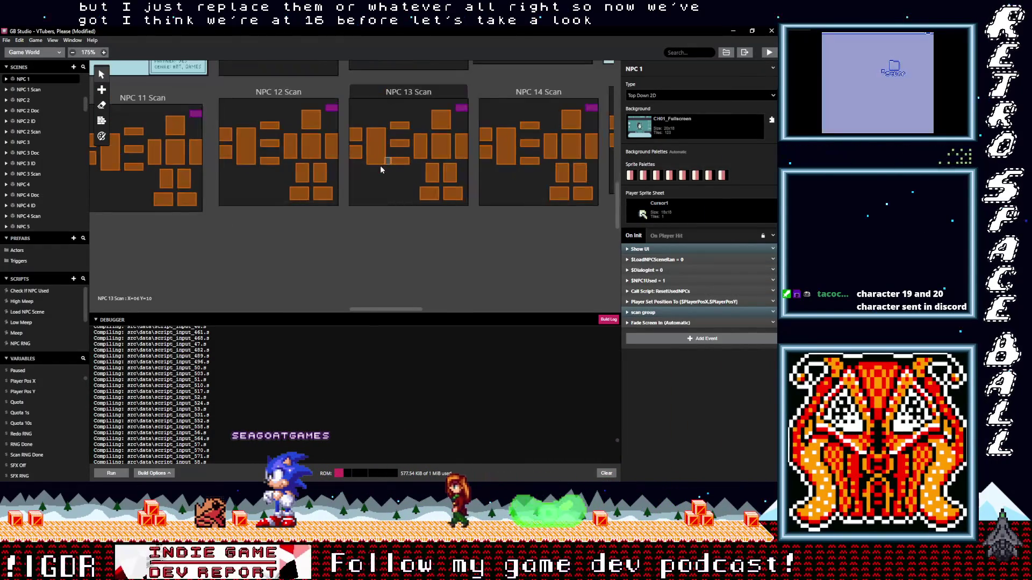
{"action": "left_click_drag", "start_coordinate": [406, 311], "coordinate": [540, 308]}
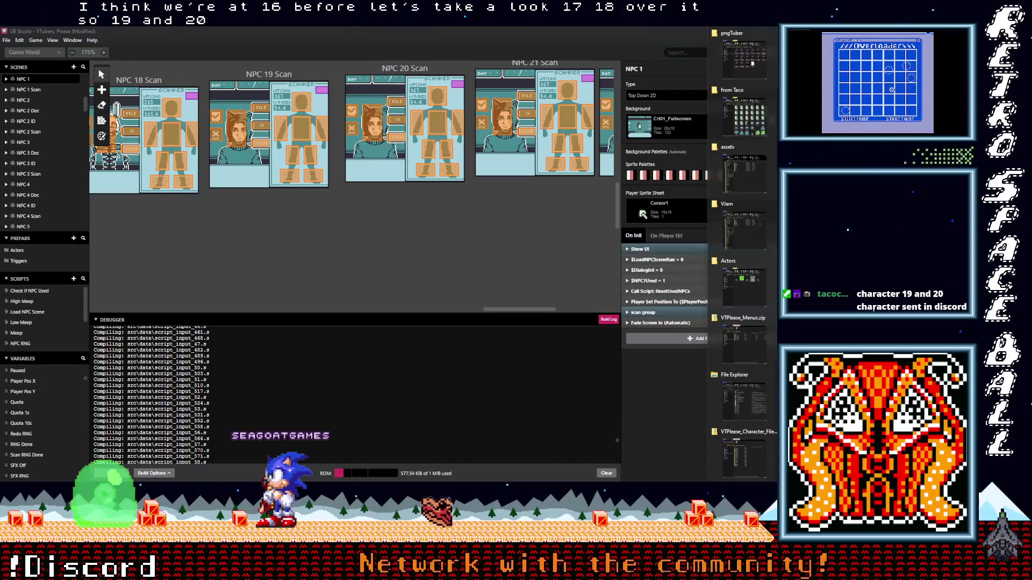
{"action": "left_click", "coordinate": [752, 433]}
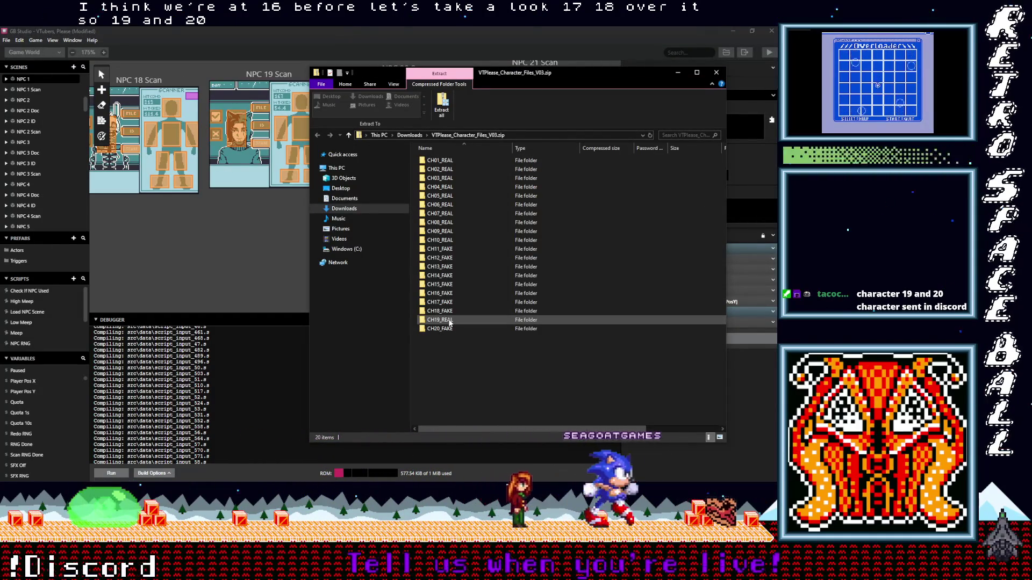
- Copy the four CH19 PNGs from the archive's CH19_REAL folder, then switch to the from Taco window
{"action": "double_click", "coordinate": [450, 321]}
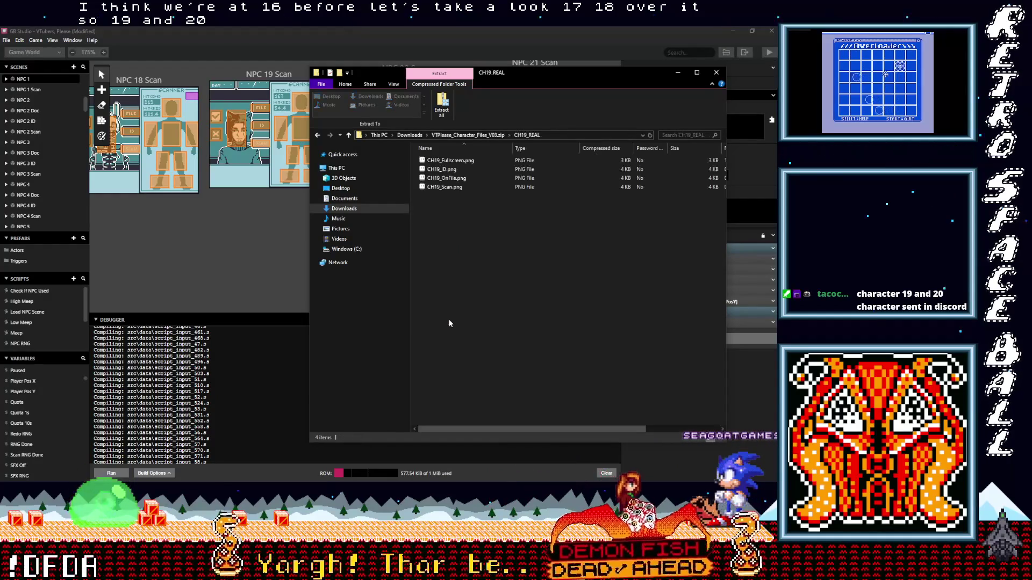
{"action": "mouse_move", "coordinate": [465, 232]}
{"action": "left_mouse_down"}
{"action": "mouse_move", "coordinate": [454, 175]}
{"action": "mouse_move", "coordinate": [436, 161]}
{"action": "left_mouse_up"}
{"action": "right_click", "coordinate": [437, 161]}
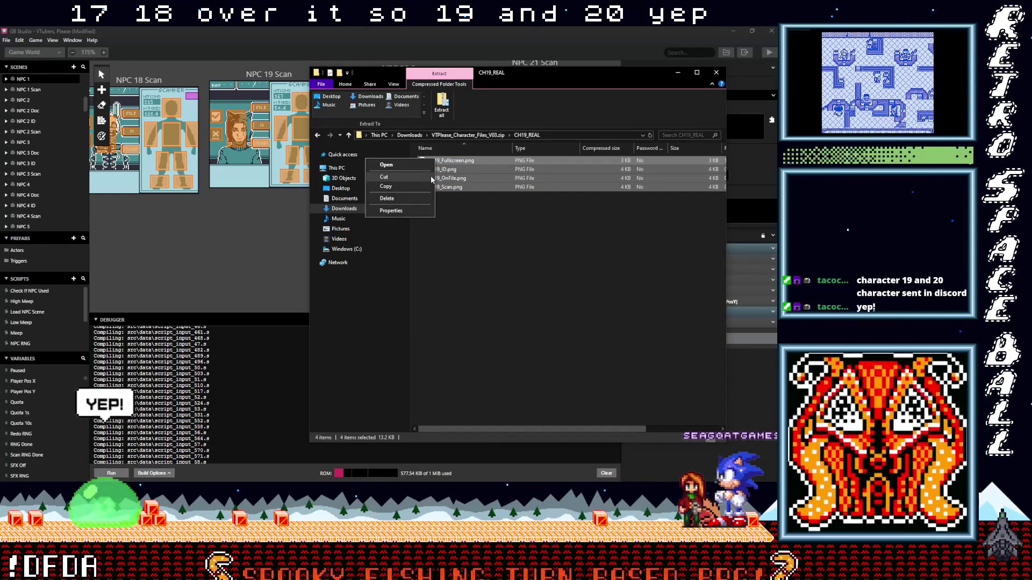
{"action": "left_click", "coordinate": [405, 187]}
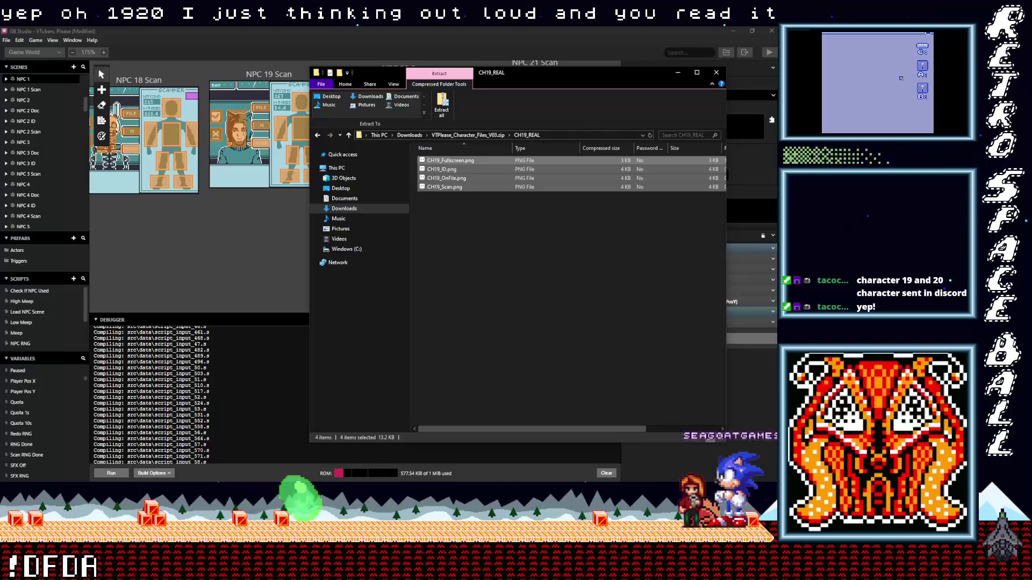
{"action": "left_click", "coordinate": [776, 99]}
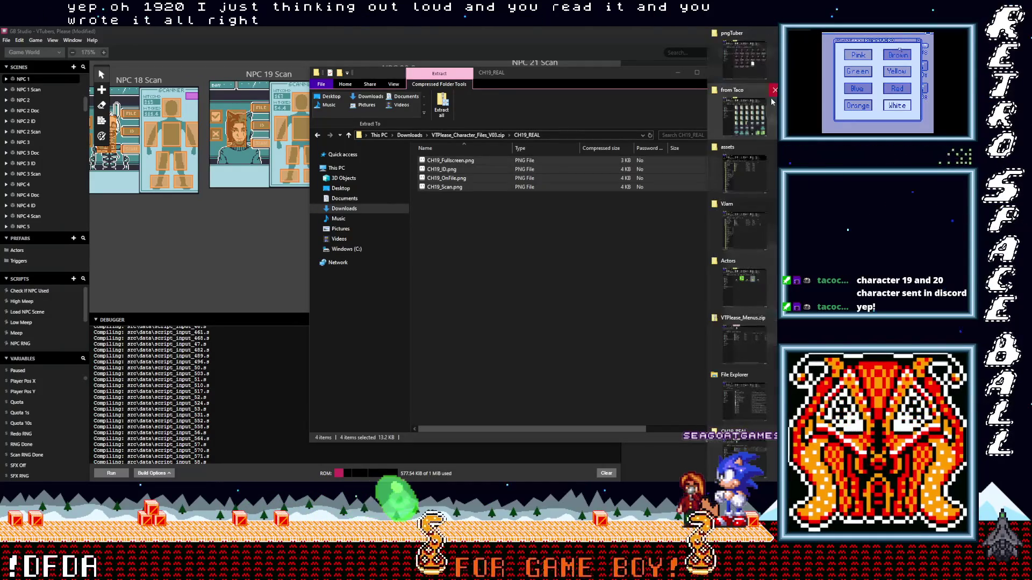
{"action": "left_click", "coordinate": [758, 123]}
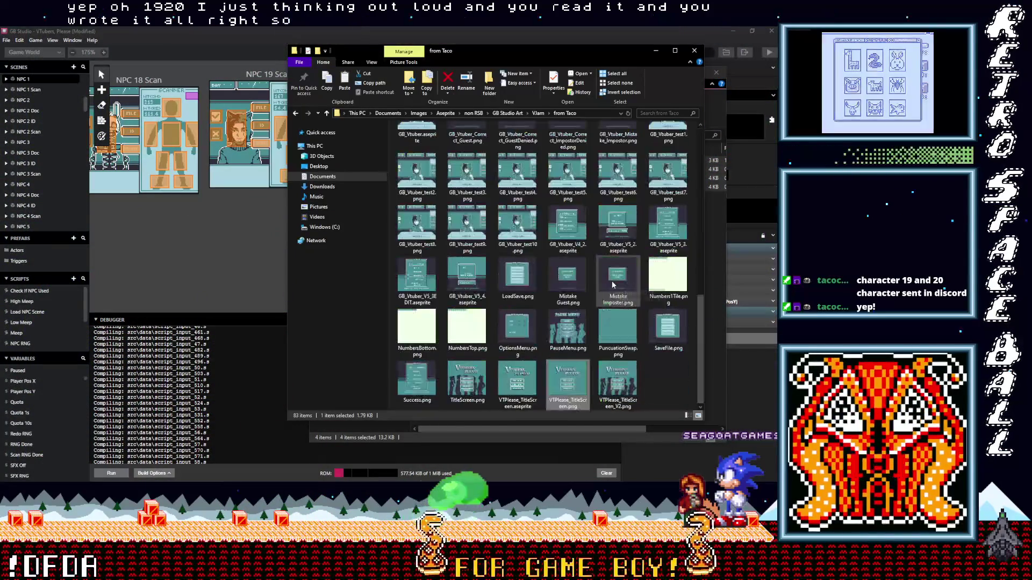
- Bring forward the File Explorer window showing the assets folder with Actors and backgrounds
{"action": "scroll", "coordinate": [631, 321], "scroll_direction": "up", "scroll_amount": 10}
{"action": "left_click", "coordinate": [776, 99]}
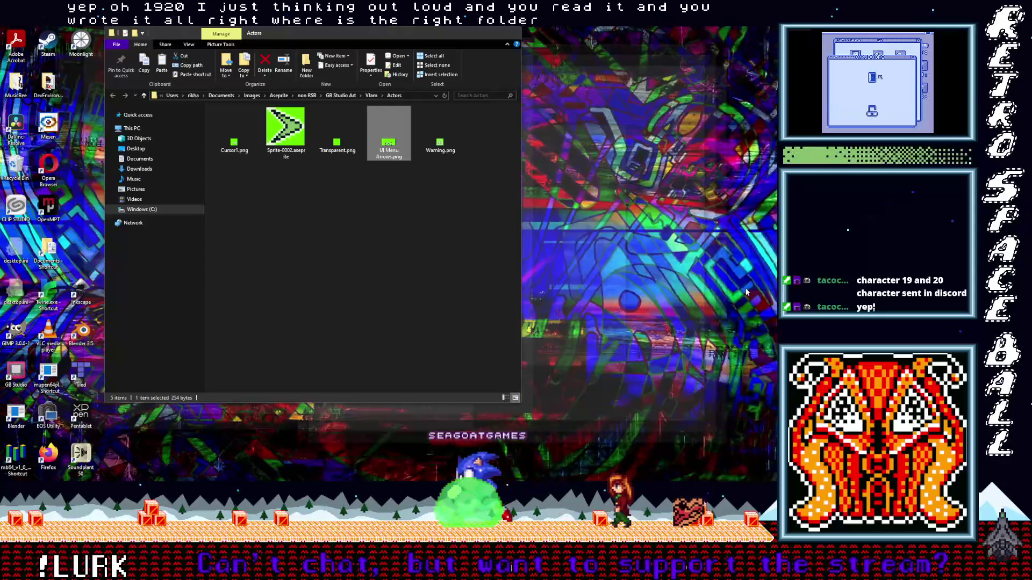
{"action": "left_click", "coordinate": [745, 288]}
{"action": "left_click", "coordinate": [144, 96]}
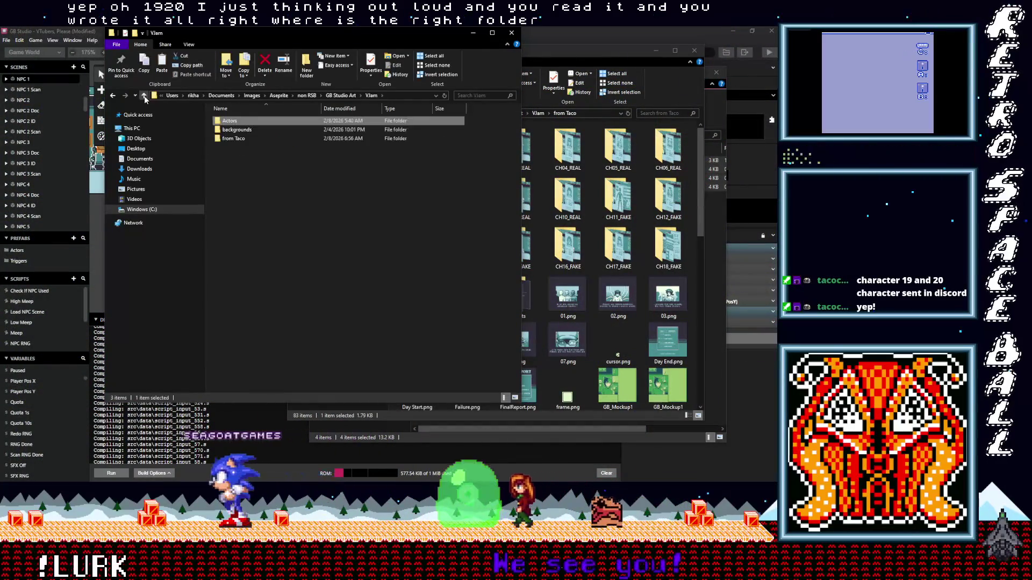
{"action": "left_click", "coordinate": [776, 99]}
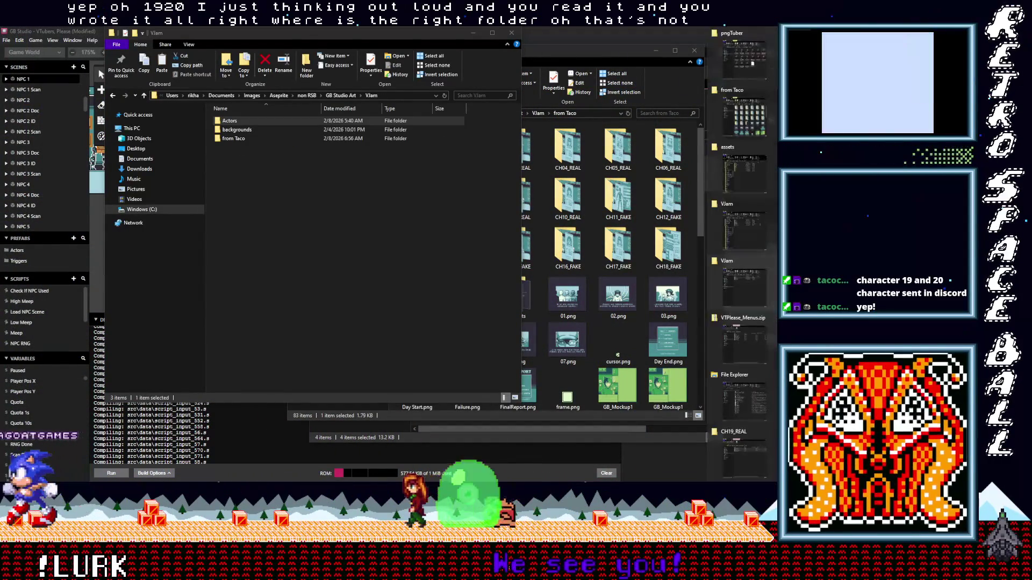
{"action": "left_click", "coordinate": [760, 176]}
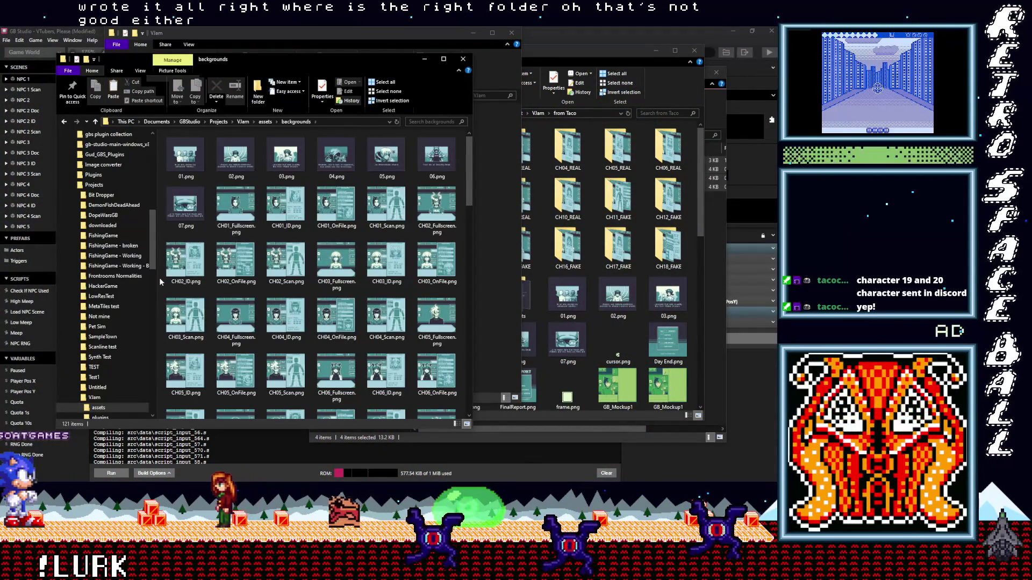
- Paste the four CH19 images into the backgrounds folder, raising it to 125 items
{"action": "right_click", "coordinate": [160, 280]}
{"action": "left_click", "coordinate": [118, 337]}
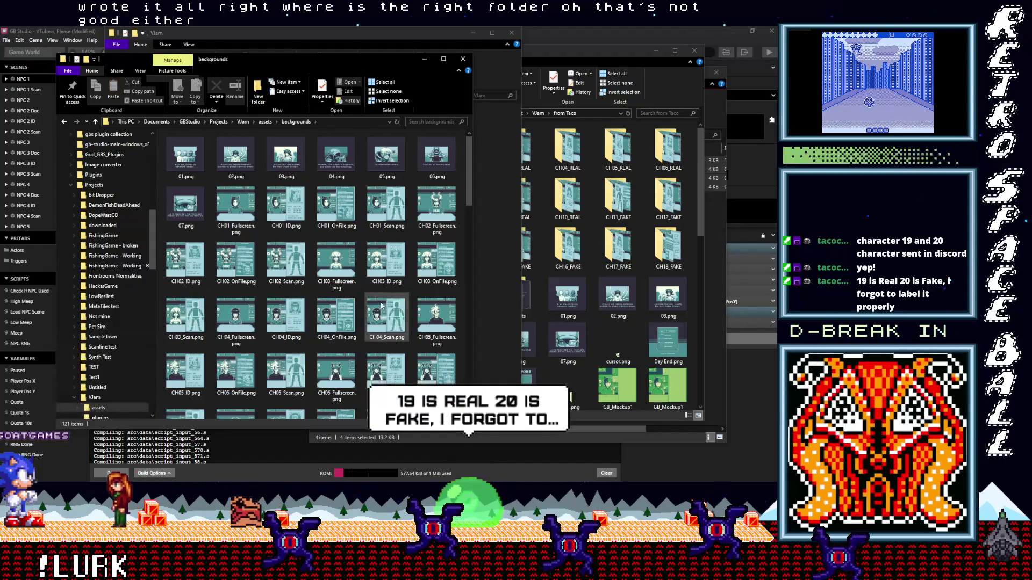
{"action": "left_click", "coordinate": [566, 57]}
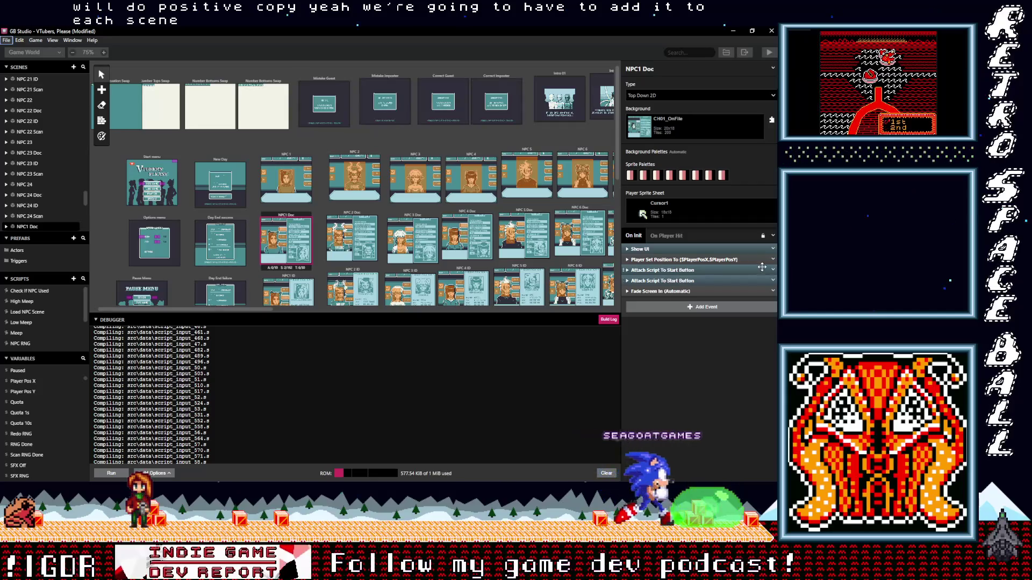
- Delete the extra Attach Script To Start Button event and review the NPC 1, NPC1 Doc and NPC1 ID scenes
{"action": "left_click", "coordinate": [740, 270]}
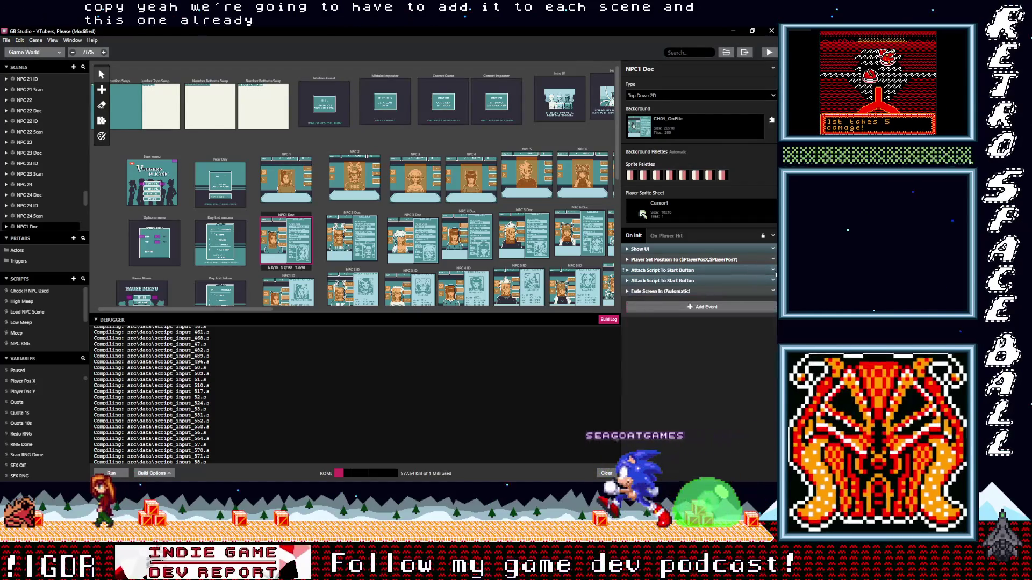
{"action": "left_click", "coordinate": [773, 270]}
{"action": "left_click", "coordinate": [744, 389]}
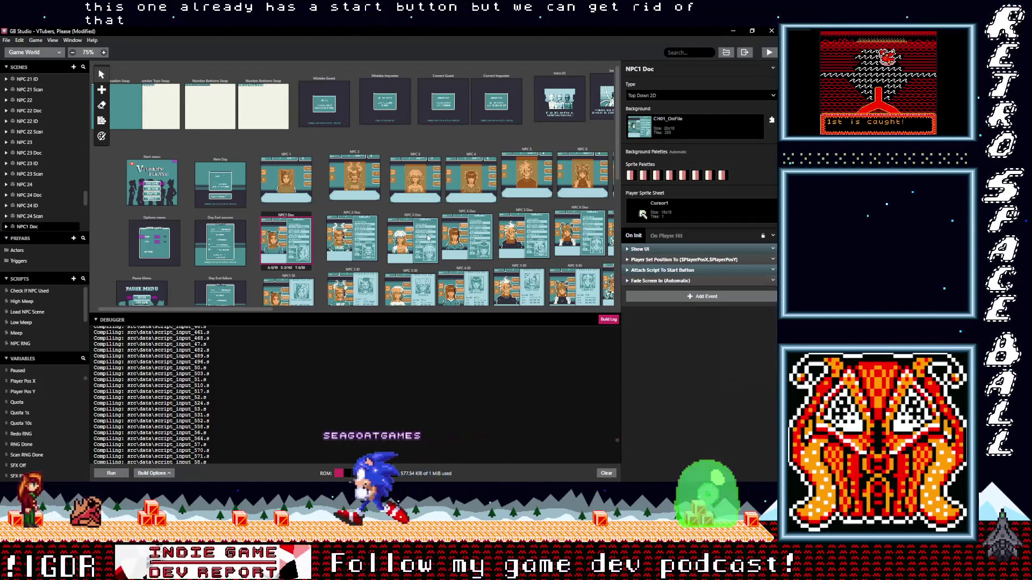
{"action": "left_click", "coordinate": [291, 157]}
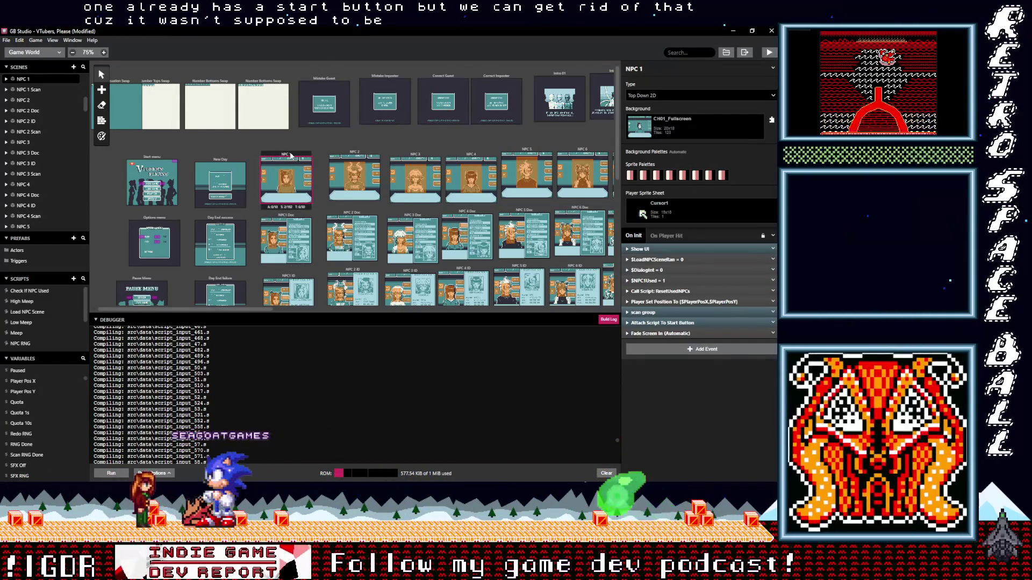
{"action": "left_click", "coordinate": [289, 217]}
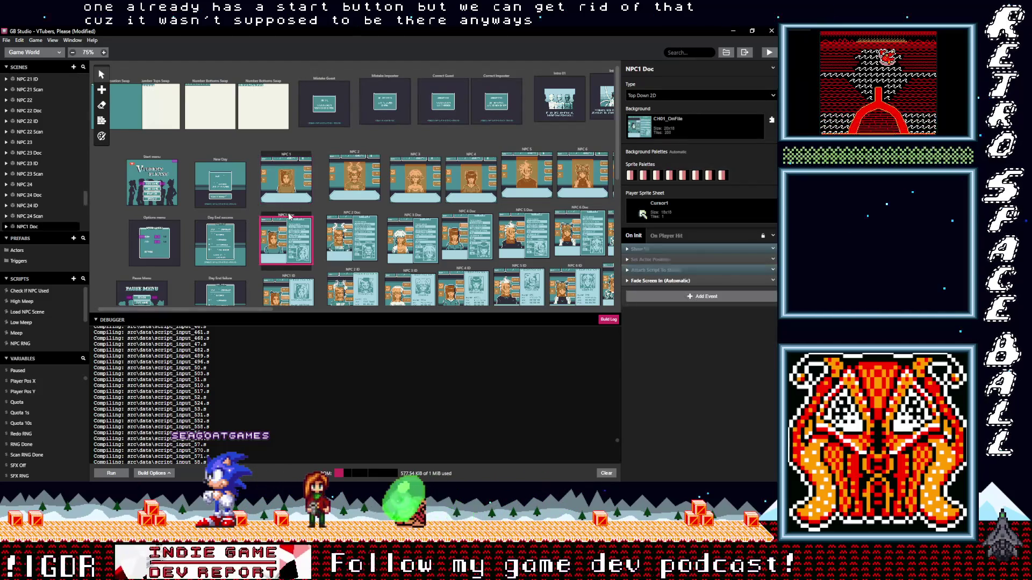
{"action": "left_click", "coordinate": [285, 278]}
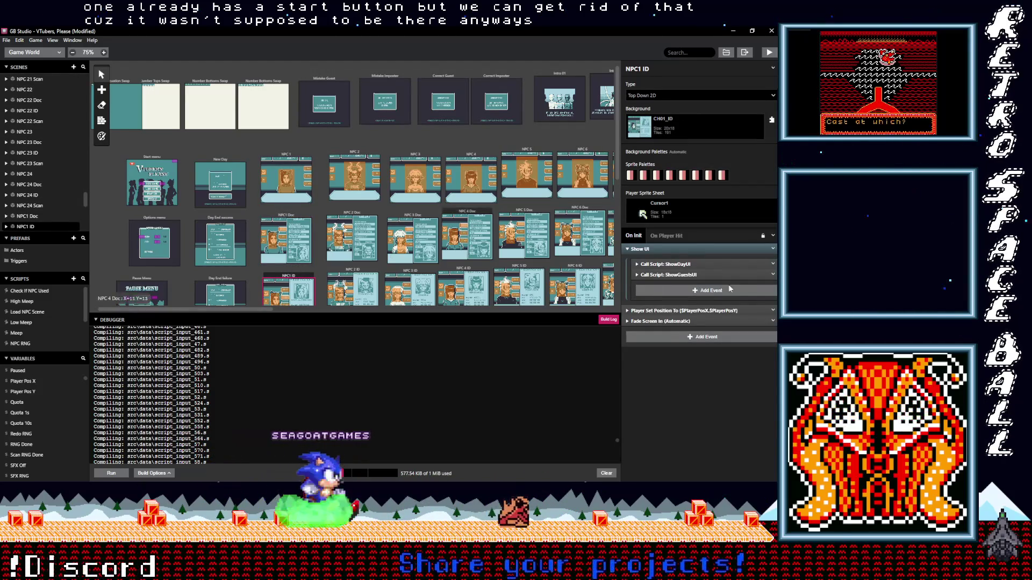
{"action": "left_click", "coordinate": [653, 250]}
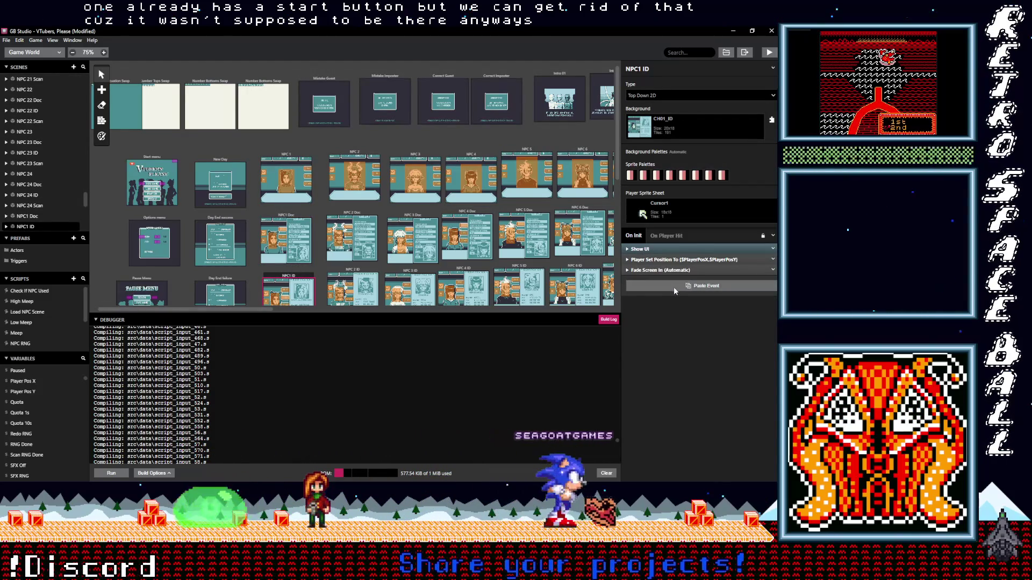
{"action": "scroll", "coordinate": [361, 248], "scroll_direction": "down", "scroll_amount": 3}
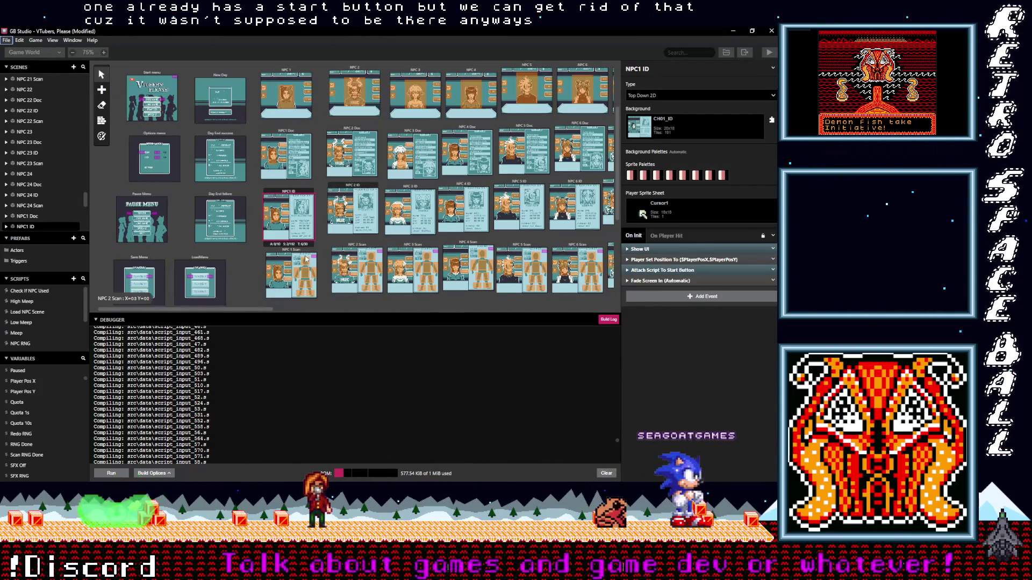
- Paste the Start-button pause event into the NPC 1 Scan and NPC 2 scenes
{"action": "left_click", "coordinate": [297, 253]}
{"action": "key", "text": "ctrl+z"}
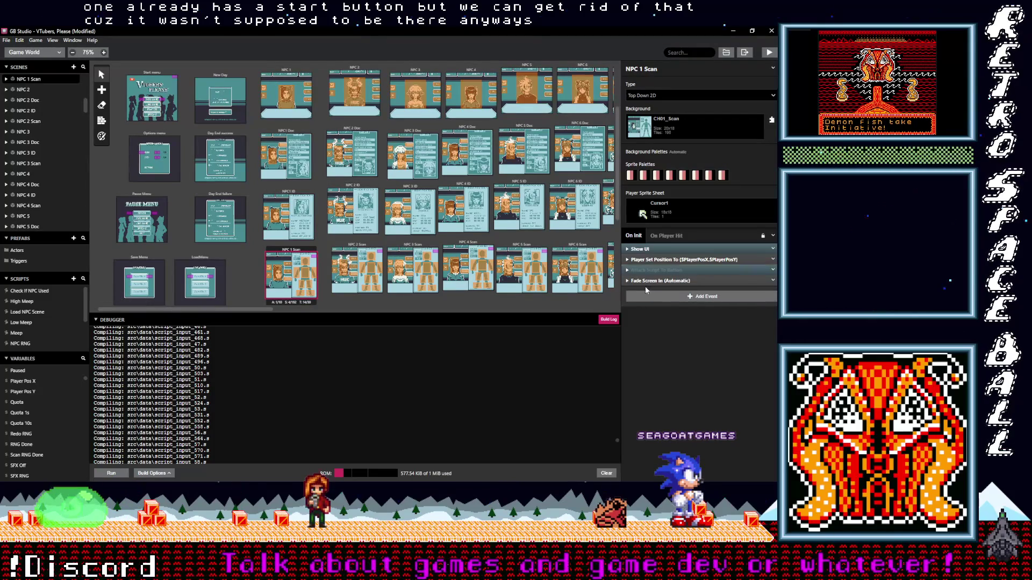
{"action": "left_click", "coordinate": [353, 70]}
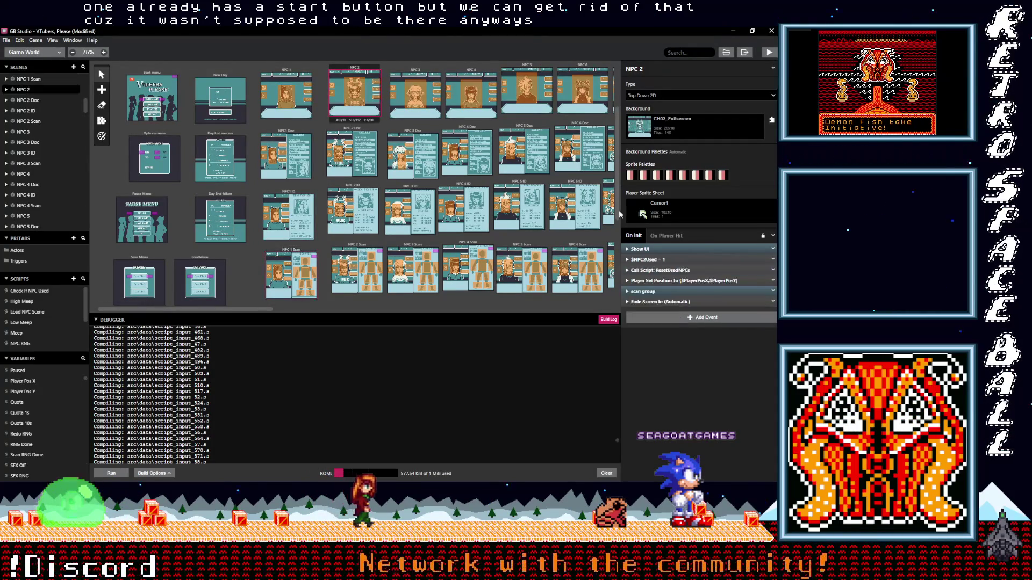
{"action": "left_click", "coordinate": [660, 318]}
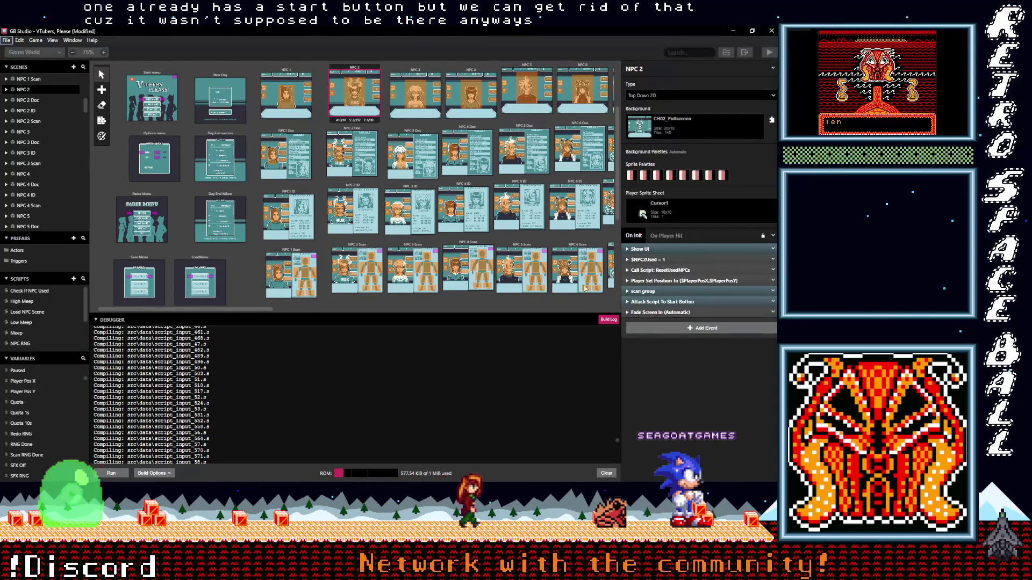
{"action": "left_click", "coordinate": [356, 131]}
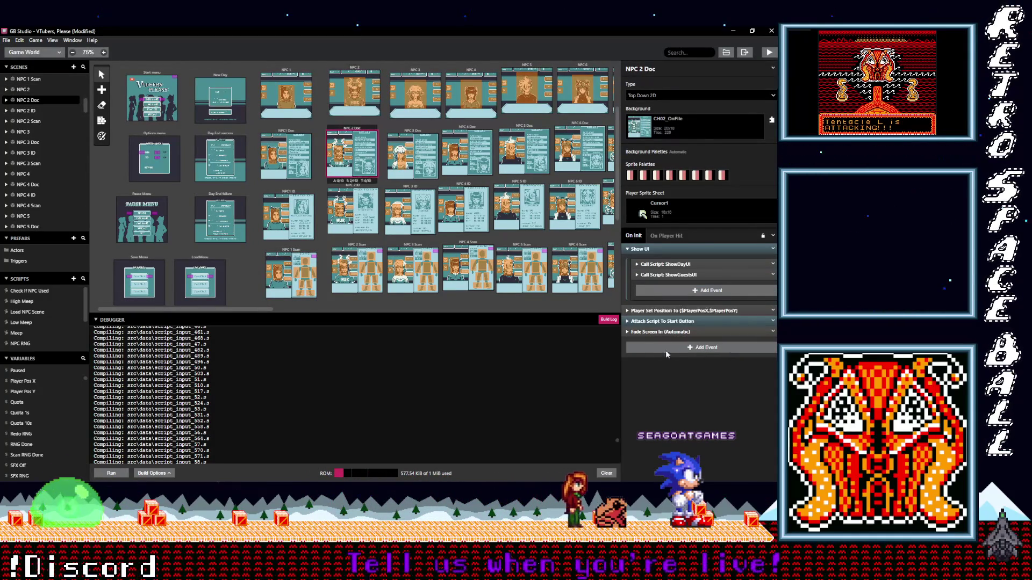
- Check the Start-button events in NPC 2 Doc and NPC 2 ID, undoing each trial deletion
{"action": "key", "text": "alt"}
{"action": "left_click", "coordinate": [774, 322]}
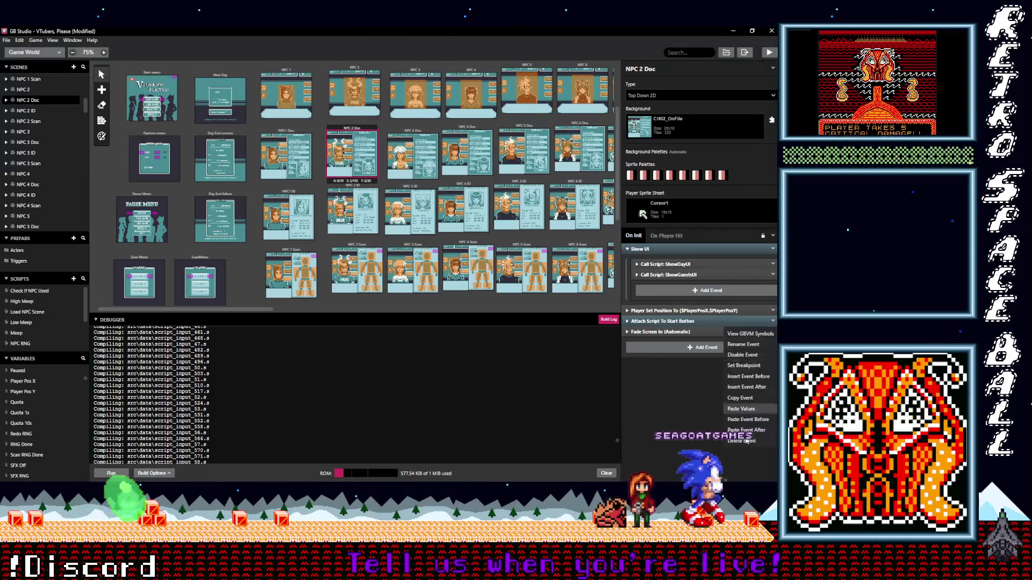
{"action": "left_click", "coordinate": [806, 404]}
{"action": "key", "text": "alt"}
{"action": "key", "text": "ctrl+z"}
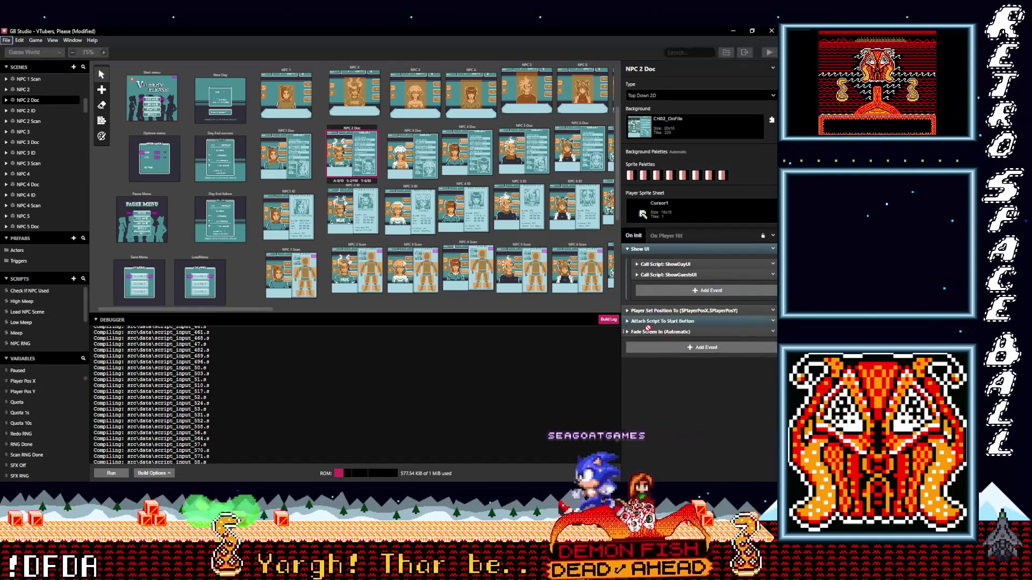
{"action": "left_click", "coordinate": [339, 189]}
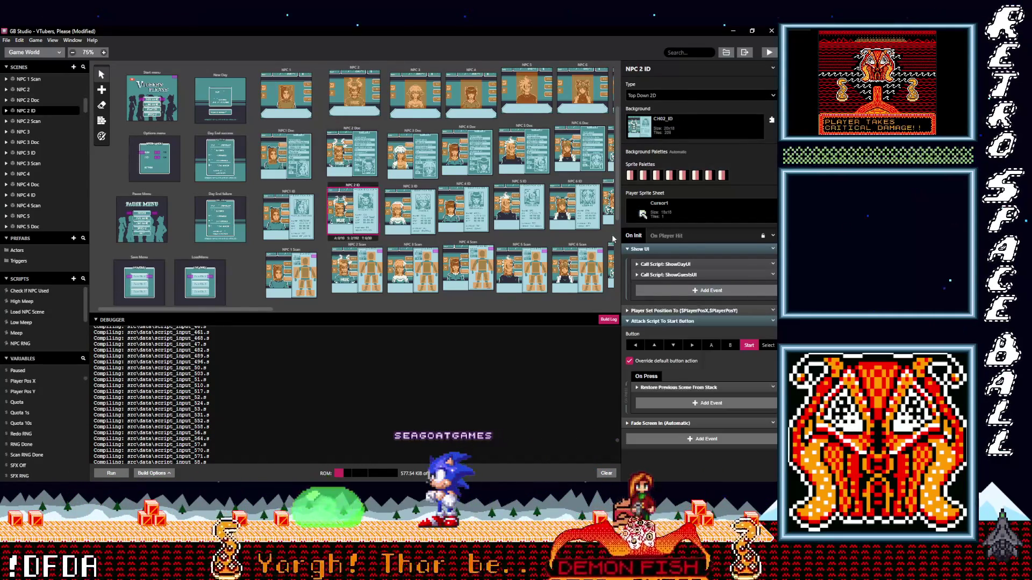
{"action": "left_click", "coordinate": [659, 250]}
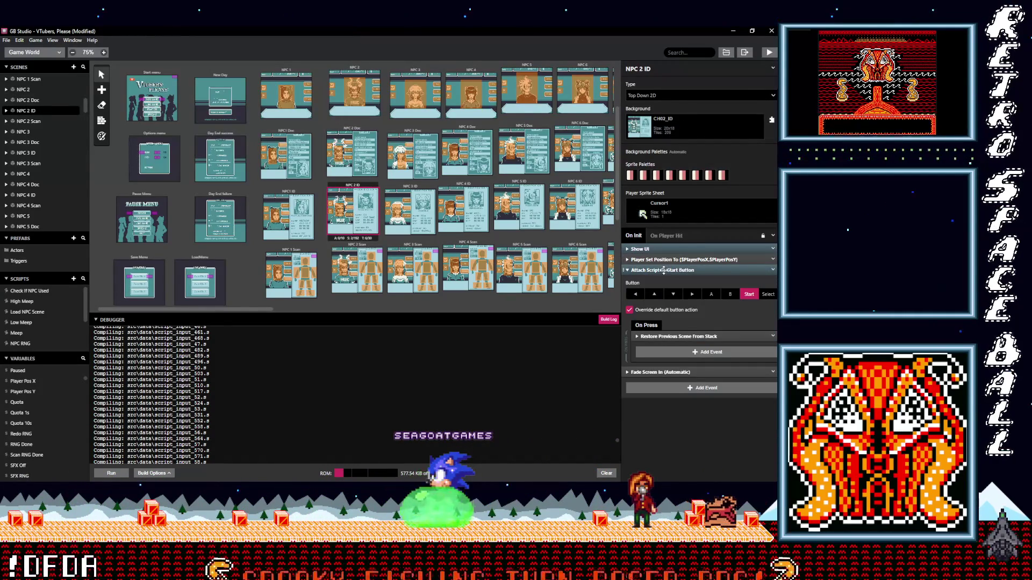
{"action": "left_click", "coordinate": [663, 270]}
{"action": "left_click", "coordinate": [773, 270]}
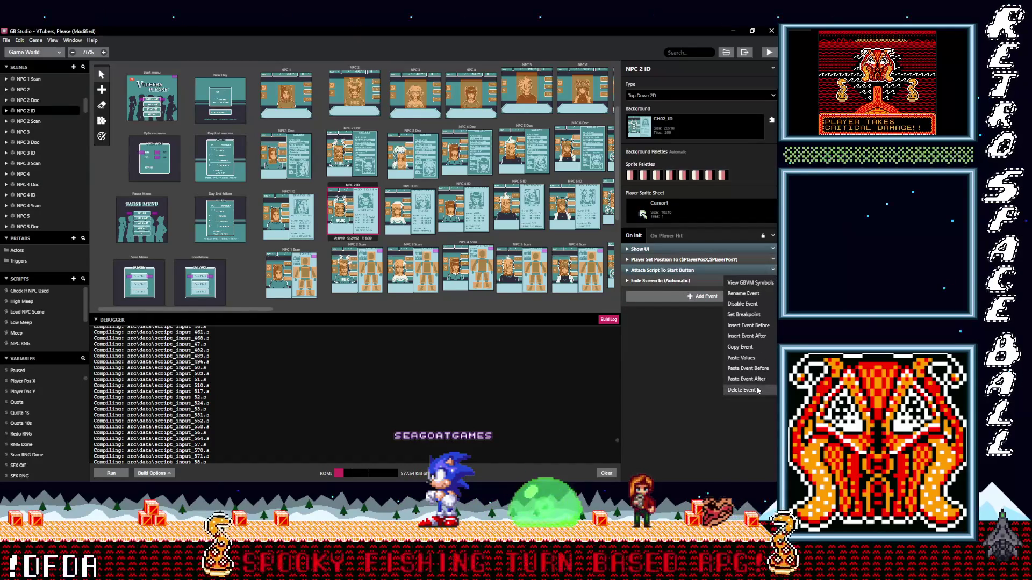
{"action": "left_click", "coordinate": [747, 391]}
{"action": "key", "text": "ctrl+z"}
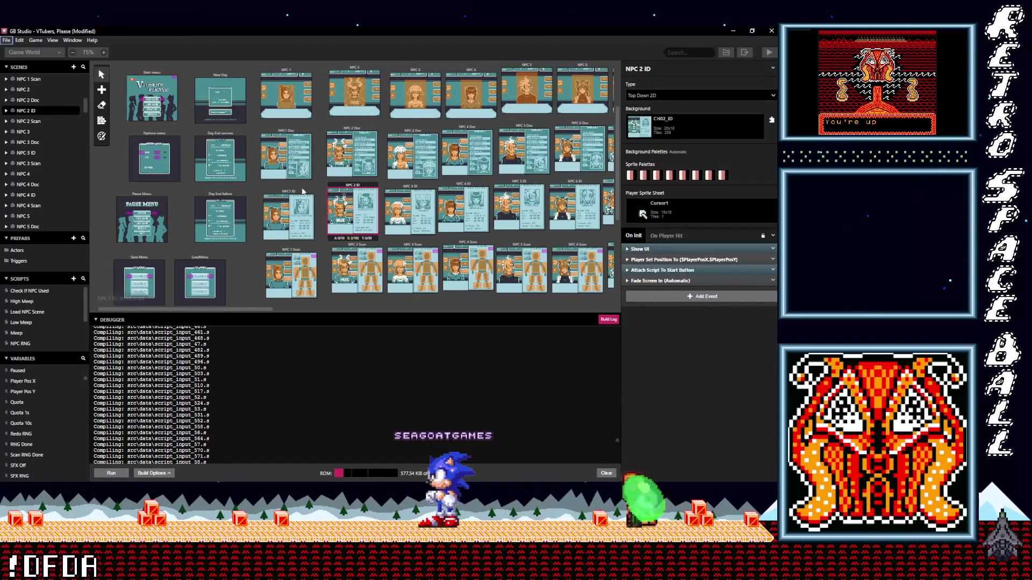
- Compare the Start-button event's steps in the NPC1 ID and NPC 2 ID scenes
{"action": "left_click", "coordinate": [304, 194]}
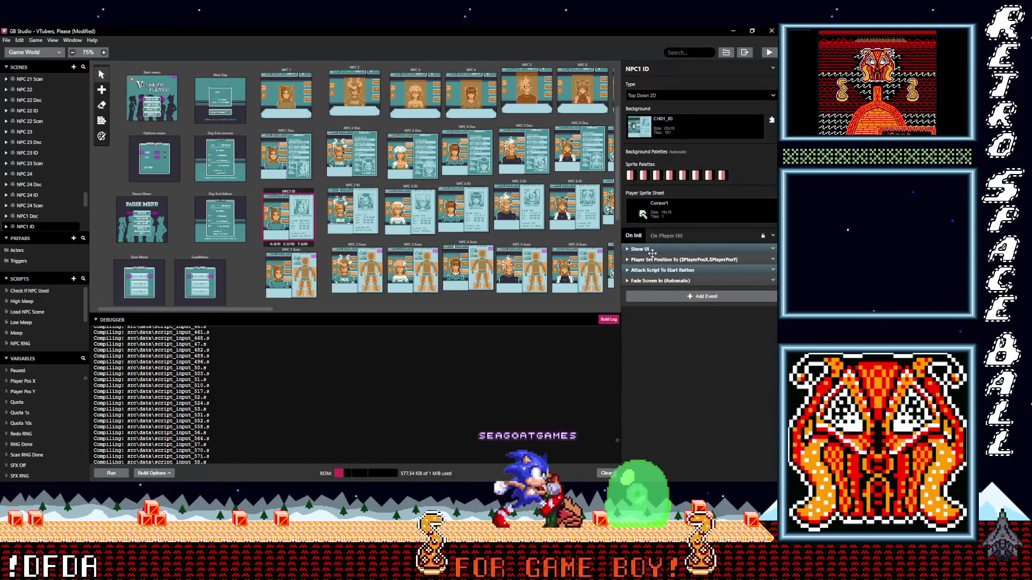
{"action": "left_click", "coordinate": [665, 270]}
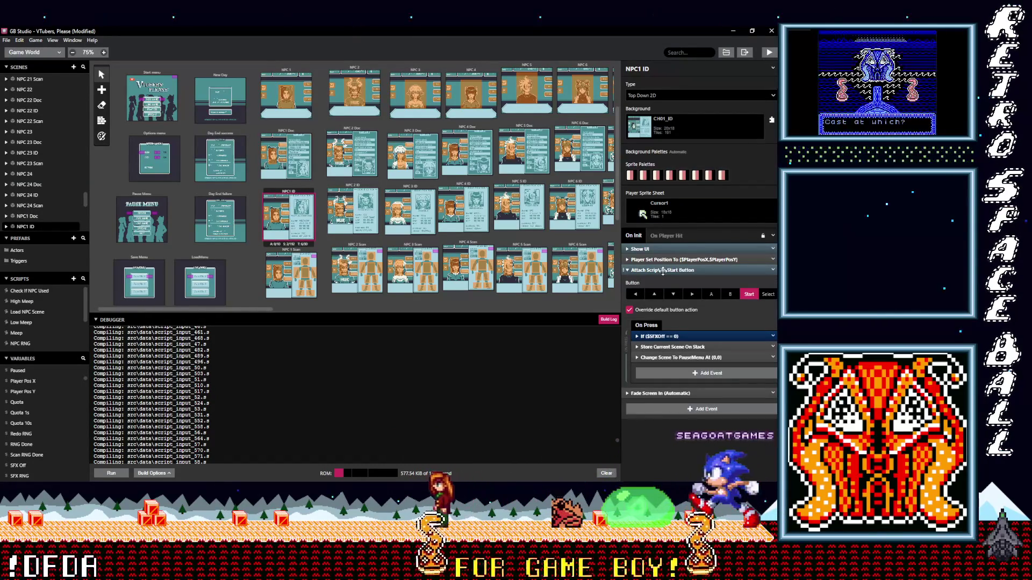
{"action": "left_click", "coordinate": [665, 271]}
{"action": "left_click", "coordinate": [346, 190]}
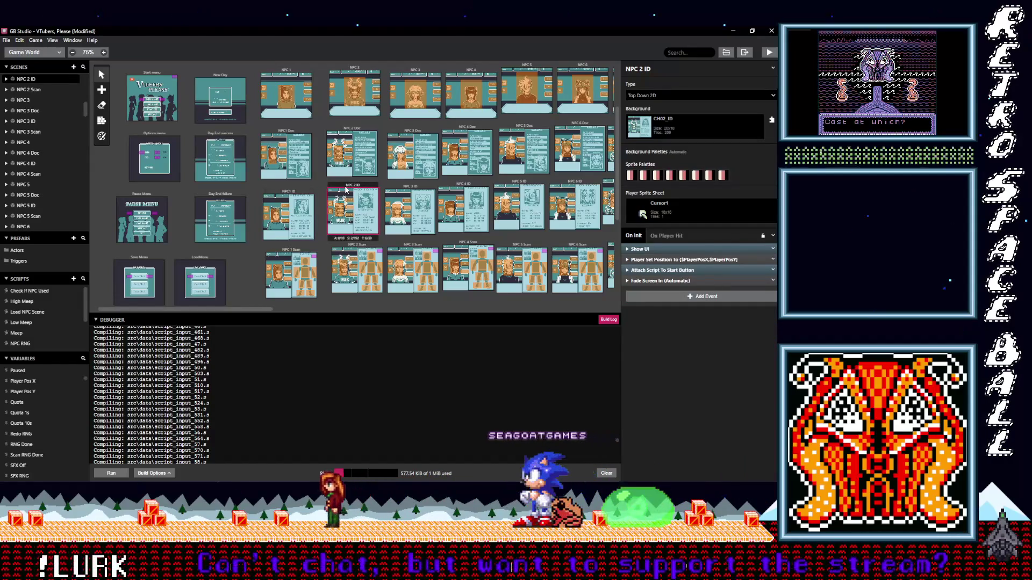
{"action": "left_click", "coordinate": [681, 271]}
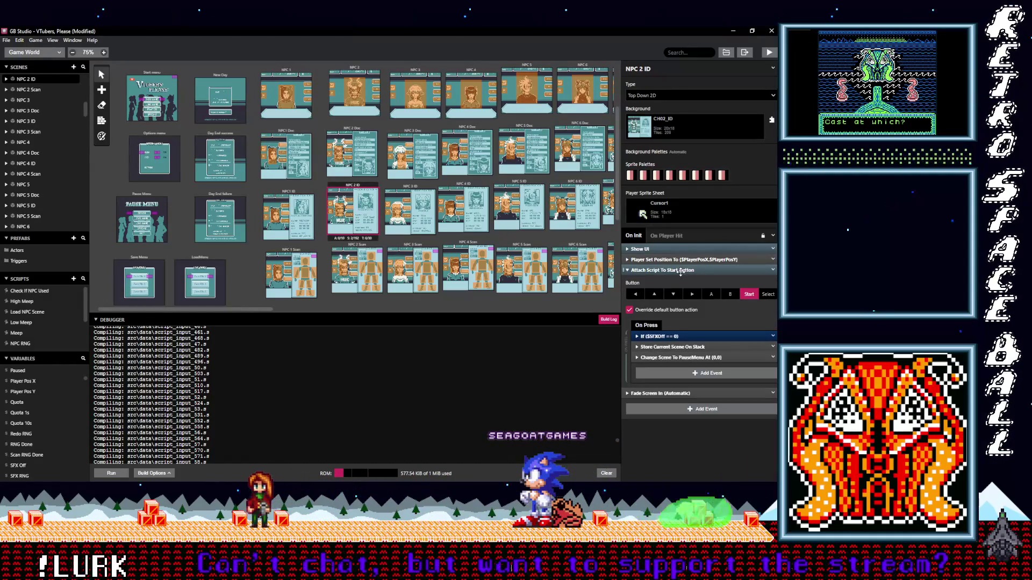
{"action": "left_click", "coordinate": [681, 271]}
- Paste the Start-button pause event into the NPC 2 Scan and NPC 3 Scan scenes
{"action": "left_click", "coordinate": [357, 268]}
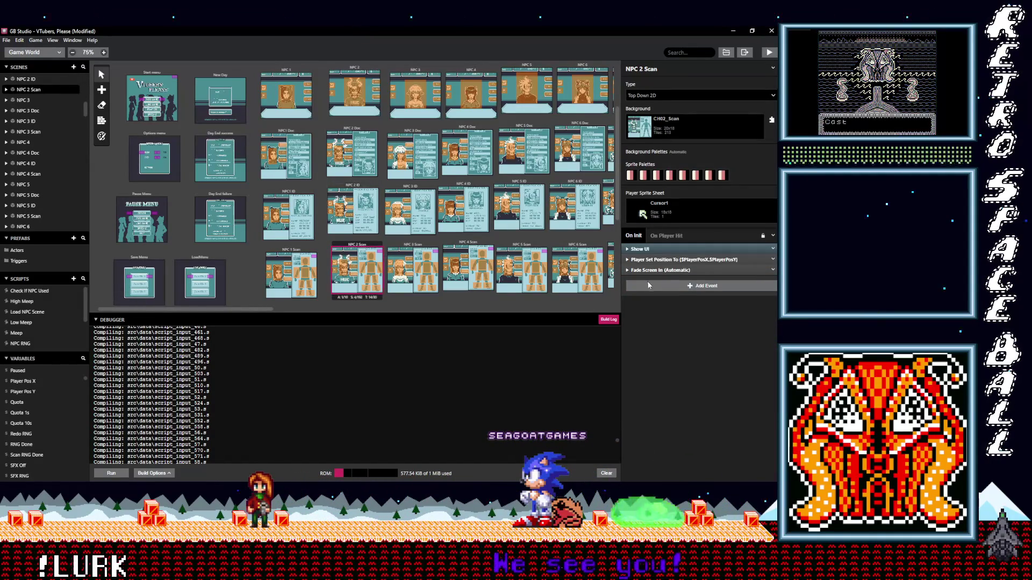
{"action": "left_click", "coordinate": [649, 285], "text": "alt"}
{"action": "left_click", "coordinate": [403, 246]}
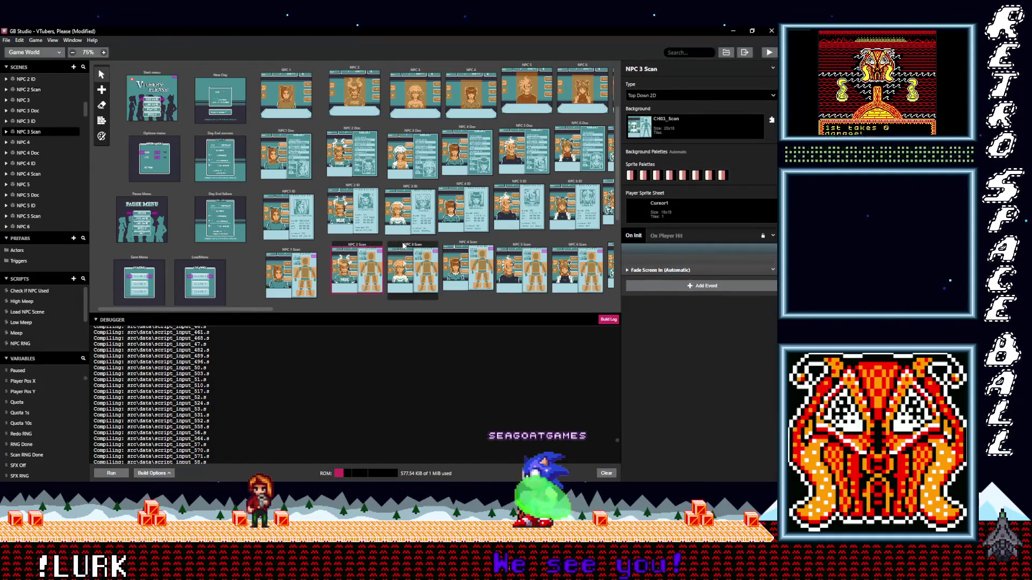
{"action": "left_click", "coordinate": [660, 283], "text": "alt"}
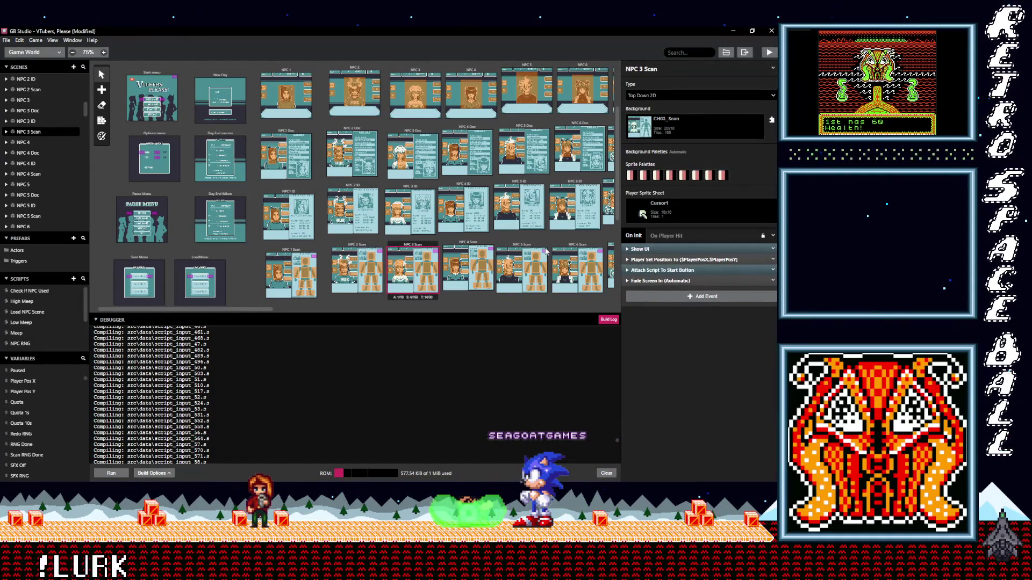
- Inspect the Start-button events in NPC 3 ID and NPC 3 Doc, undoing an accidental deletion
{"action": "left_click", "coordinate": [409, 190]}
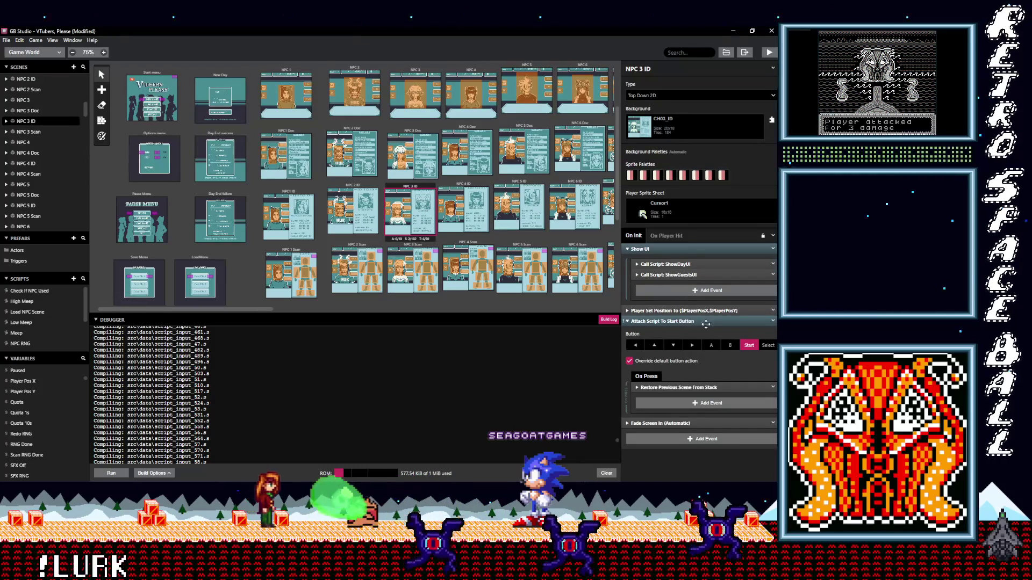
{"action": "left_click", "coordinate": [774, 322]}
{"action": "left_click", "coordinate": [666, 321]}
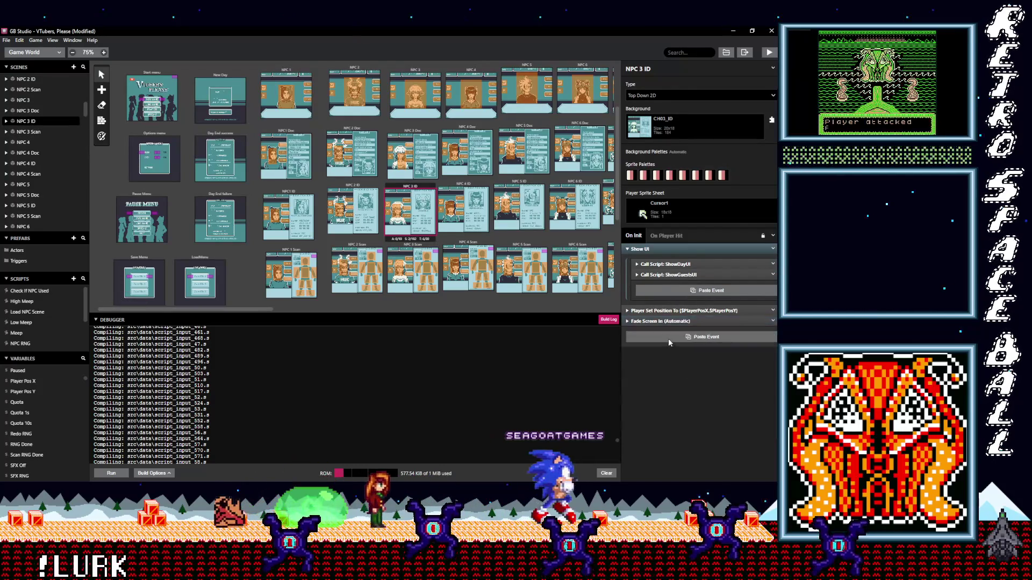
{"action": "left_click", "coordinate": [410, 136]}
{"action": "left_click", "coordinate": [773, 322]}
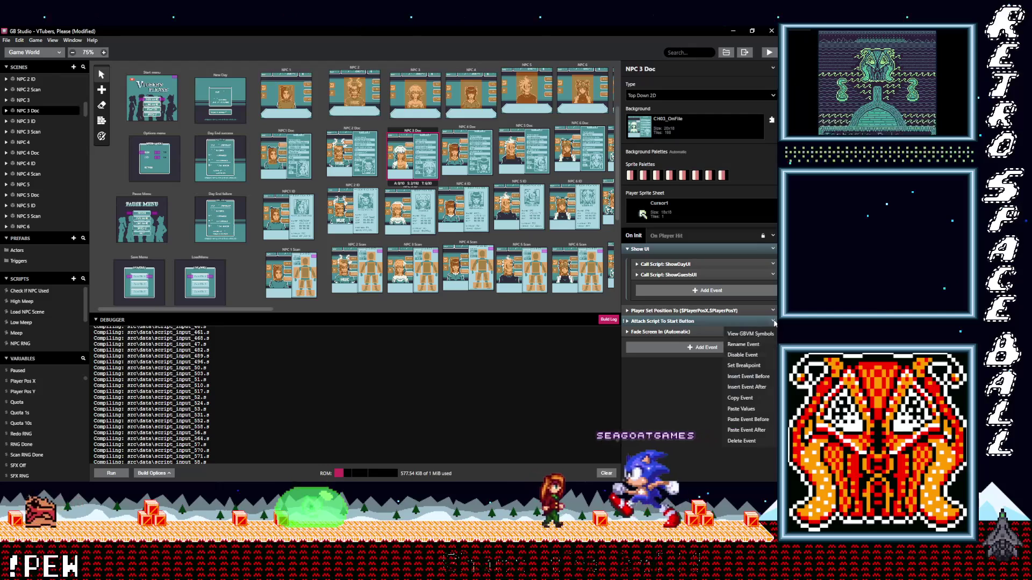
{"action": "left_click", "coordinate": [704, 321]}
{"action": "left_click", "coordinate": [705, 321]}
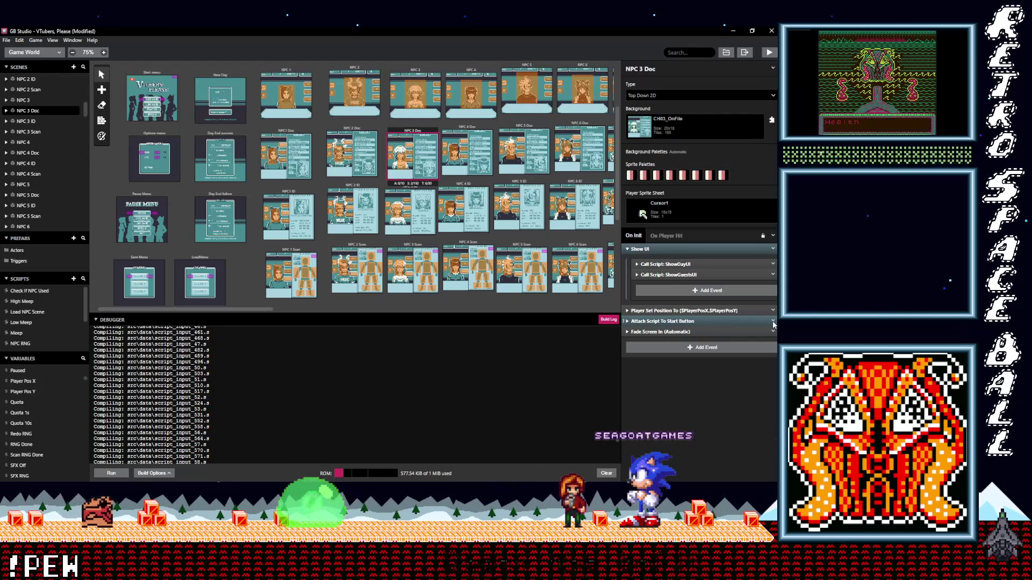
{"action": "left_click", "coordinate": [747, 440]}
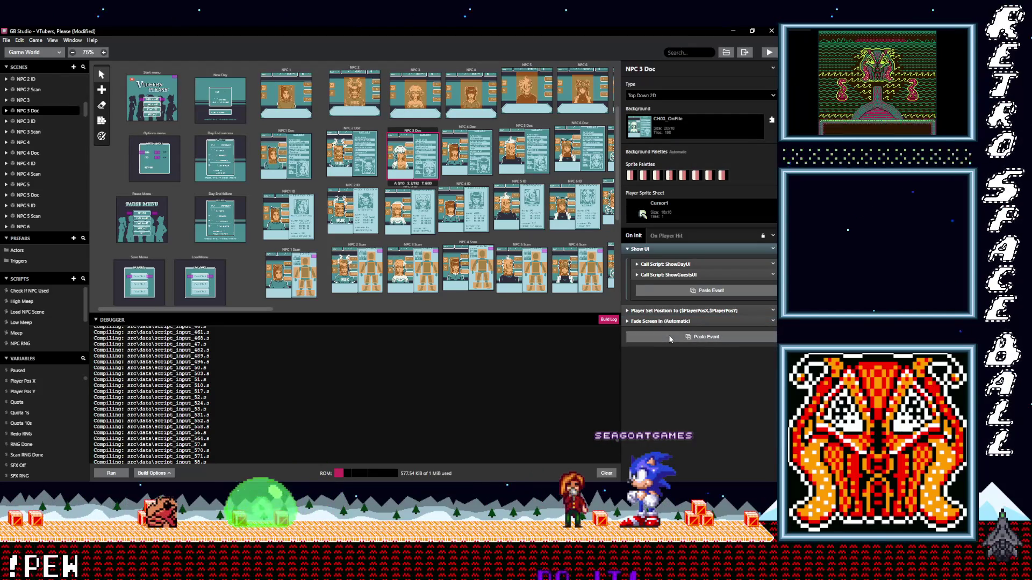
{"action": "key", "text": "ctrl+z"}
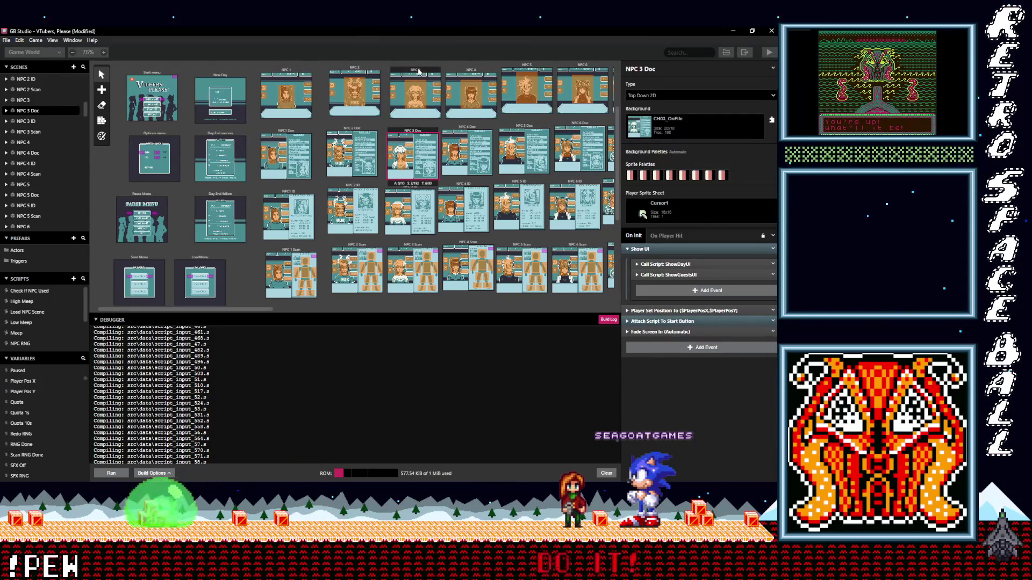
- Paste the Start-button pause event into the NPC 3 scene
{"action": "left_click", "coordinate": [419, 72]}
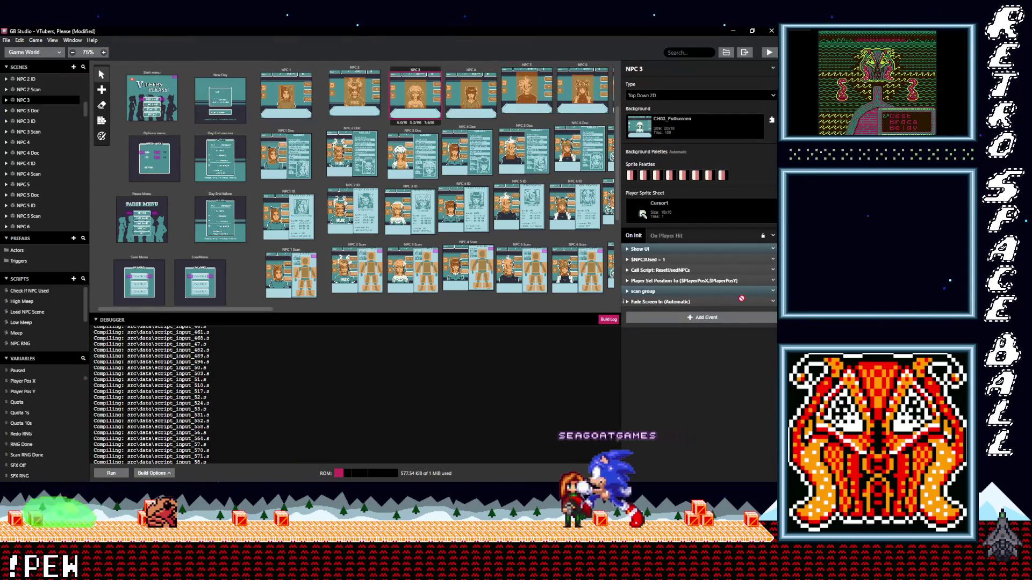
{"action": "left_click", "coordinate": [692, 319], "text": "alt"}
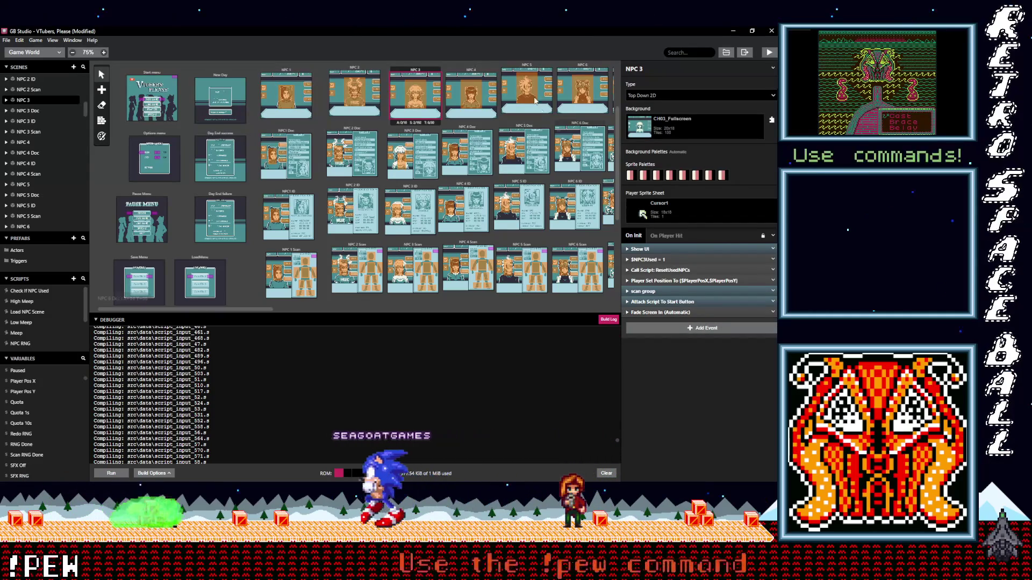
{"action": "left_click", "coordinate": [482, 74]}
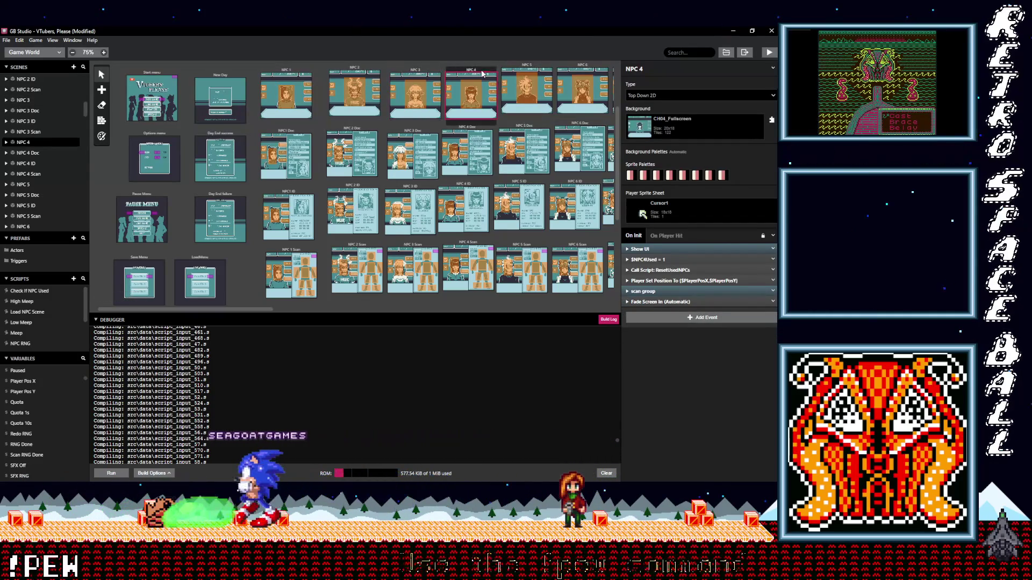
- Paste the Start-button event into NPC 4 and NPC 4 Doc, and delete it from NPC 4 ID
{"action": "left_click", "coordinate": [663, 316], "text": "alt"}
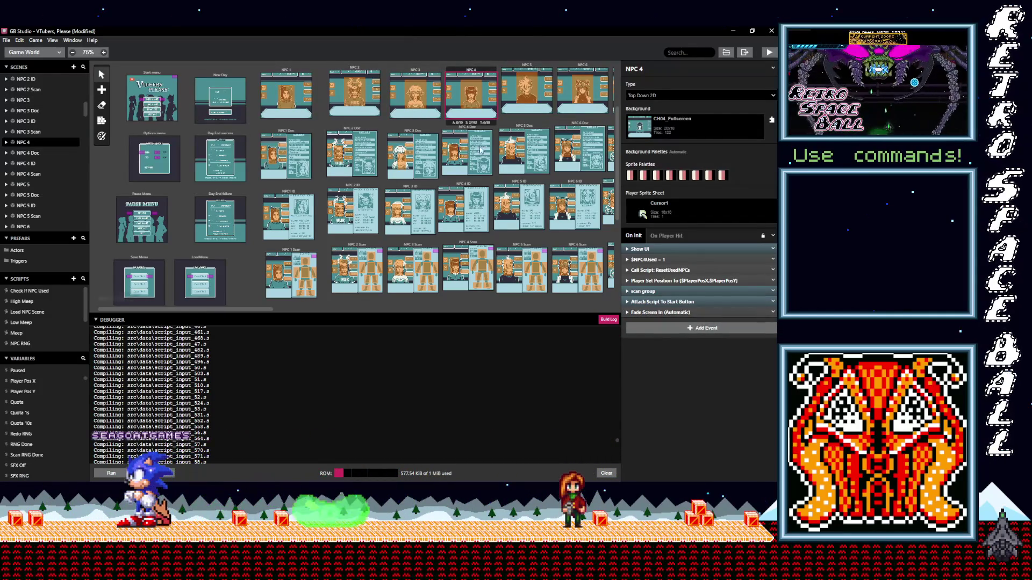
{"action": "left_click", "coordinate": [446, 129]}
{"action": "left_click", "coordinate": [660, 347], "text": "alt"}
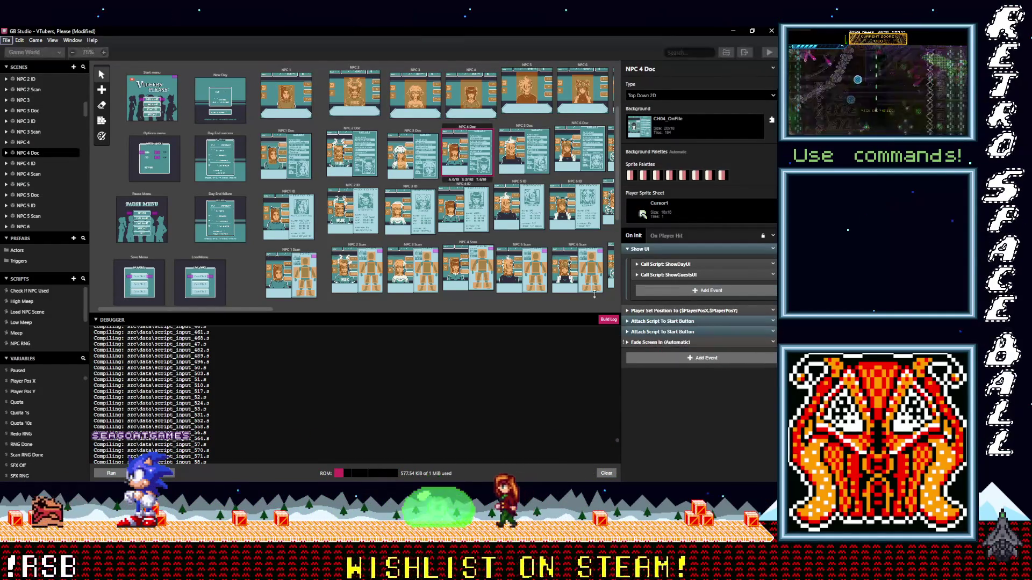
{"action": "left_click", "coordinate": [452, 187]}
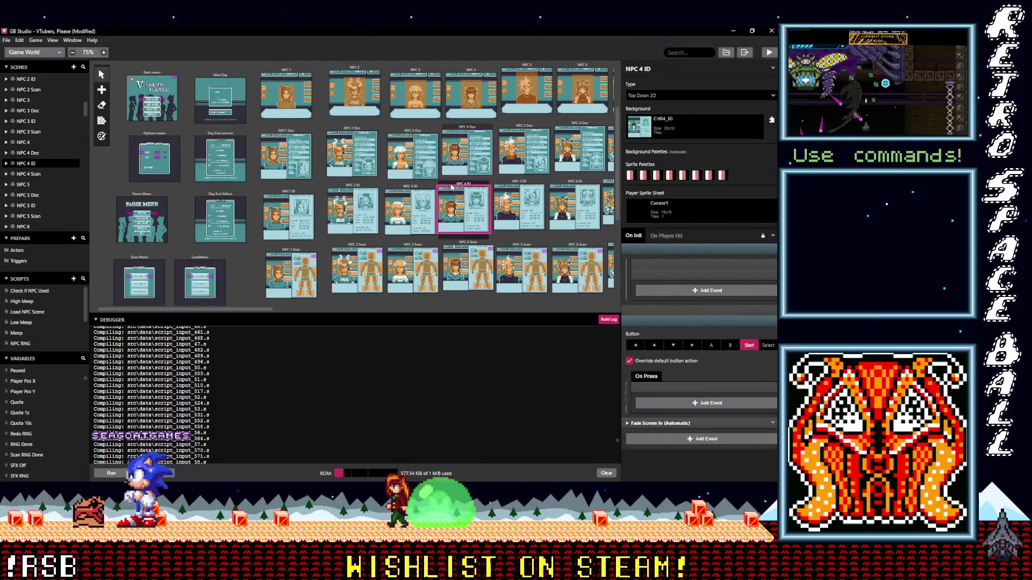
{"action": "left_click", "coordinate": [773, 321]}
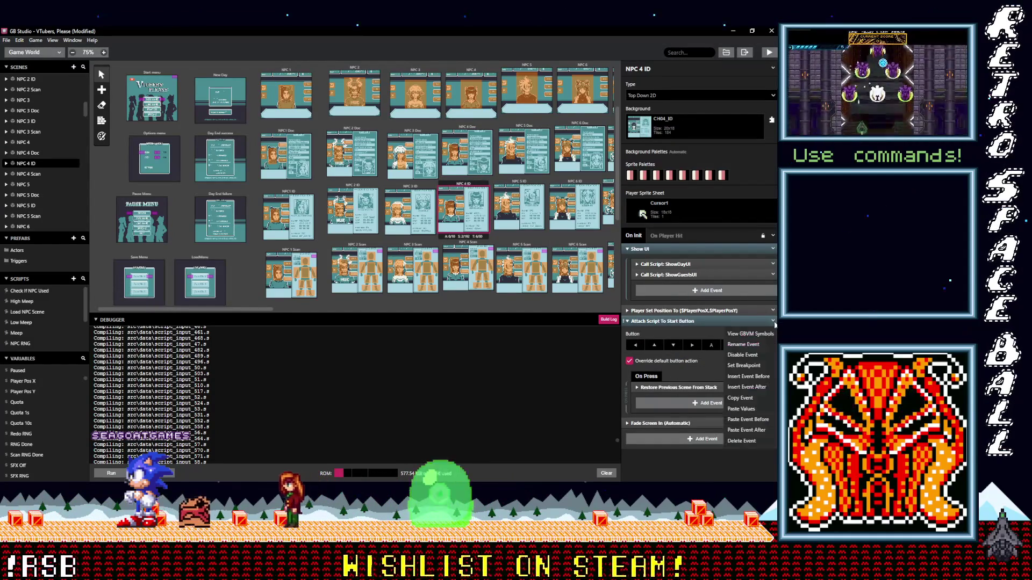
{"action": "left_click", "coordinate": [746, 441]}
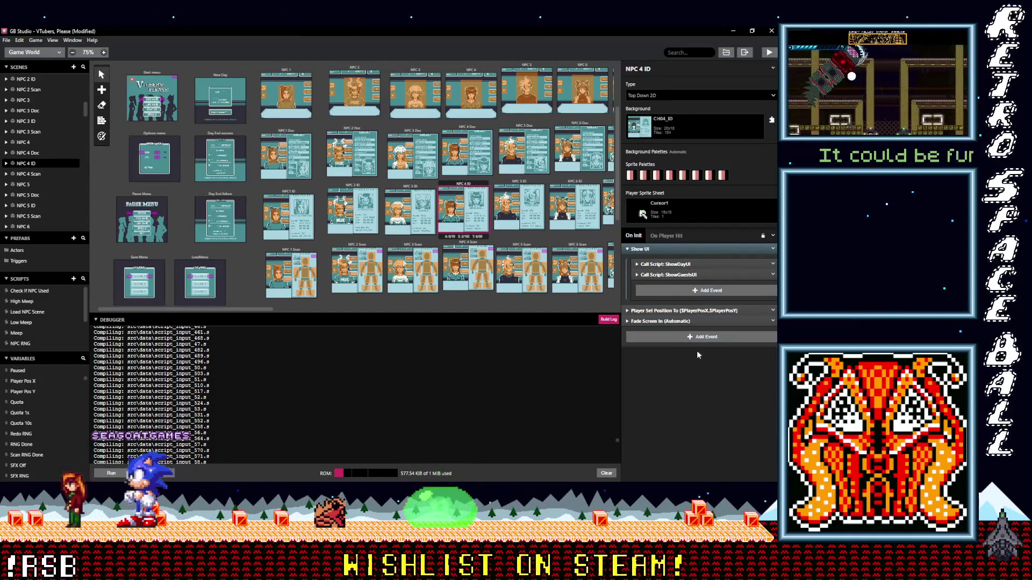
{"action": "left_click", "coordinate": [653, 249]}
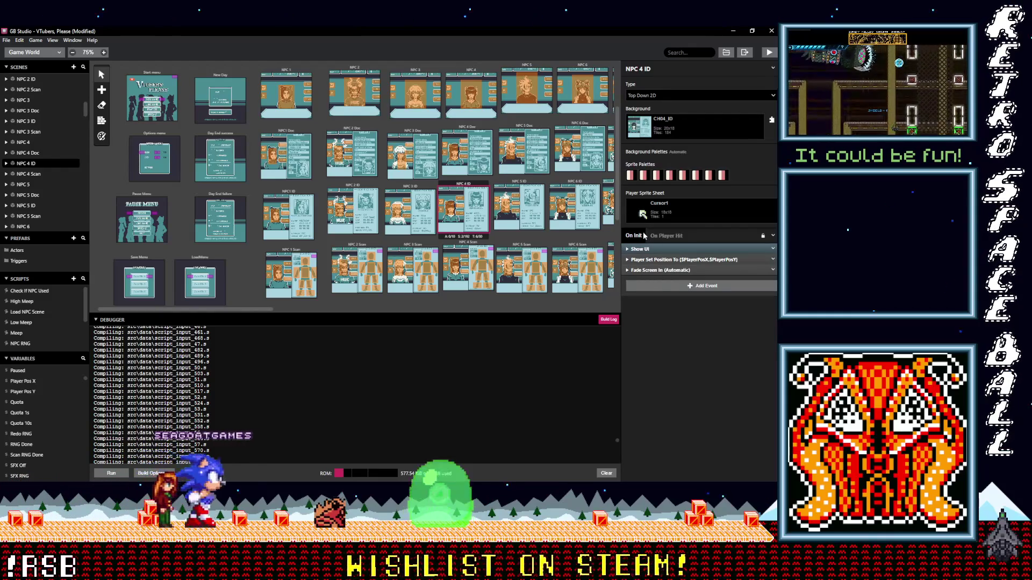
{"action": "key", "text": "alt"}
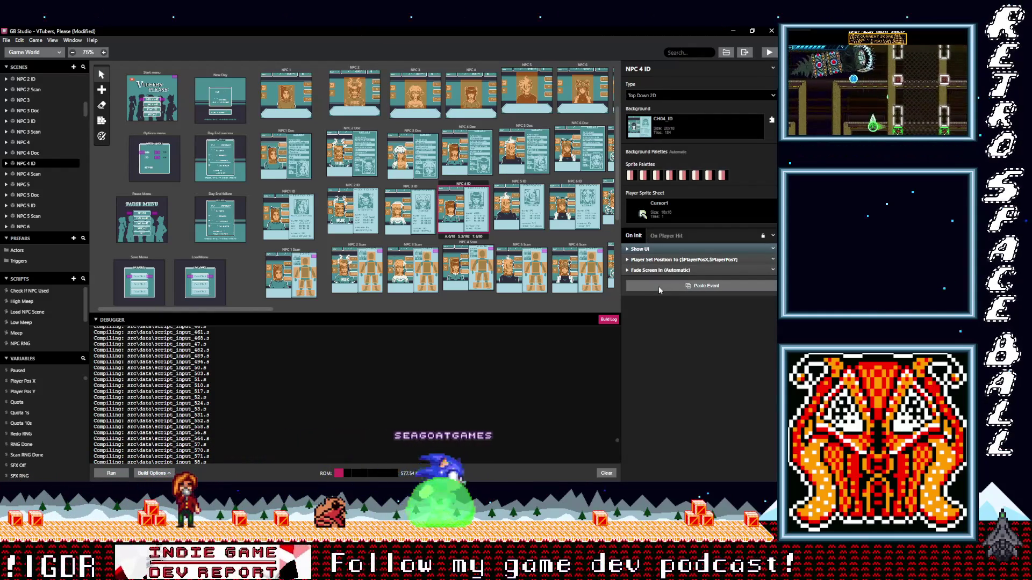
- Paste the Start-button event into the NPC 4 Scan scene's On Init script
{"action": "left_click", "coordinate": [463, 244]}
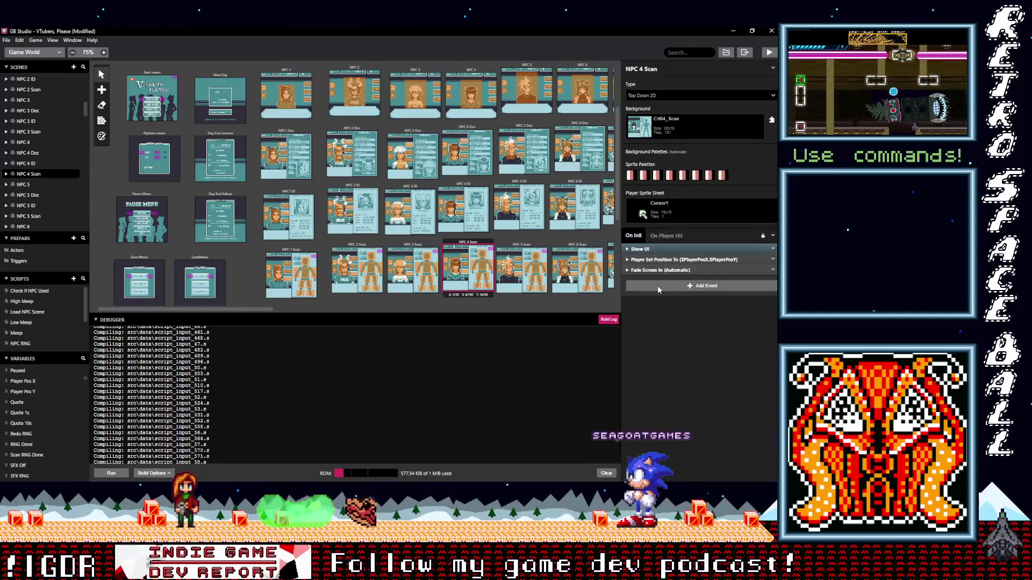
{"action": "left_click", "coordinate": [648, 249]}
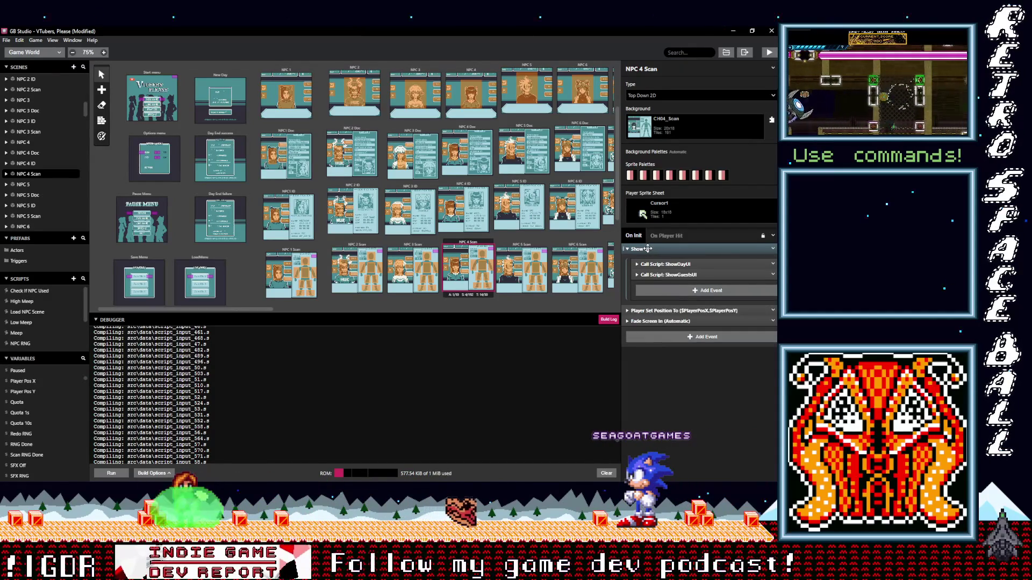
{"action": "left_click", "coordinate": [648, 249]}
{"action": "left_click", "coordinate": [659, 284], "text": "alt"}
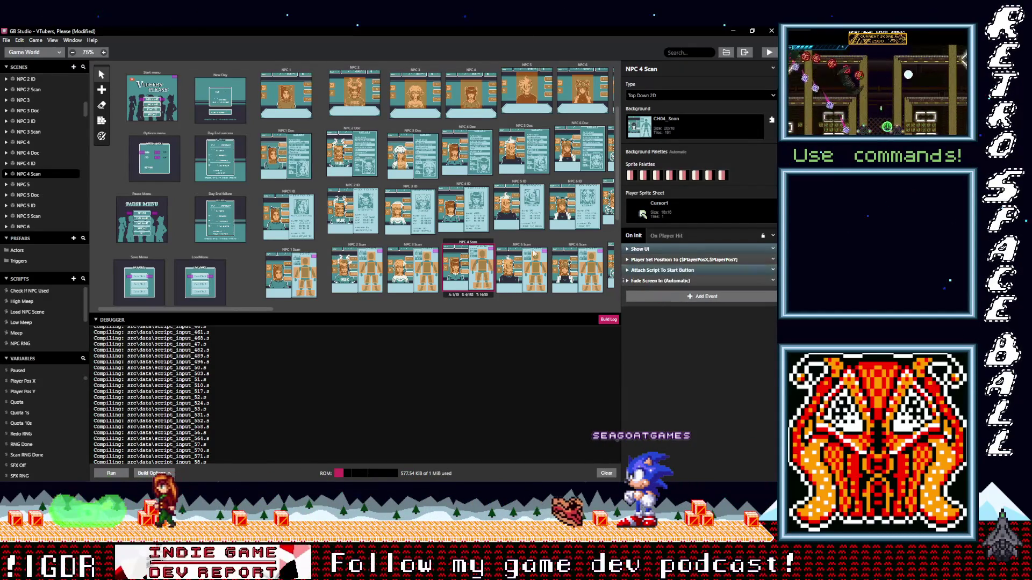
{"action": "left_click", "coordinate": [521, 248]}
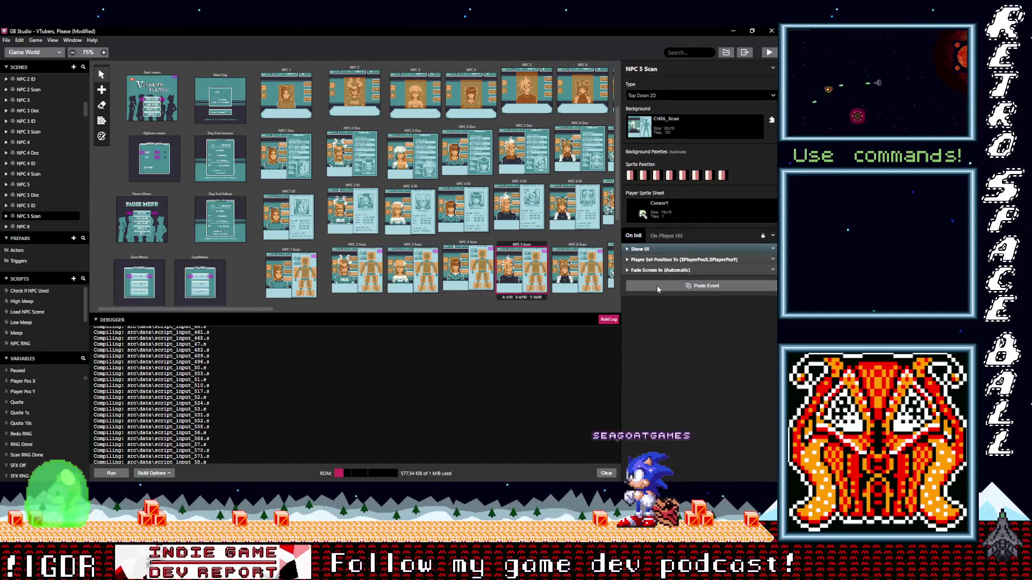
- Paste the Start-button event into NPC 5 Scan and delete it from NPC 5 ID
{"action": "left_click", "coordinate": [657, 286], "text": "alt"}
{"action": "left_click", "coordinate": [511, 185]}
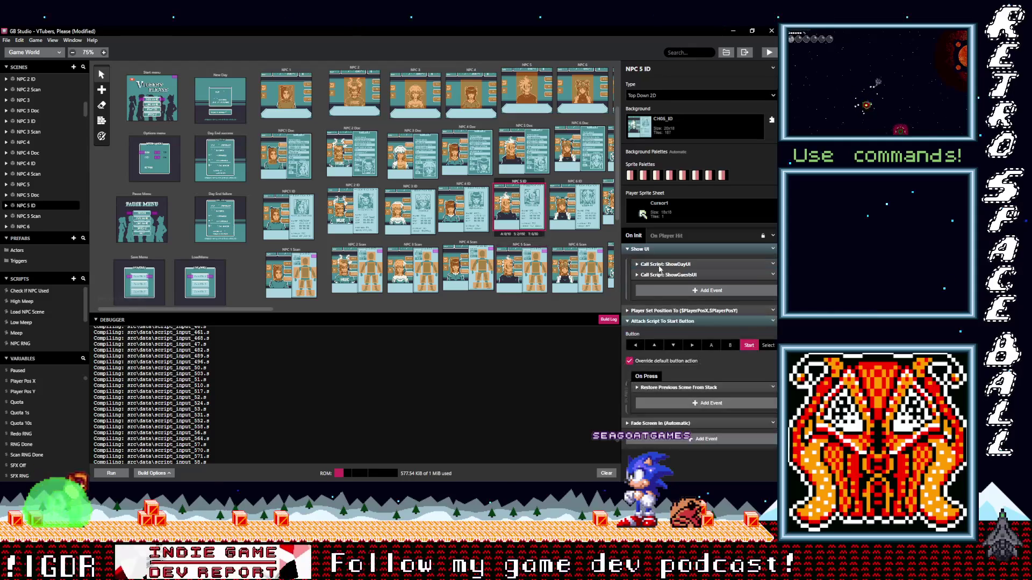
{"action": "left_click", "coordinate": [657, 250]}
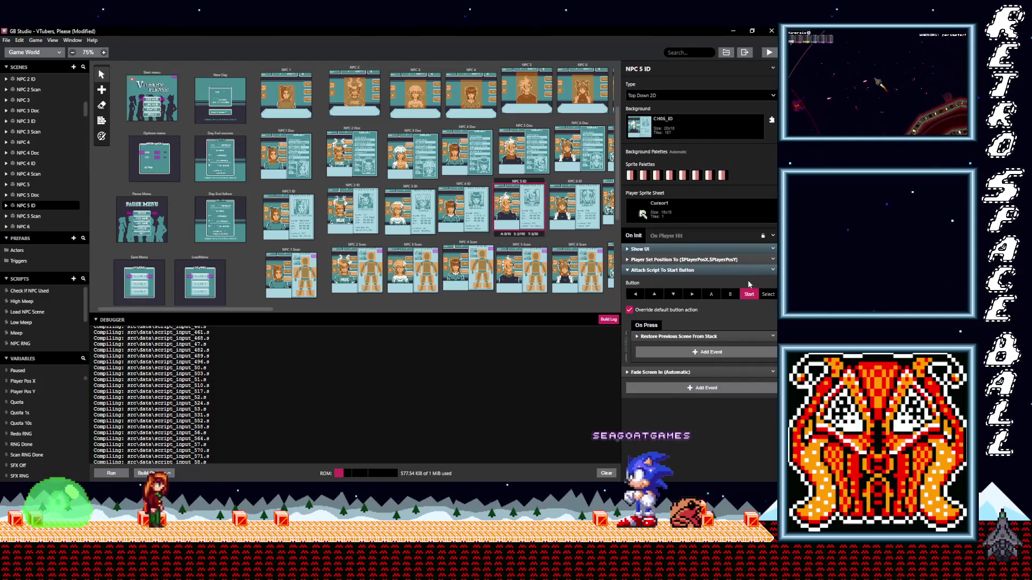
{"action": "left_click", "coordinate": [773, 271]}
{"action": "left_click", "coordinate": [742, 393]}
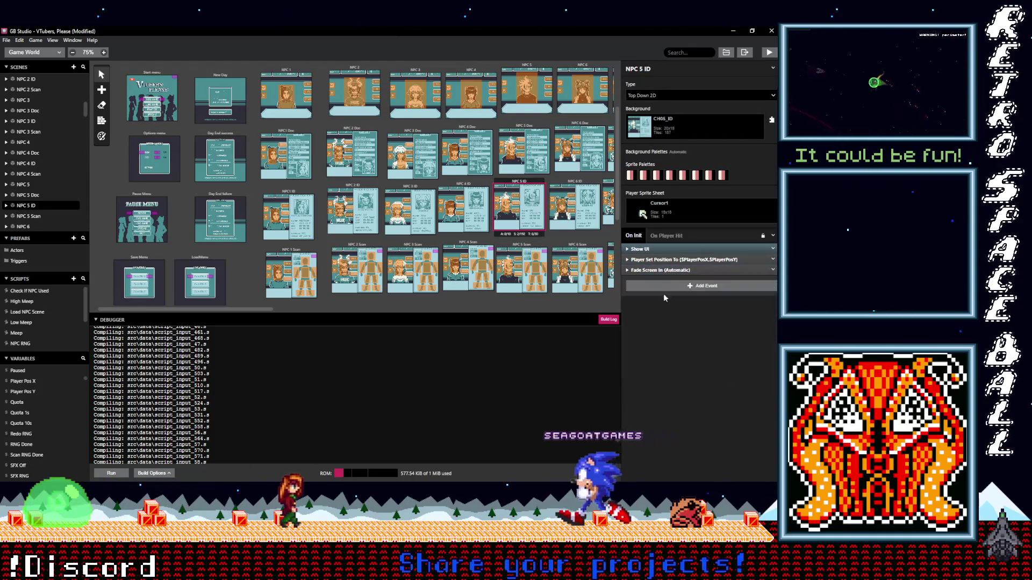
- Keep NPC 5 Doc's Start-button event by undoing its deletion, and paste it into NPC 5
{"action": "left_click", "coordinate": [526, 129]}
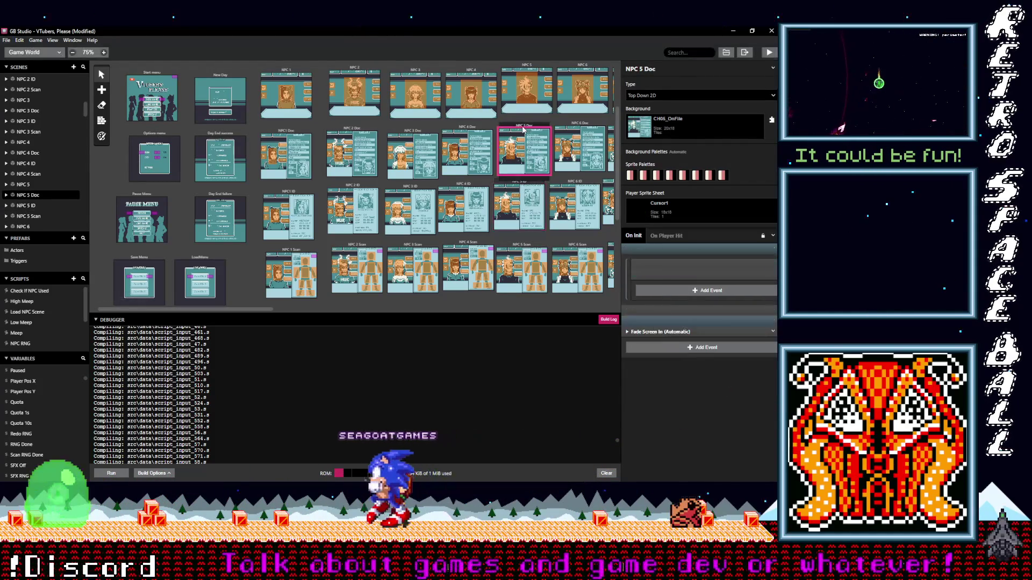
{"action": "left_click", "coordinate": [673, 249]}
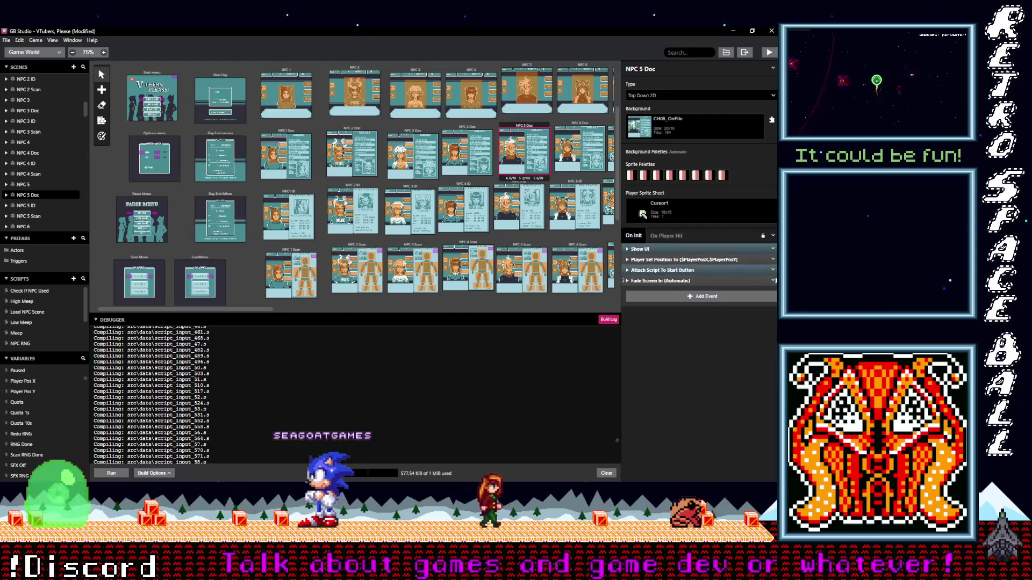
{"action": "left_click", "coordinate": [774, 274]}
{"action": "left_click", "coordinate": [746, 391]}
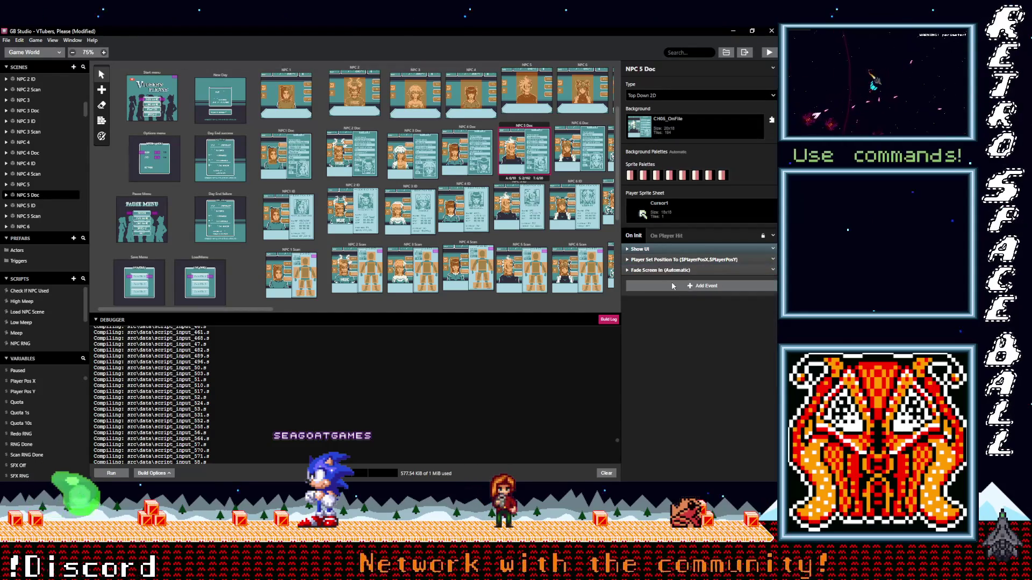
{"action": "key", "text": "ctrl+z"}
{"action": "left_click", "coordinate": [523, 69]}
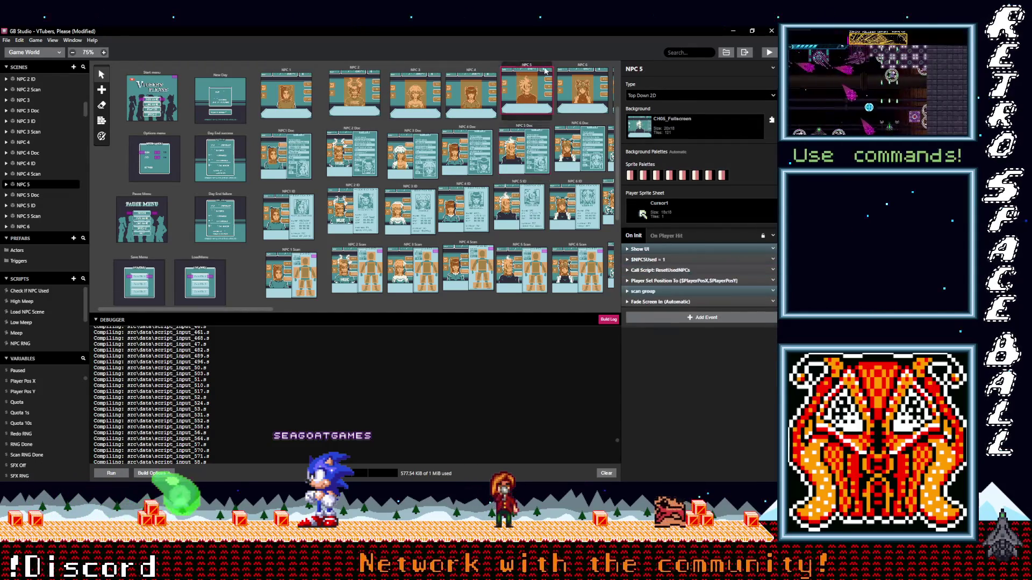
{"action": "left_click", "coordinate": [686, 318]}
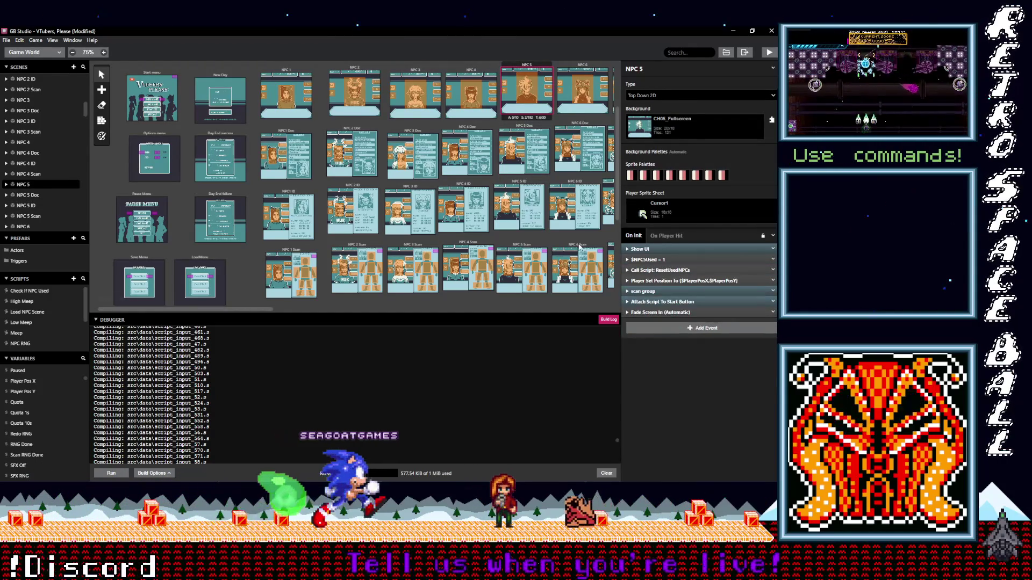
- Leave NPC 6 Doc with a single Start-button event, deleting the duplicate paste
{"action": "left_click", "coordinate": [571, 65]}
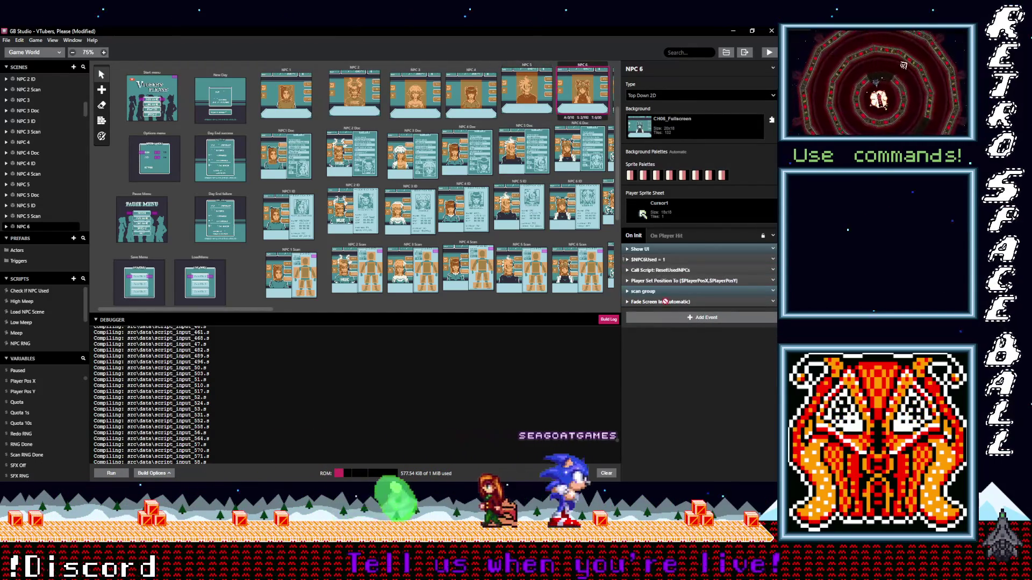
{"action": "left_click", "coordinate": [581, 148]}
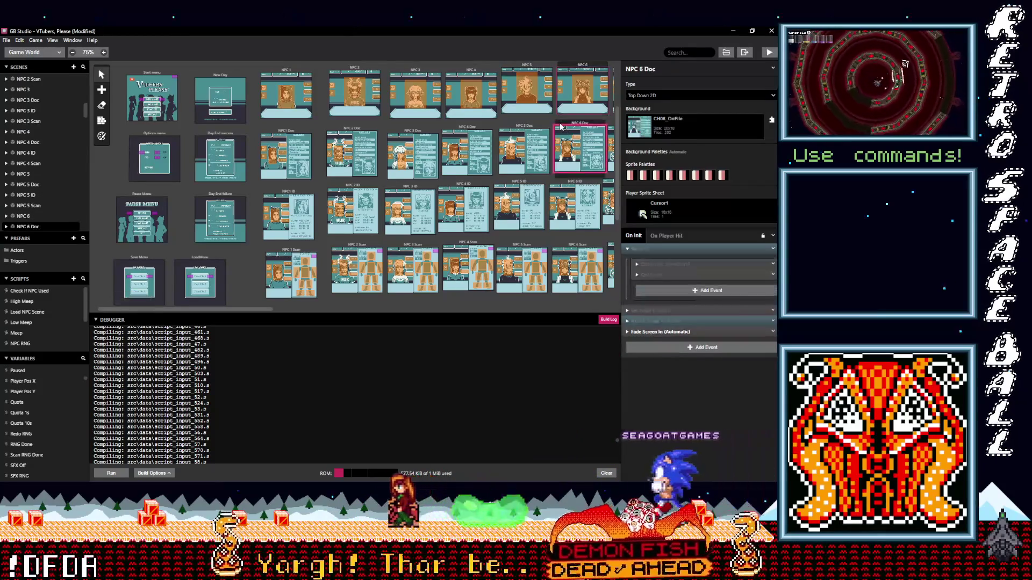
{"action": "left_click", "coordinate": [662, 347]}
{"action": "left_click", "coordinate": [664, 348], "text": "alt"}
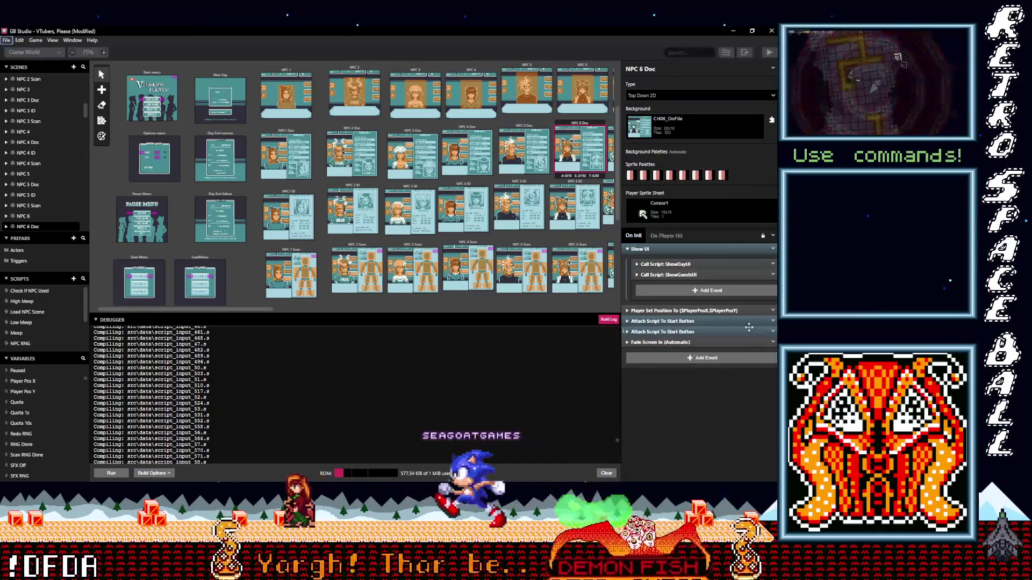
{"action": "left_click", "coordinate": [773, 321]}
{"action": "left_click", "coordinate": [747, 442]}
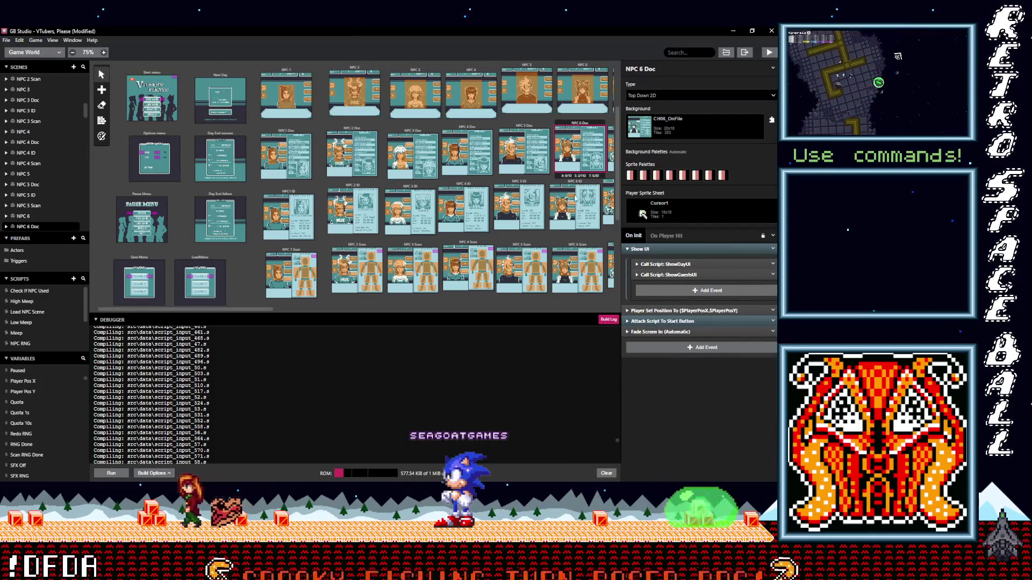
- Delete the Start-button event from NPC 6 ID and paste it into NPC 6 Scan
{"action": "left_click", "coordinate": [574, 207]}
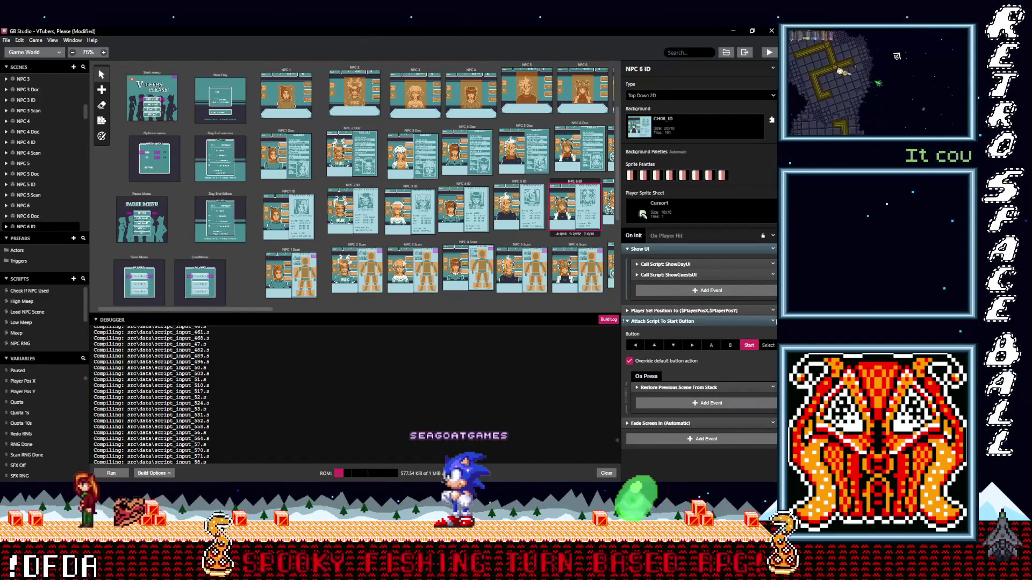
{"action": "left_click", "coordinate": [773, 320]}
{"action": "left_click", "coordinate": [745, 441]}
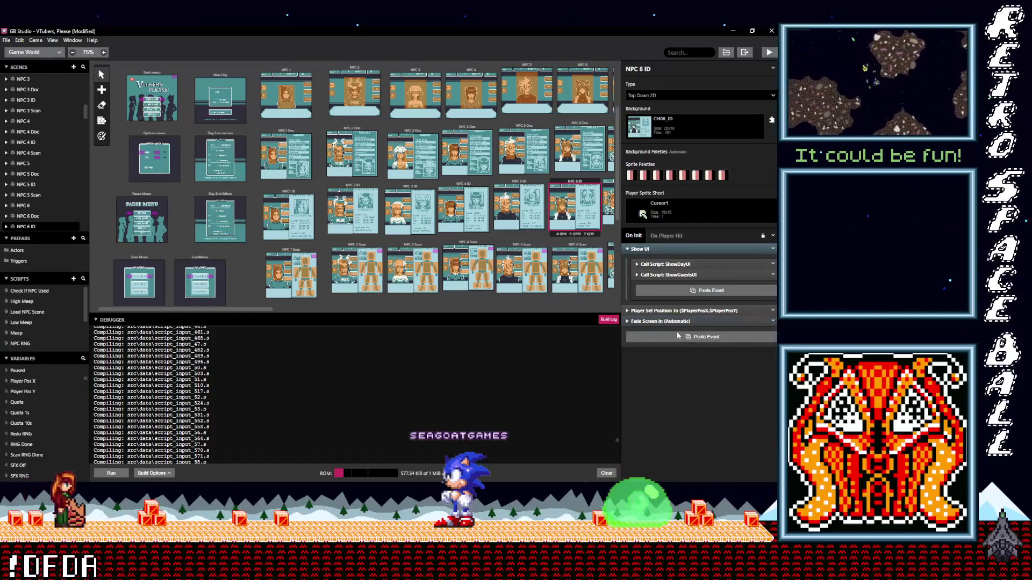
{"action": "left_click", "coordinate": [560, 247]}
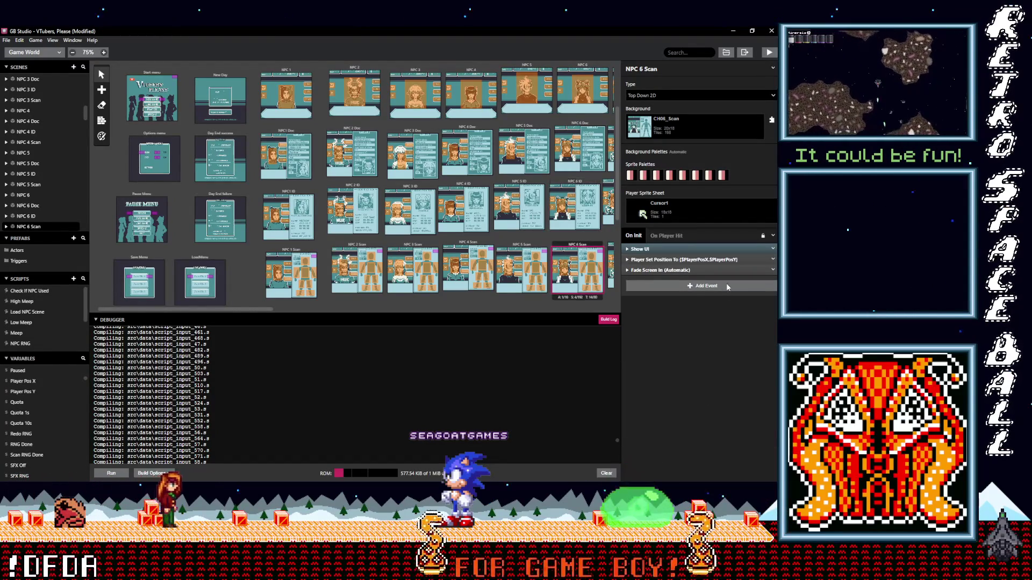
{"action": "left_click", "coordinate": [704, 290]}
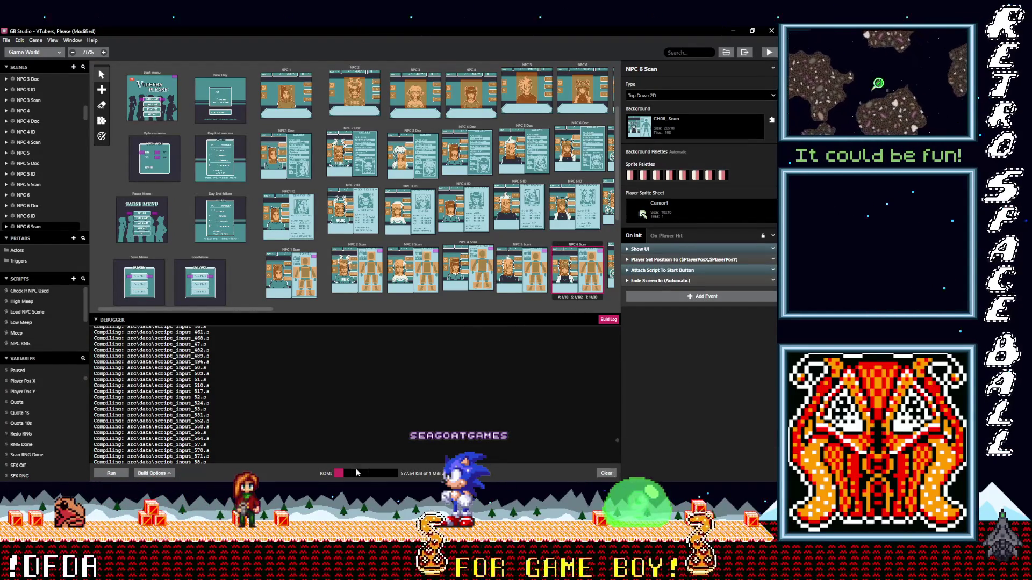
{"action": "left_click_drag", "start_coordinate": [222, 312], "coordinate": [279, 313]}
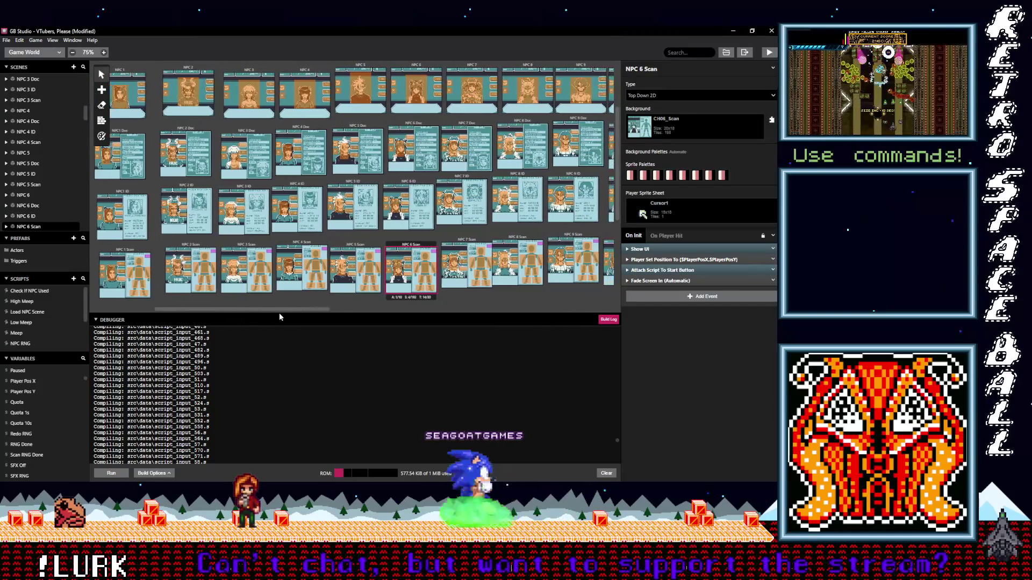
- Select Trigger 12 in NPC 6 Scan, glance at On Leave, then show its On Enter script
{"action": "left_click", "coordinate": [407, 276]}
{"action": "left_click", "coordinate": [666, 121]}
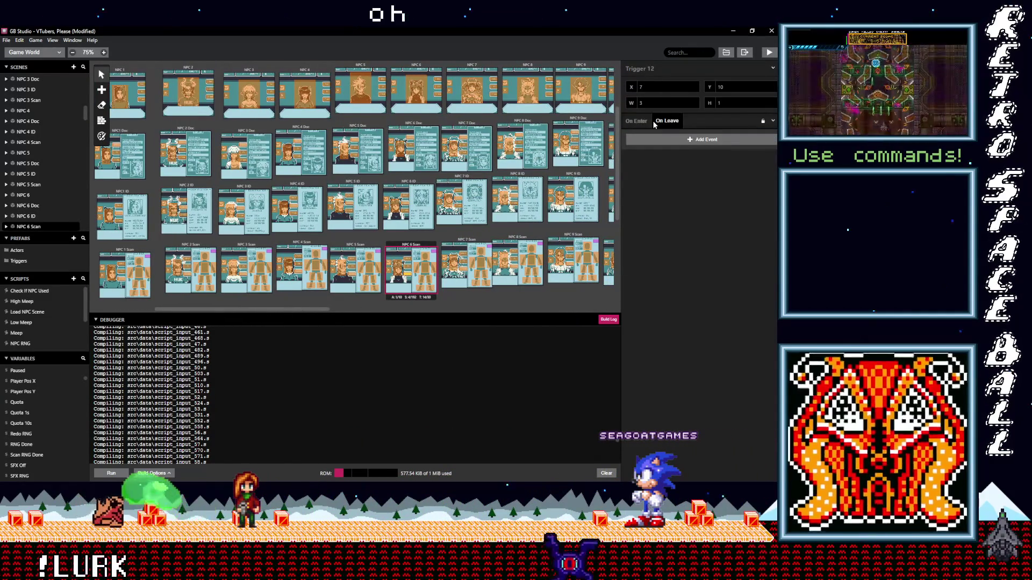
{"action": "left_click", "coordinate": [644, 122]}
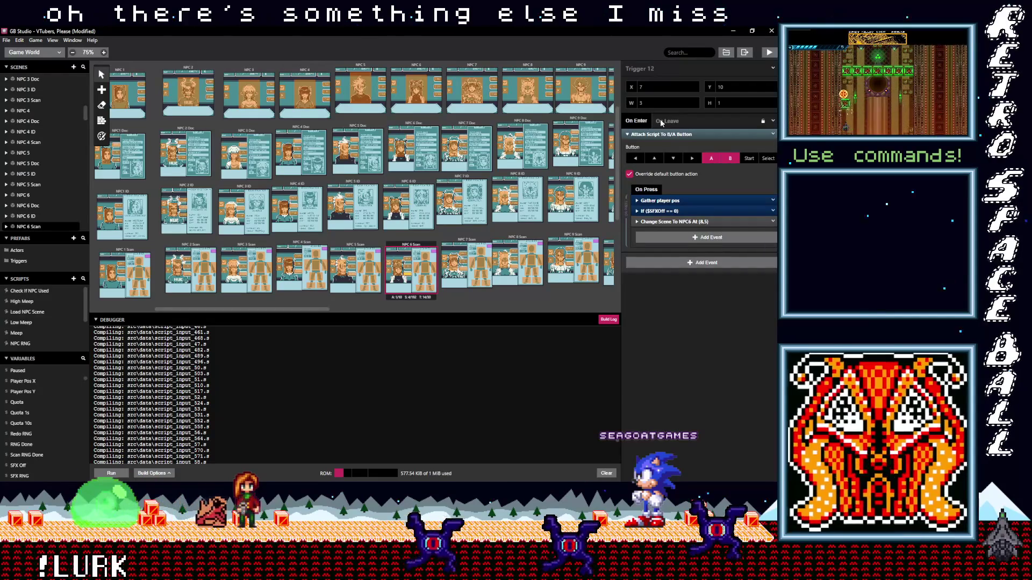
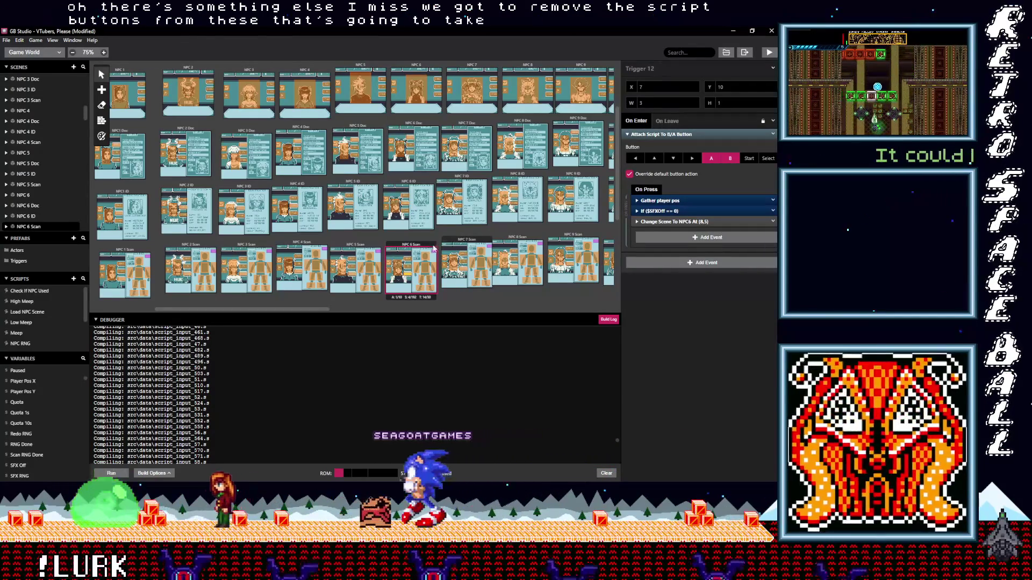
- Inspect the Attach Script To Start Button events in NPC 5 Scan, NPC 6 Scan and NPC 6 ID
{"action": "left_click", "coordinate": [376, 250]}
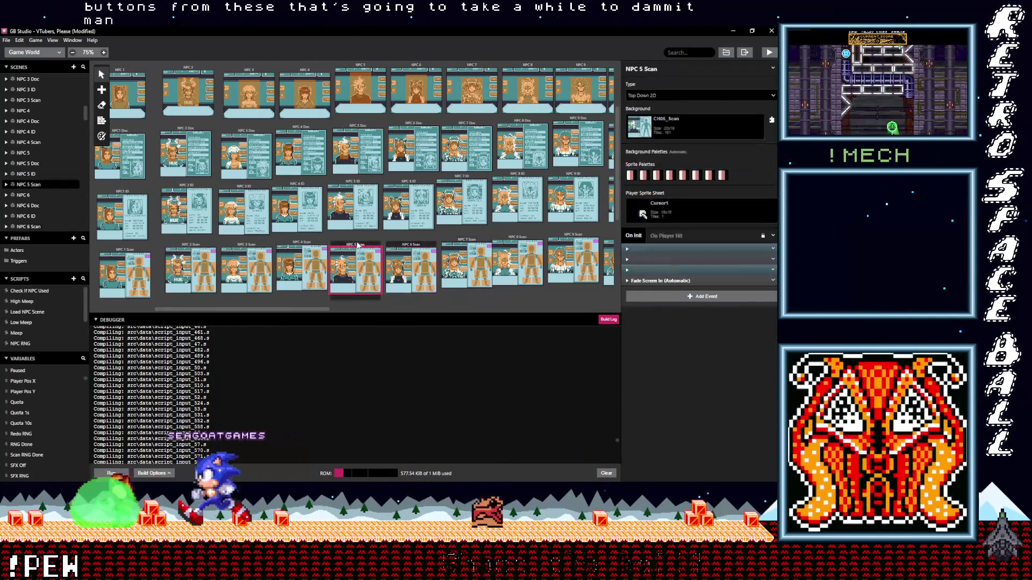
{"action": "left_click", "coordinate": [412, 248]}
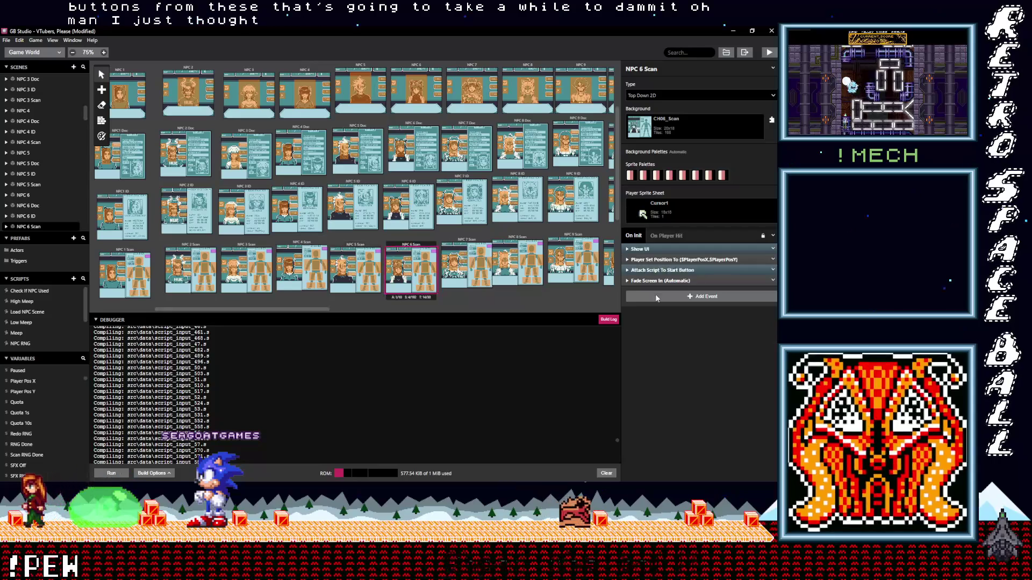
{"action": "left_click", "coordinate": [655, 271]}
{"action": "left_click", "coordinate": [655, 271]}
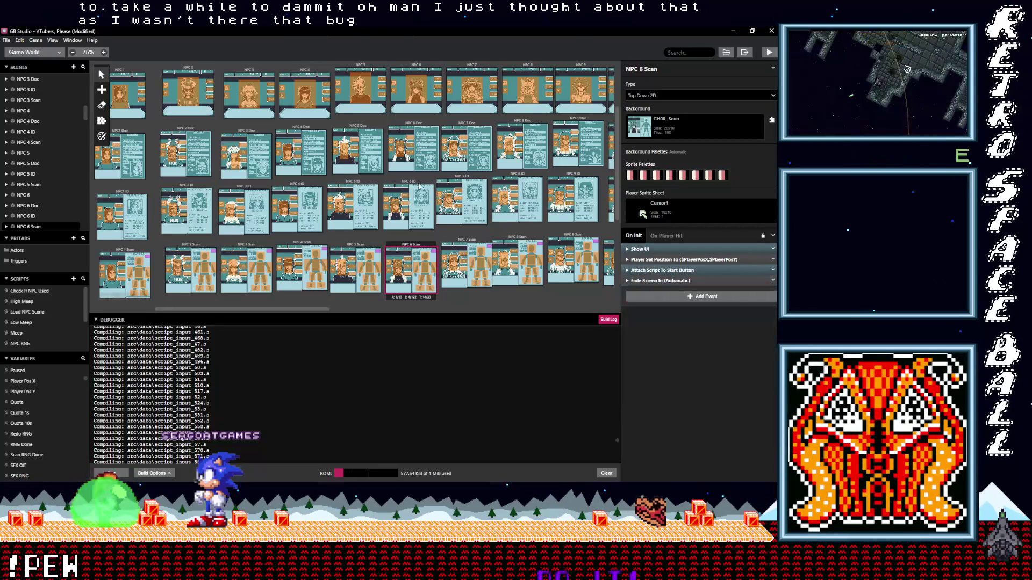
{"action": "left_click", "coordinate": [408, 181]}
{"action": "left_click", "coordinate": [670, 322]}
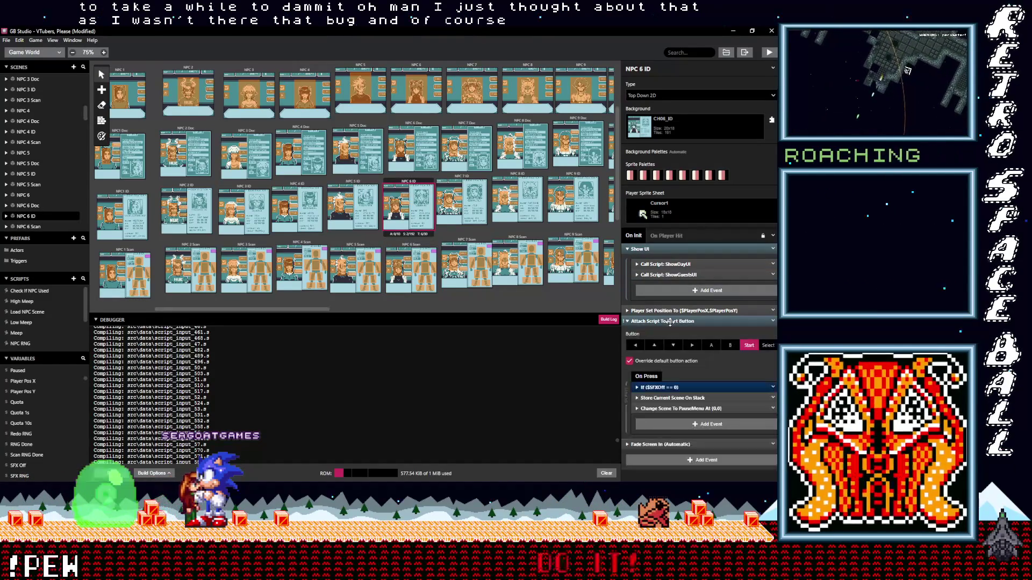
- Check the start-button script events in NPC 6 Doc and NPC 6, then bring up NPC 7
{"action": "left_click", "coordinate": [669, 322]}
{"action": "left_click", "coordinate": [412, 150]}
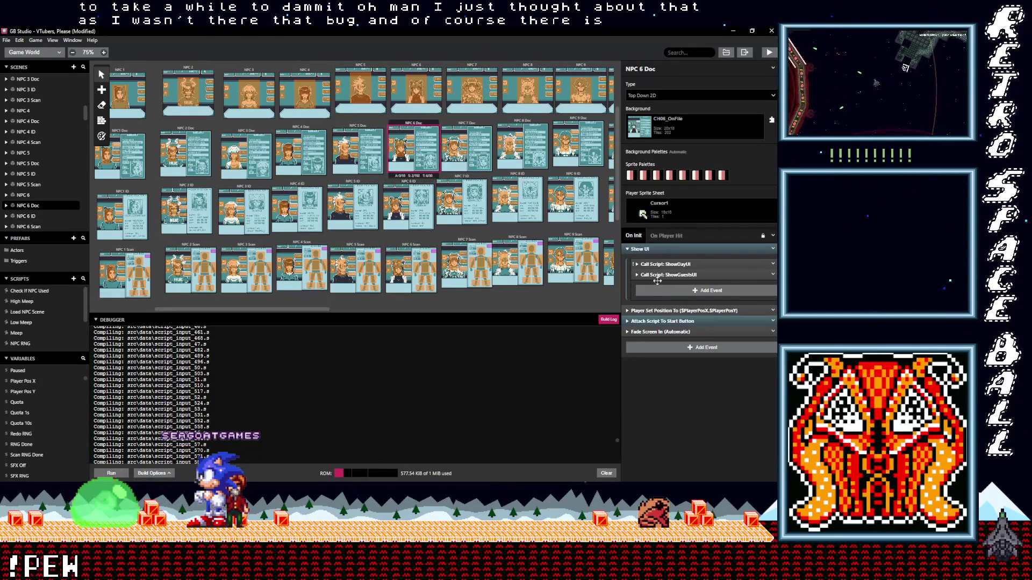
{"action": "left_click", "coordinate": [662, 322]}
{"action": "left_click", "coordinate": [662, 322]}
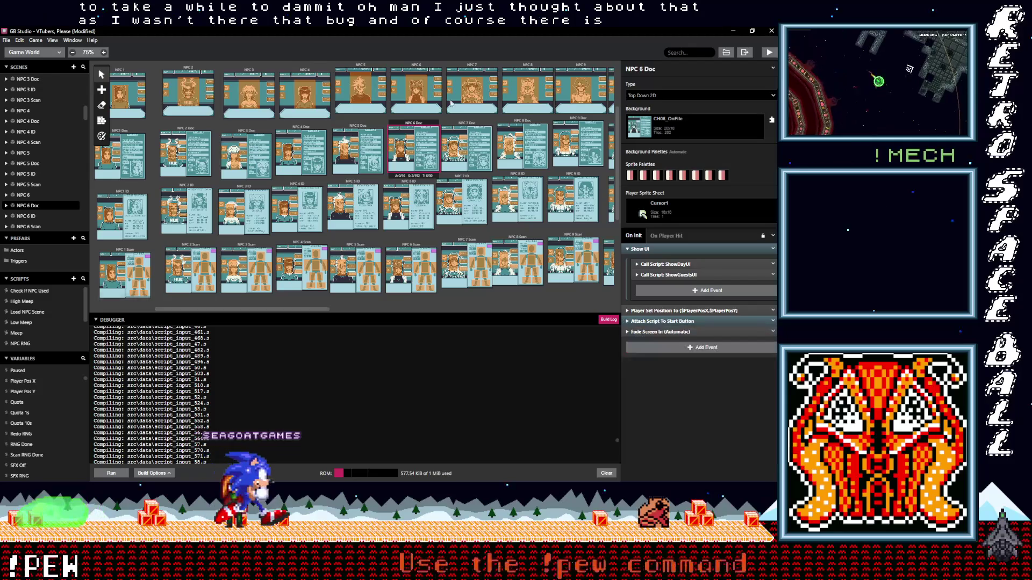
{"action": "left_click", "coordinate": [422, 69]}
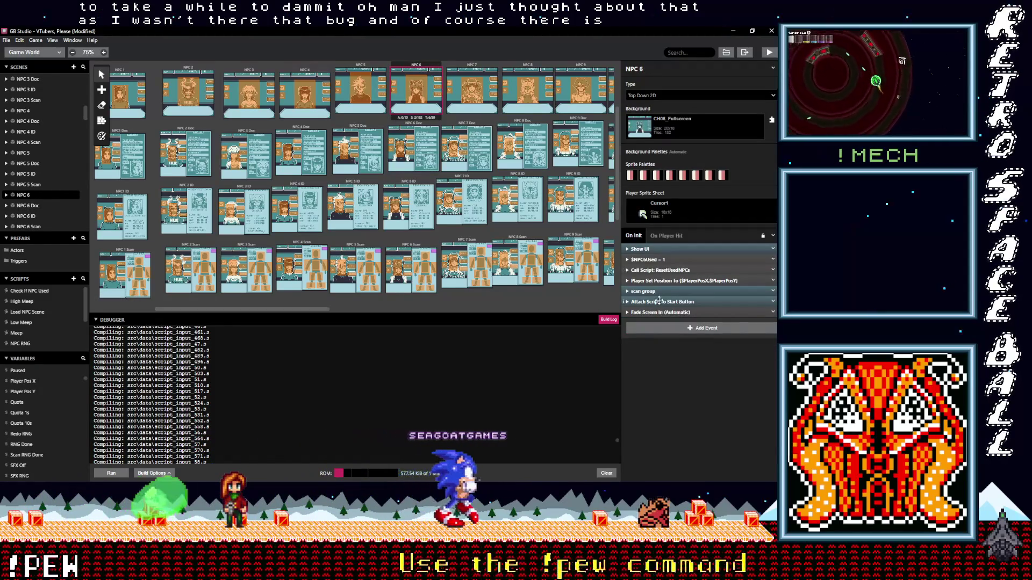
{"action": "left_click", "coordinate": [660, 302]}
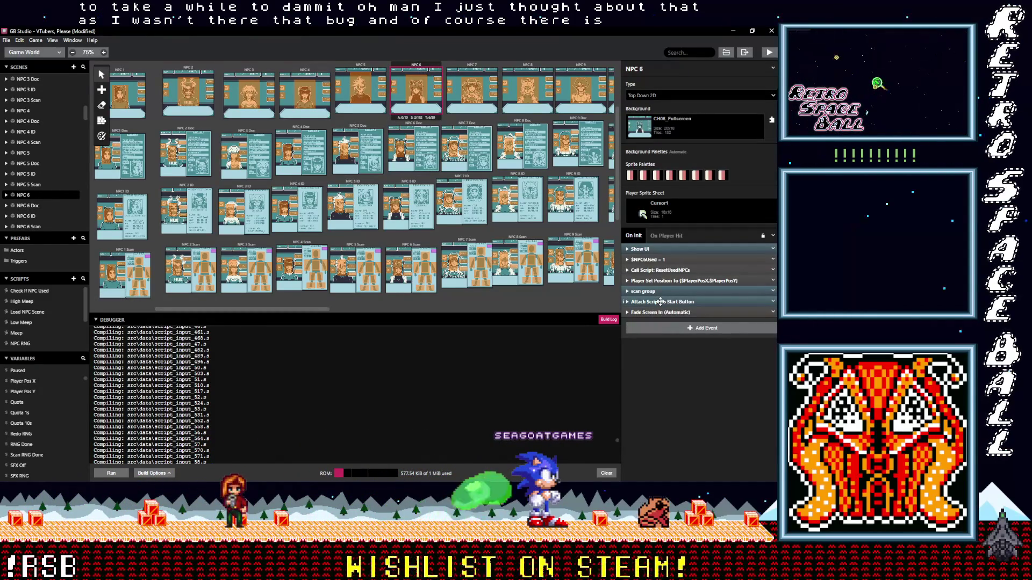
{"action": "left_click", "coordinate": [627, 302]}
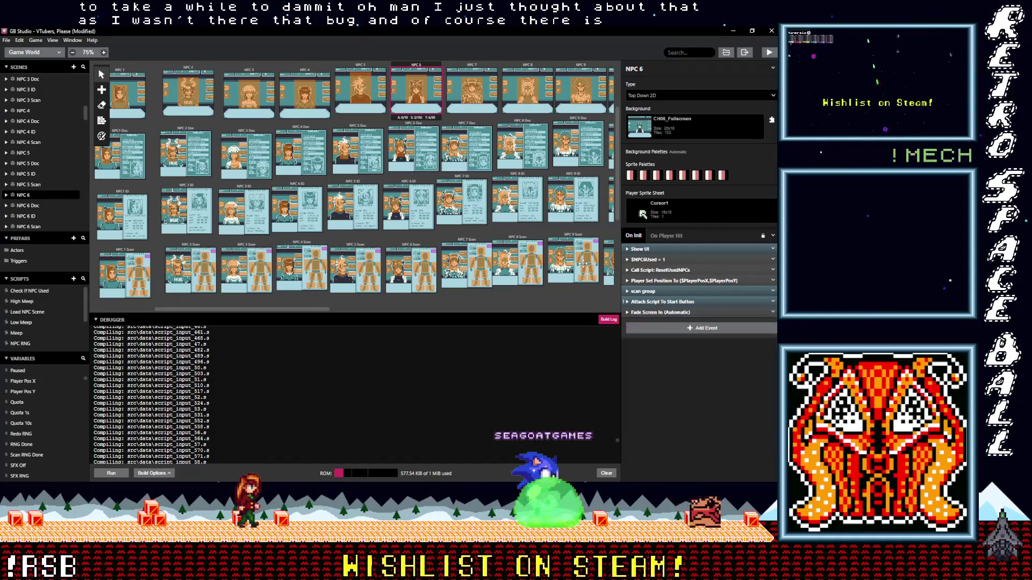
{"action": "left_click", "coordinate": [465, 70]}
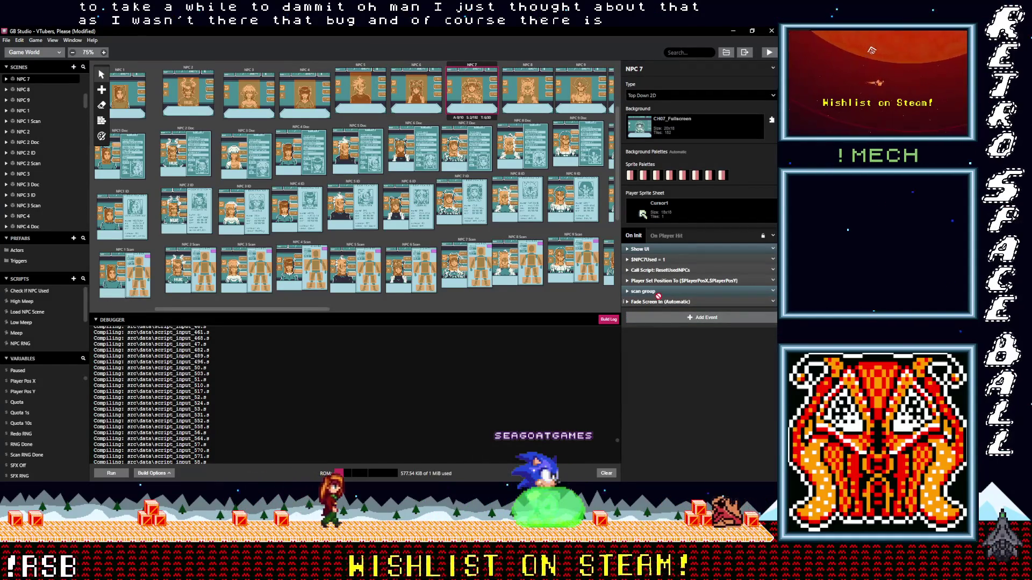
- Review NPC 7 Doc's start-button script event, leaving it unchanged
{"action": "left_click_drag", "start_coordinate": [658, 314], "coordinate": [459, 126]}
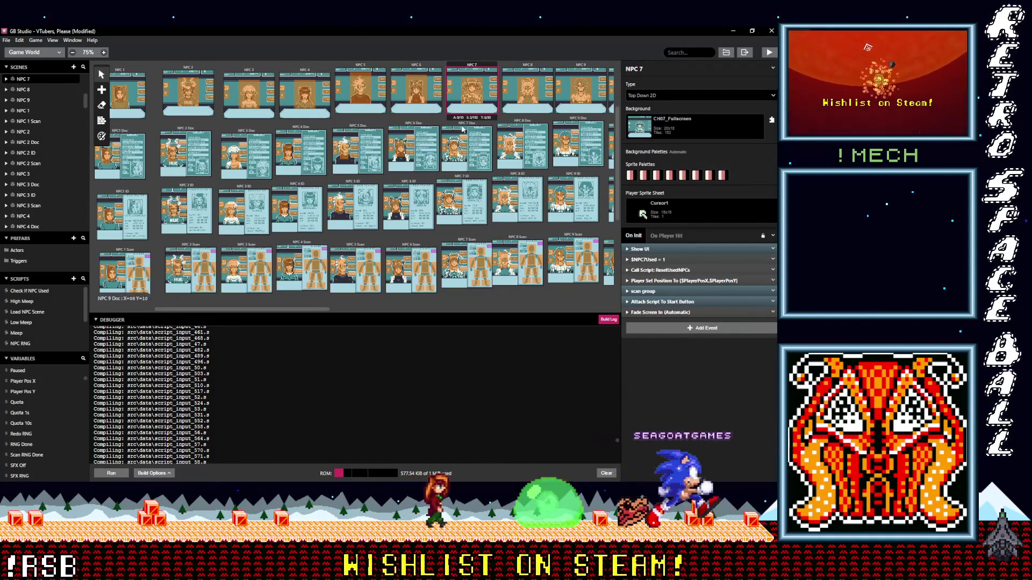
{"action": "left_click", "coordinate": [460, 129]}
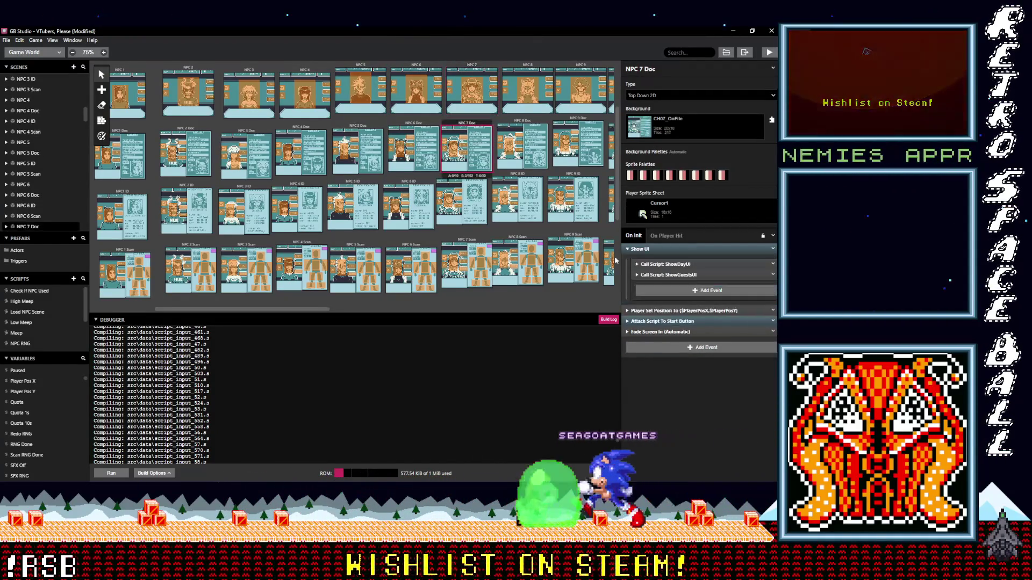
{"action": "left_click", "coordinate": [666, 321]}
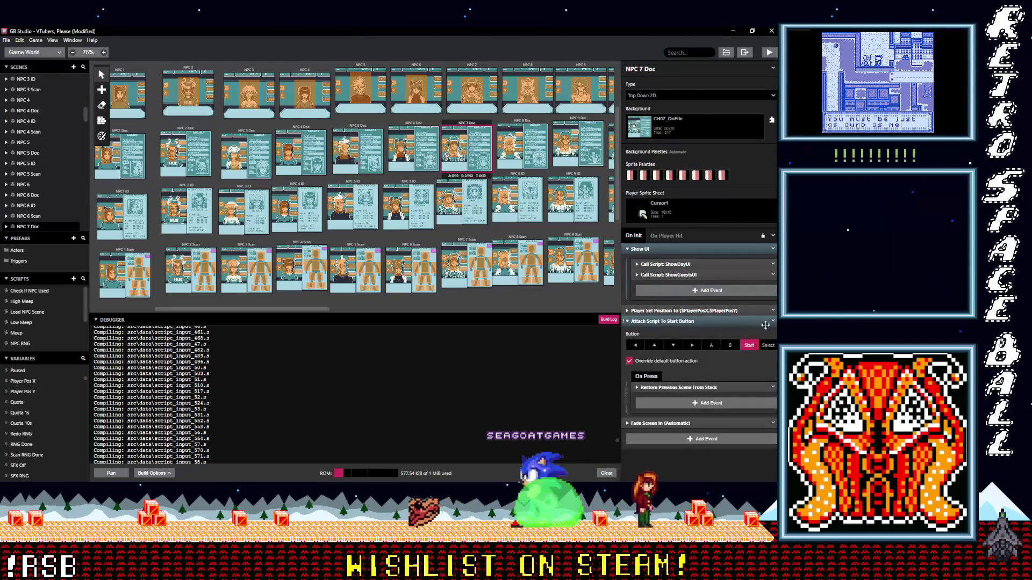
{"action": "left_click", "coordinate": [773, 321]}
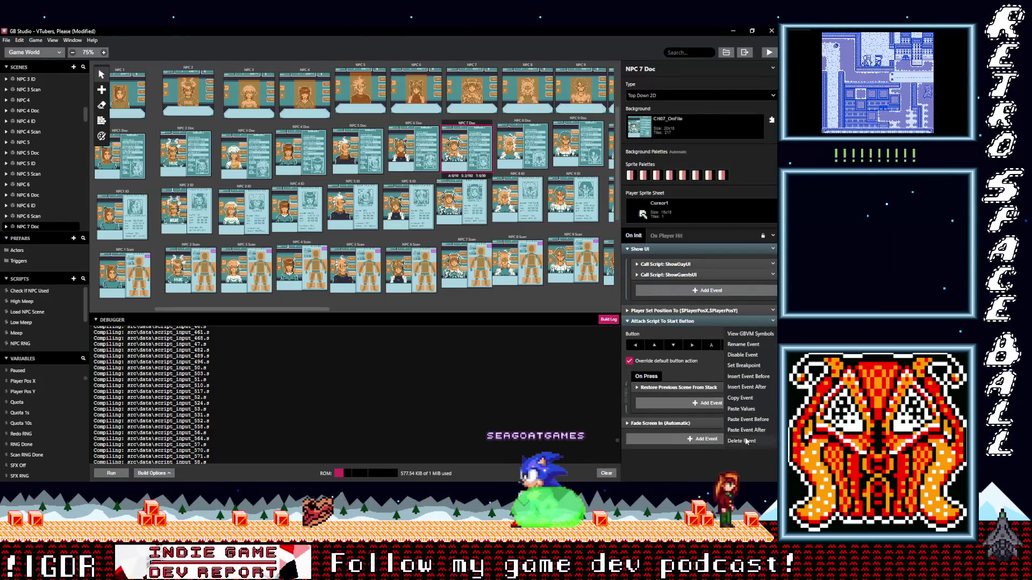
{"action": "left_click", "coordinate": [672, 321]}
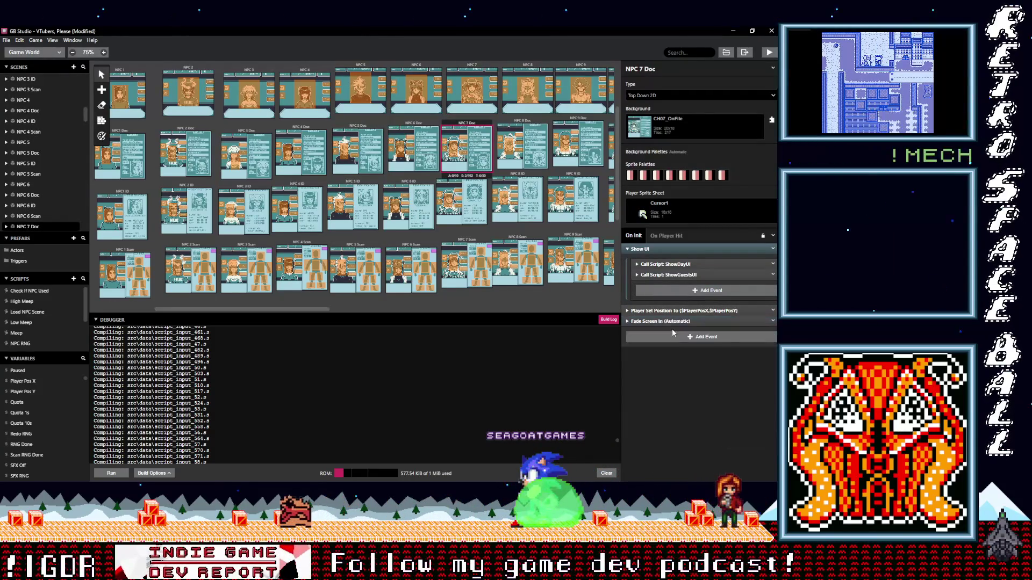
- Delete the Attach Script To Start Button event from NPC 7 ID
{"action": "left_click", "coordinate": [439, 180]}
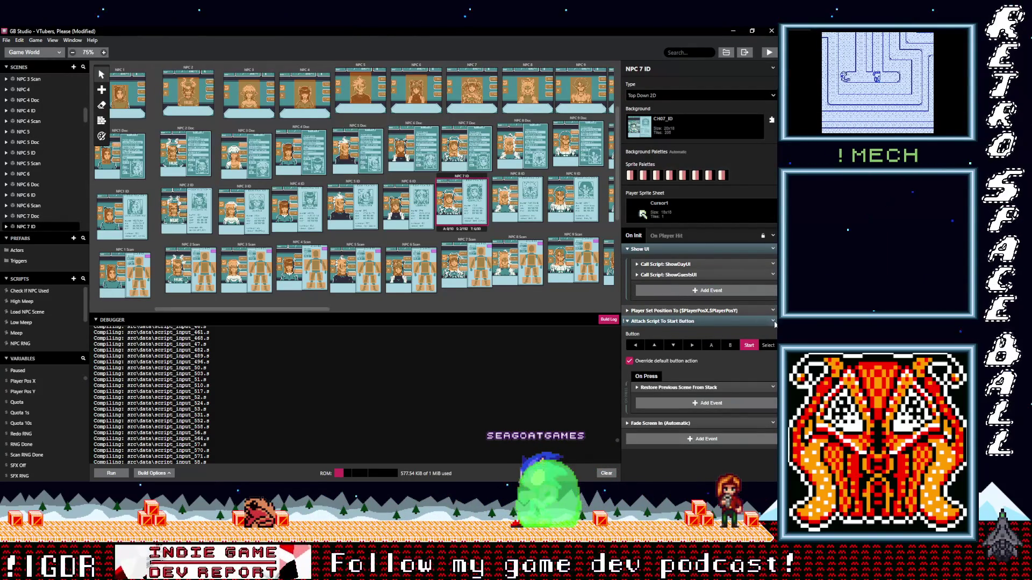
{"action": "left_click", "coordinate": [773, 322]}
{"action": "left_click", "coordinate": [756, 441]}
{"action": "key", "text": "alt"}
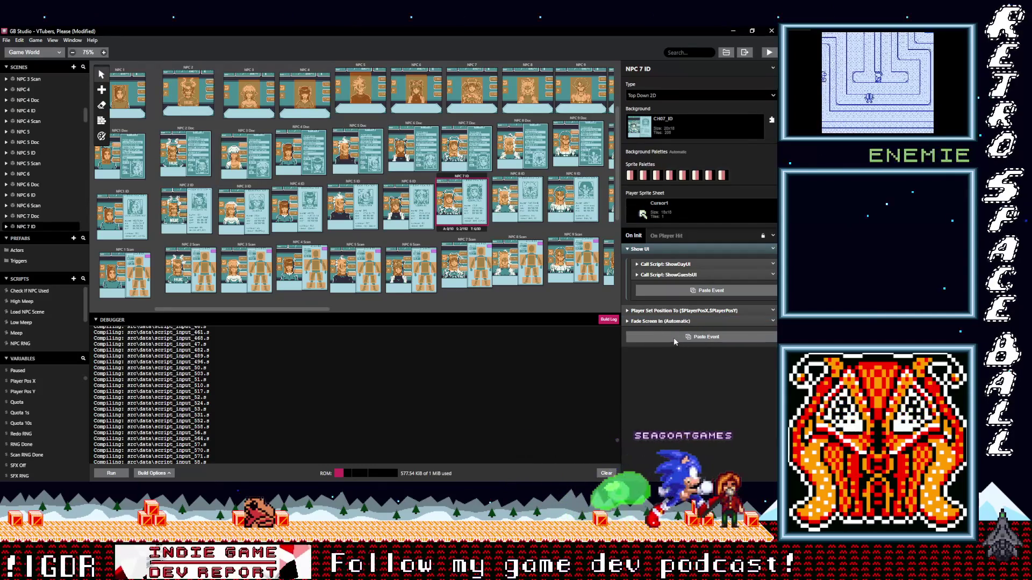
- Step through NPC 7 Scan and NPC 8 Scan to NPC 8 ID, deleting then restoring its start-button event
{"action": "key", "text": "Down"}
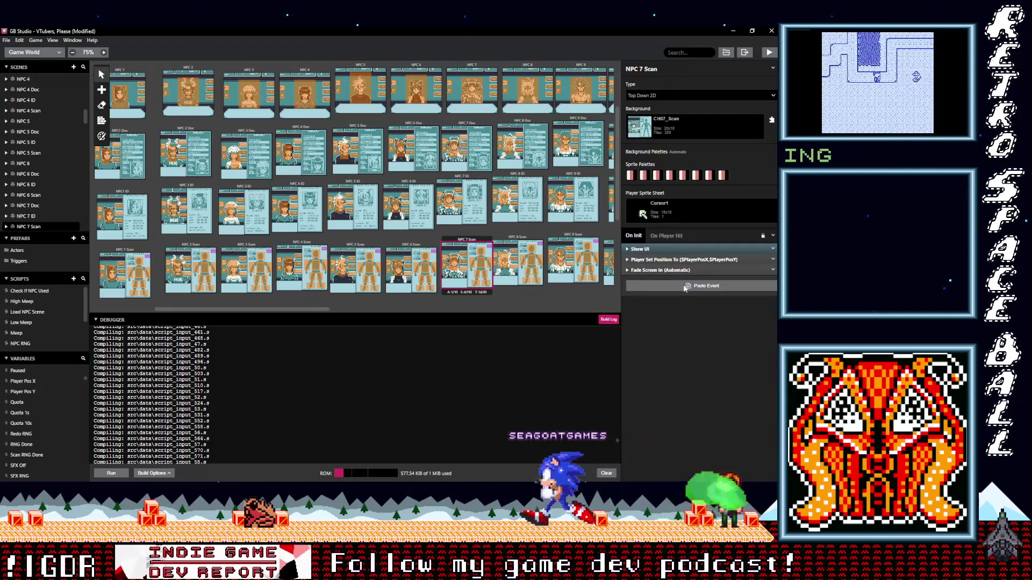
{"action": "key", "text": "Down"}
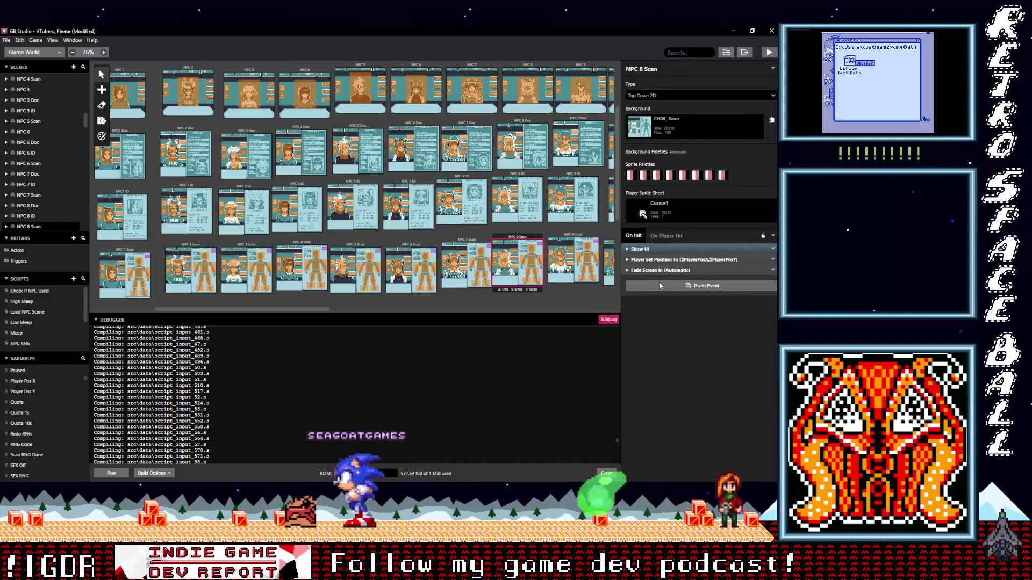
{"action": "key", "text": "Up"}
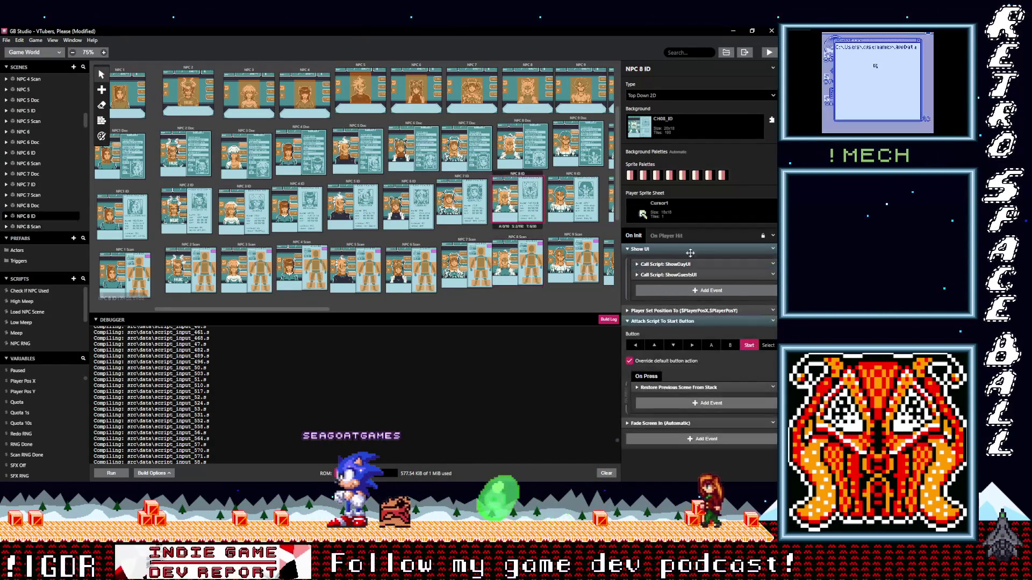
{"action": "left_click", "coordinate": [772, 322]}
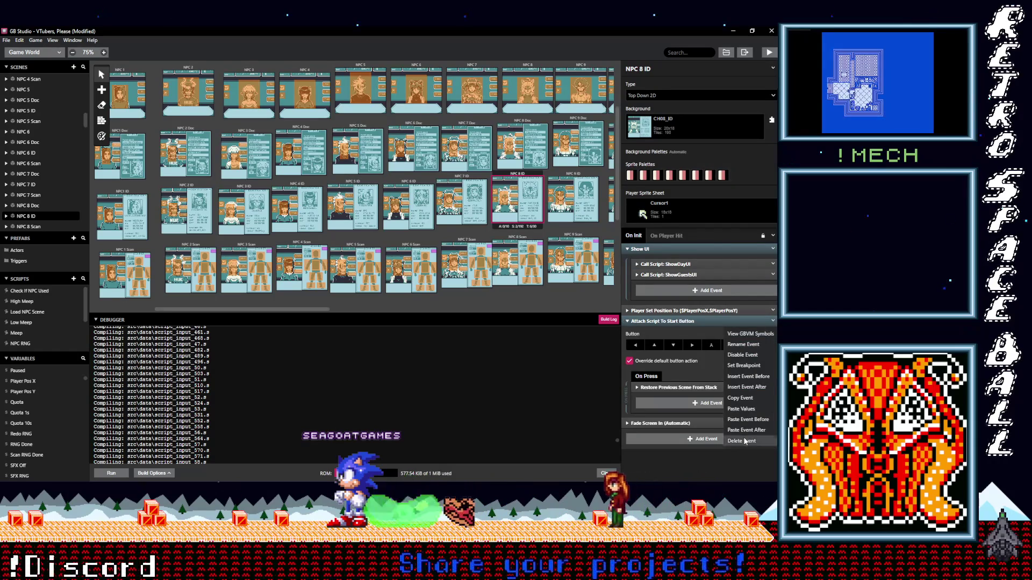
{"action": "left_click", "coordinate": [745, 441]}
{"action": "left_click", "coordinate": [692, 338]}
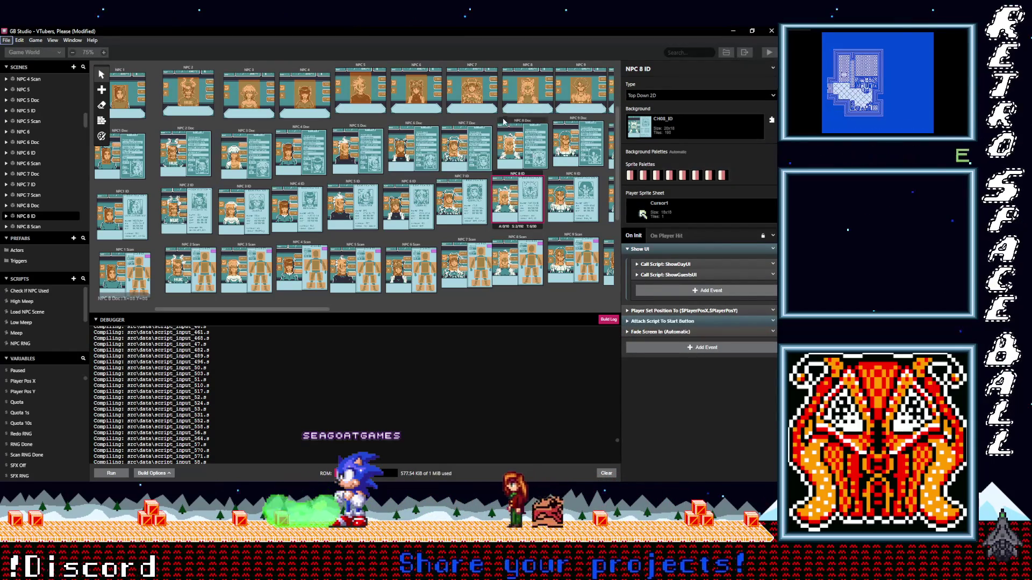
- Delete NPC 8 Doc's start-button script event and move up to the NPC 8 scene
{"action": "key", "text": "Up"}
{"action": "left_click", "coordinate": [772, 321]}
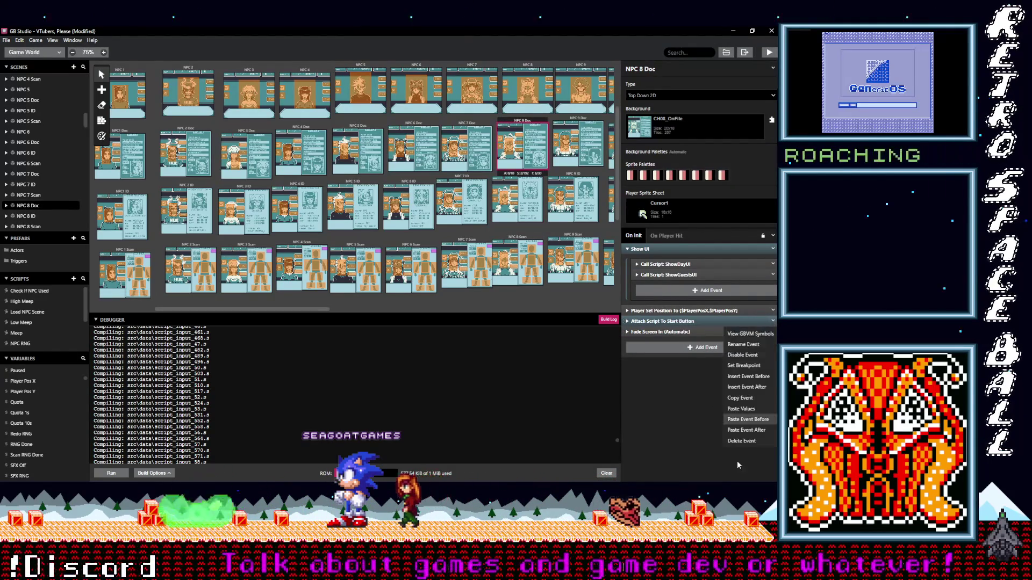
{"action": "left_click", "coordinate": [745, 441]}
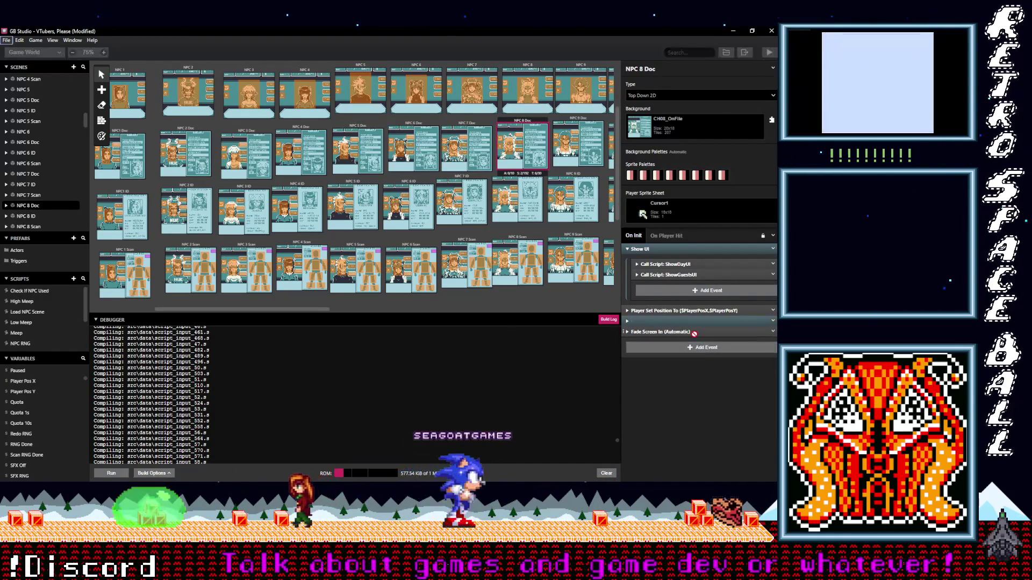
{"action": "key", "text": "Up"}
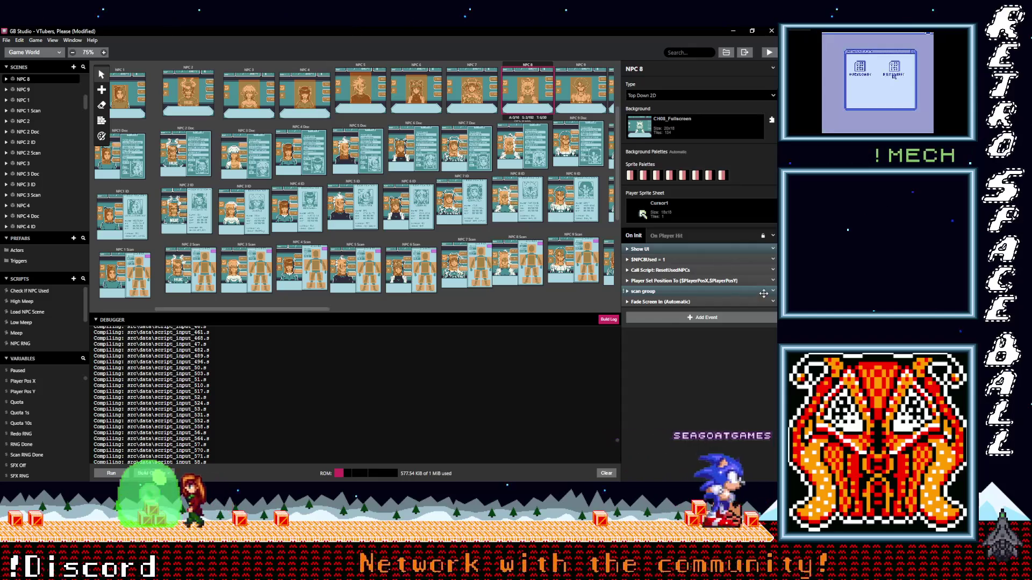
- Paste the start-button event into NPC 9 after the scan group, and delete NPC 9 Doc's duplicate
{"action": "key", "text": "alt"}
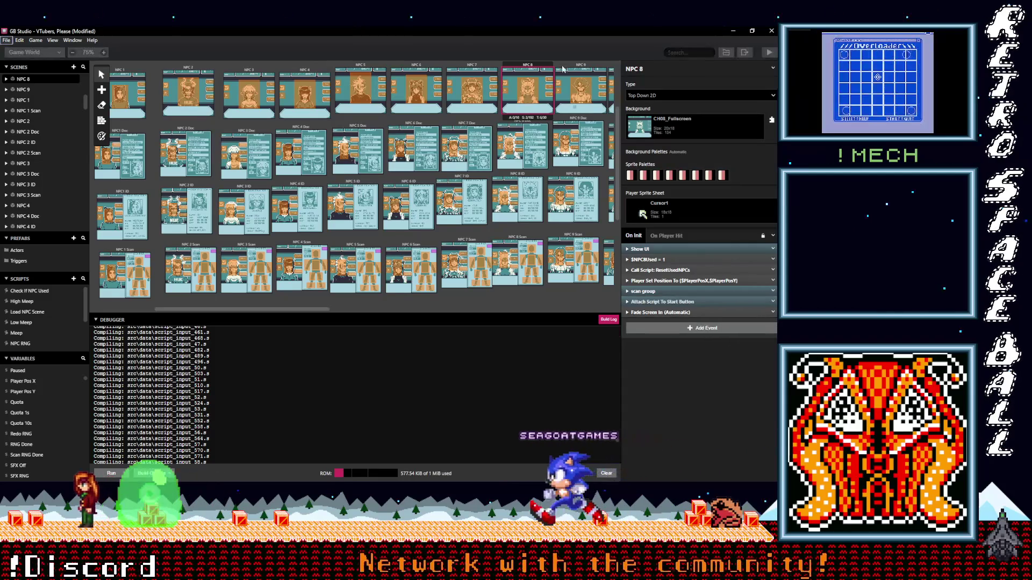
{"action": "key", "text": "Right"}
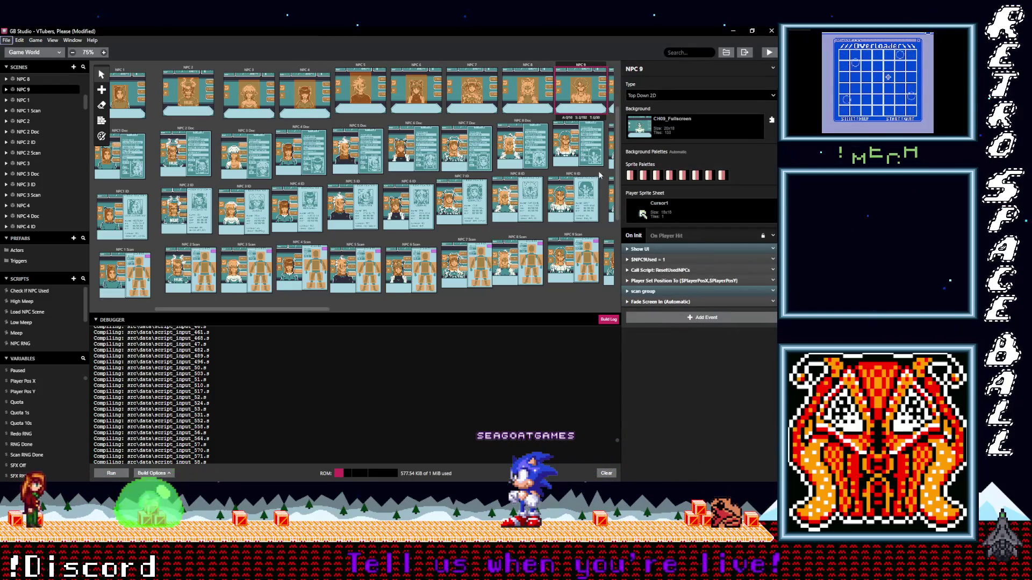
{"action": "left_click", "coordinate": [677, 321], "text": "alt"}
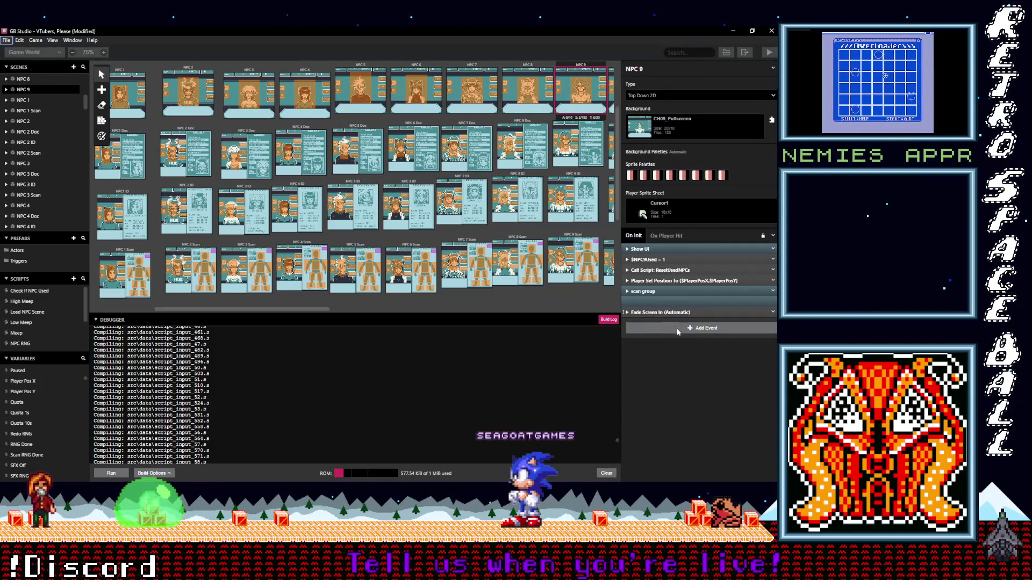
{"action": "left_click", "coordinate": [555, 122]}
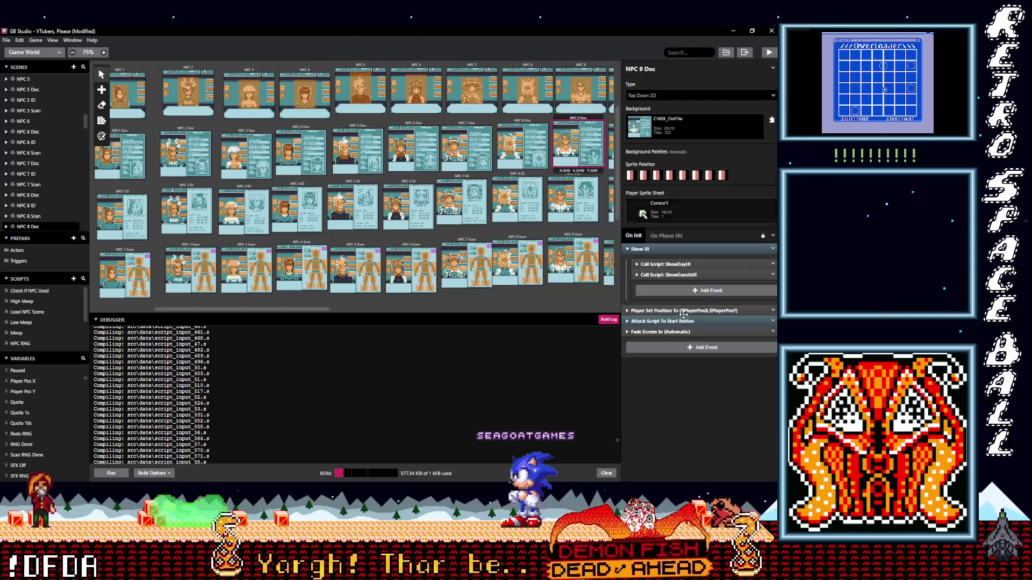
{"action": "left_click_drag", "start_coordinate": [715, 331], "coordinate": [740, 337]}
{"action": "left_click", "coordinate": [773, 321]}
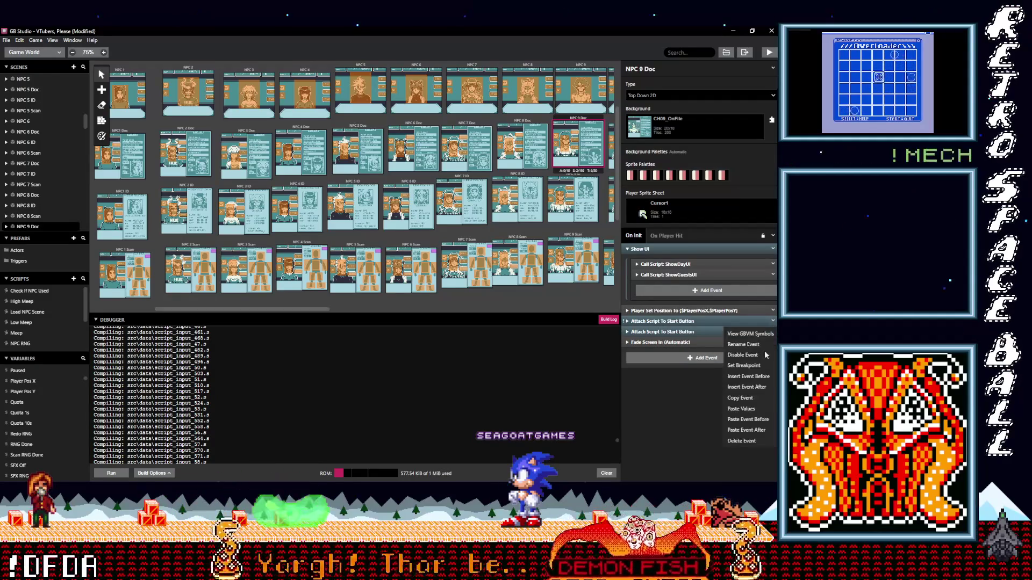
{"action": "left_click", "coordinate": [741, 441]}
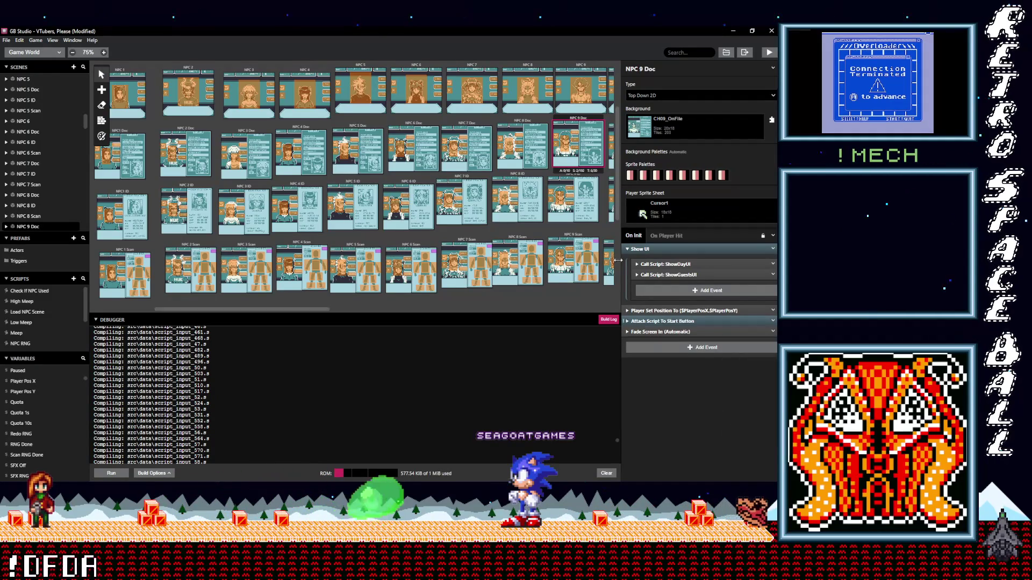
- Cut the start-button event from NPC 9 ID and paste it into NPC 9 Scan's On Init
{"action": "left_click", "coordinate": [551, 179]}
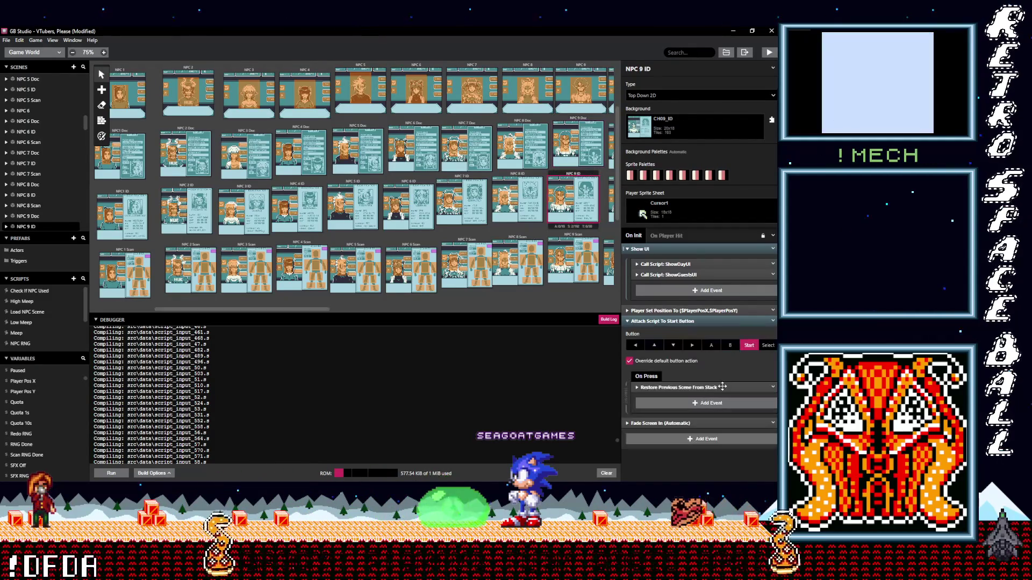
{"action": "left_click", "coordinate": [772, 321]}
{"action": "left_click", "coordinate": [739, 430]}
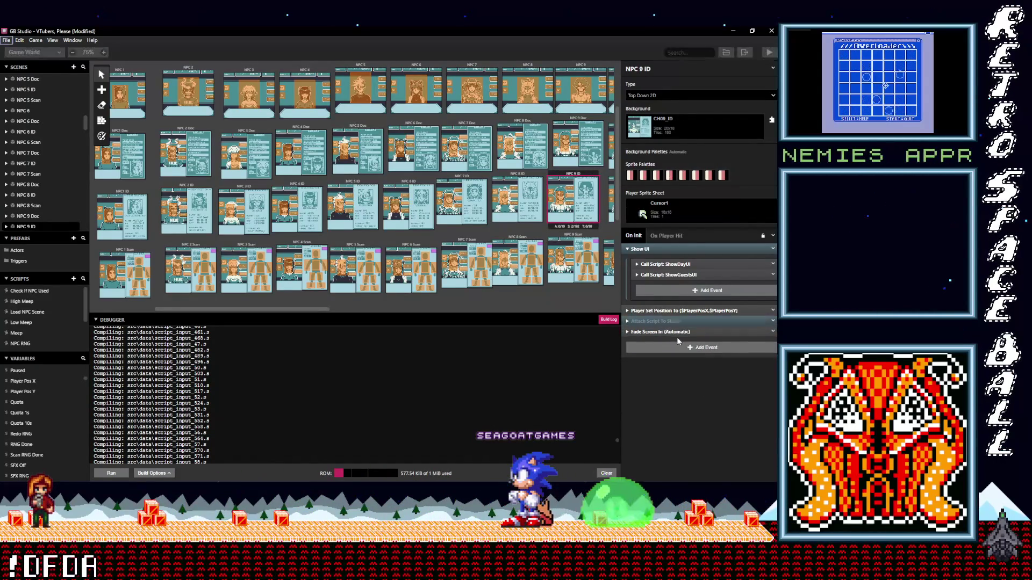
{"action": "left_click", "coordinate": [562, 236]}
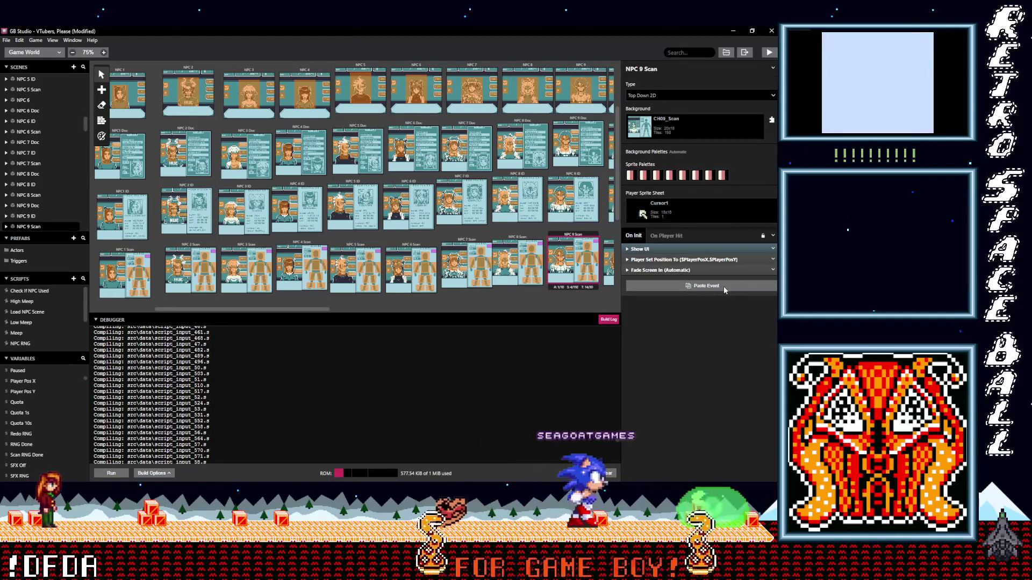
{"action": "left_click", "coordinate": [724, 286], "text": "alt"}
{"action": "left_click_drag", "start_coordinate": [291, 312], "coordinate": [457, 315]}
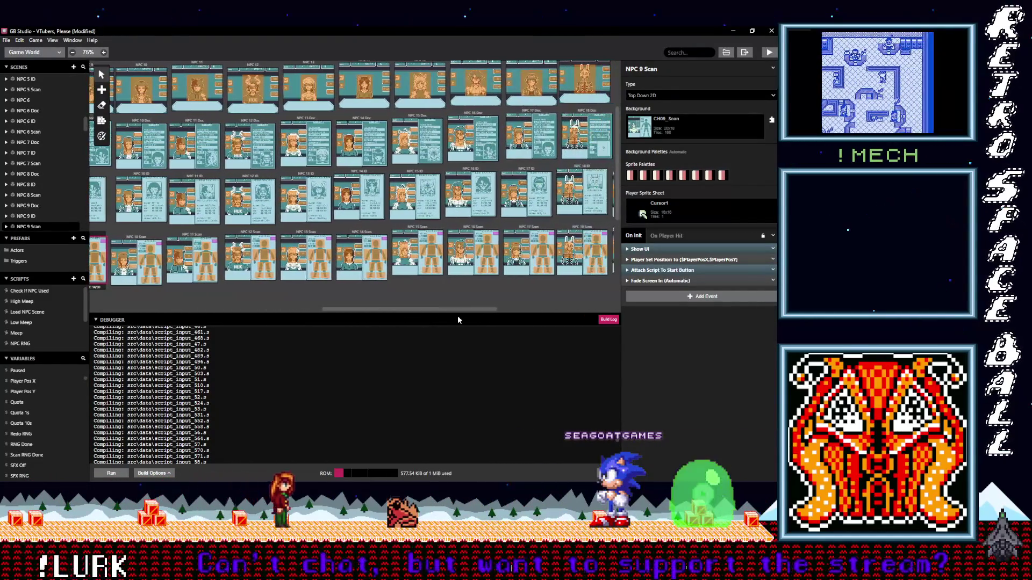
- Check the start-button script events in NPC 10, NPC 10 Doc and NPC 10 ID
{"action": "left_click", "coordinate": [144, 67]}
{"action": "key", "text": "alt"}
{"action": "key", "text": "Down"}
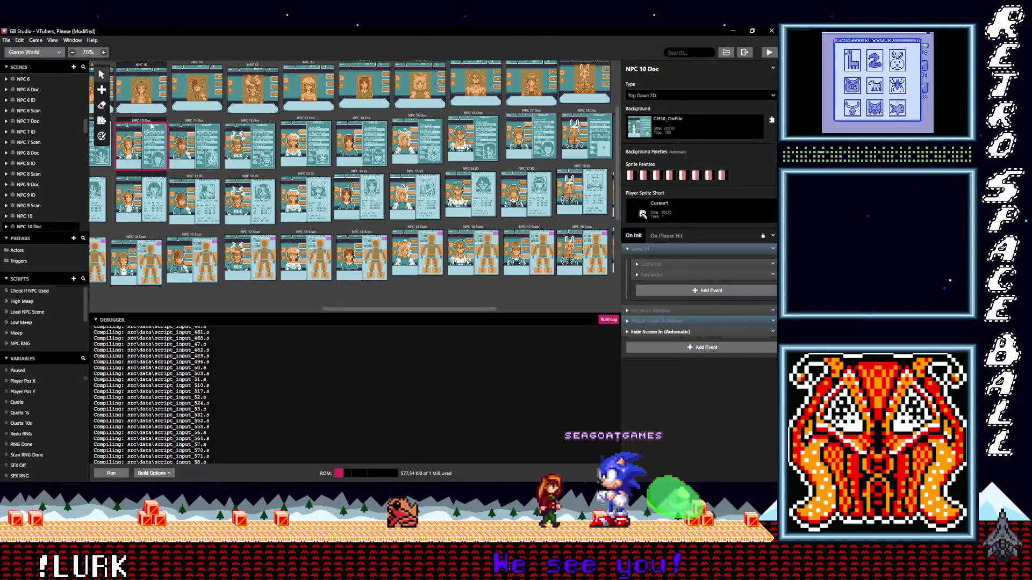
{"action": "left_click", "coordinate": [773, 321]}
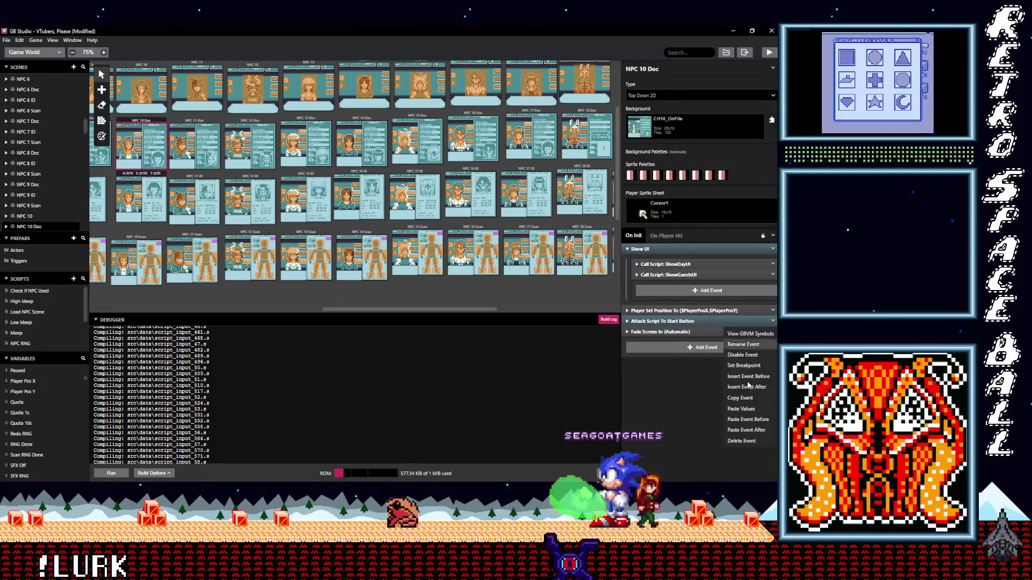
{"action": "left_click", "coordinate": [662, 333]}
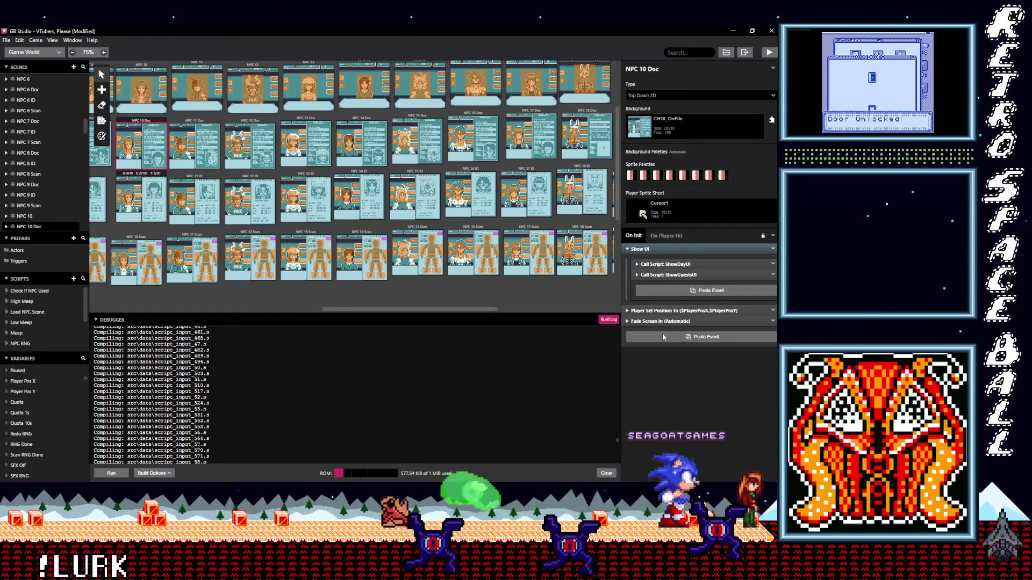
{"action": "key", "text": "Down"}
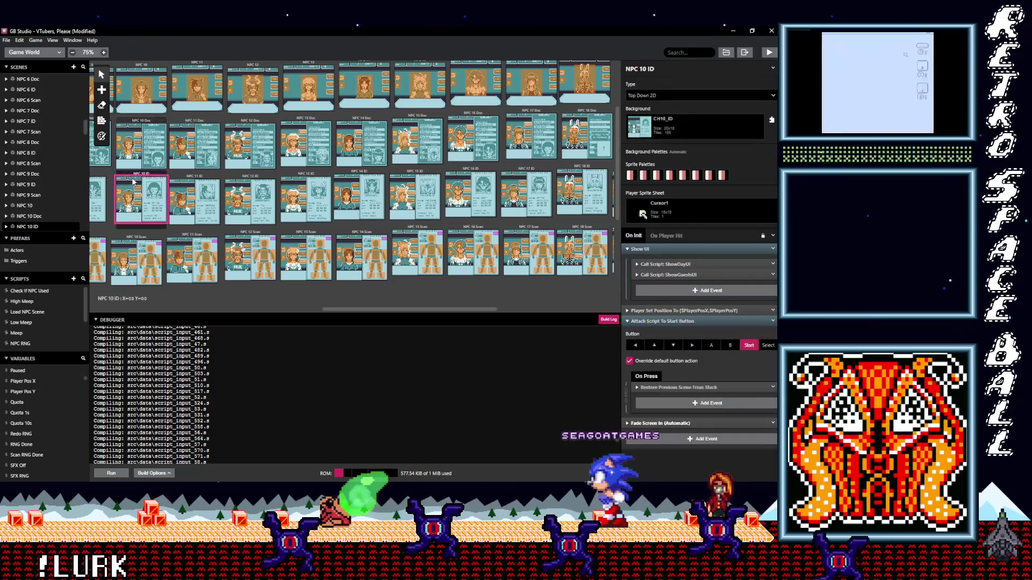
{"action": "left_click", "coordinate": [667, 321]}
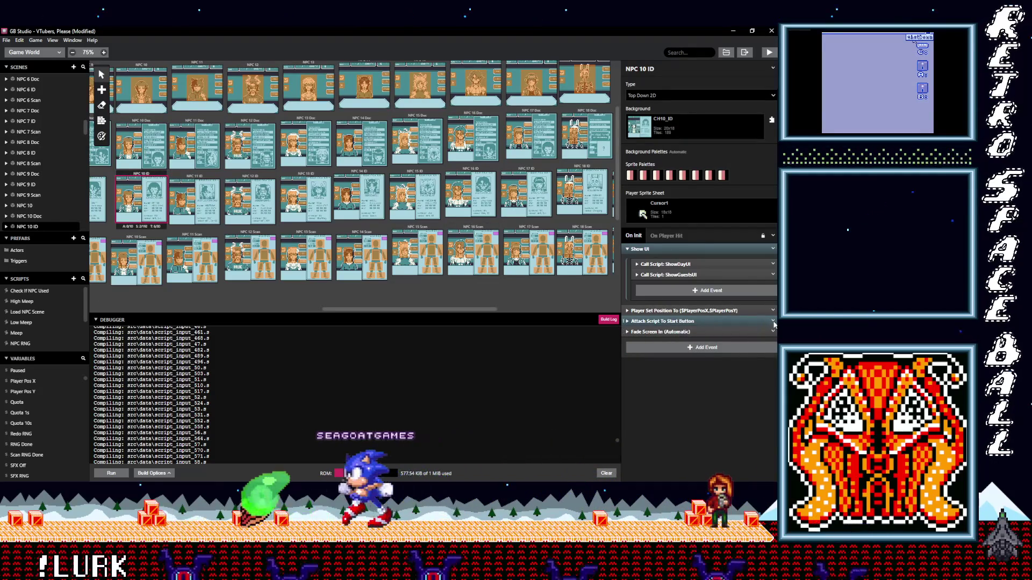
{"action": "left_click", "coordinate": [773, 321]}
{"action": "key", "text": "Escape"}
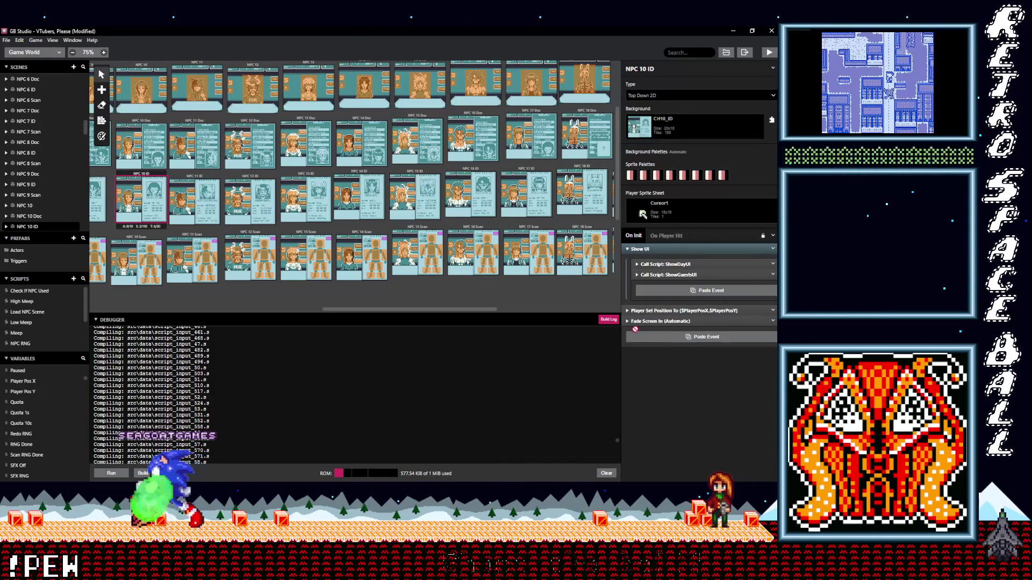
- Paste the start-button event into NPC 11 Scan; in NPC 11 ID cut it, then restore it before Fade Screen In
{"action": "left_click", "coordinate": [132, 240]}
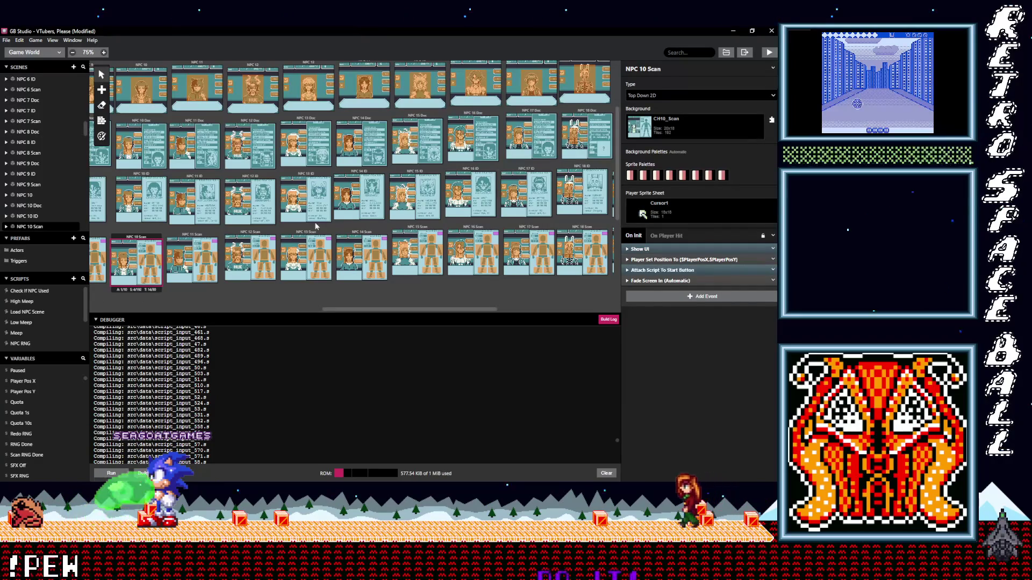
{"action": "left_click", "coordinate": [196, 234]}
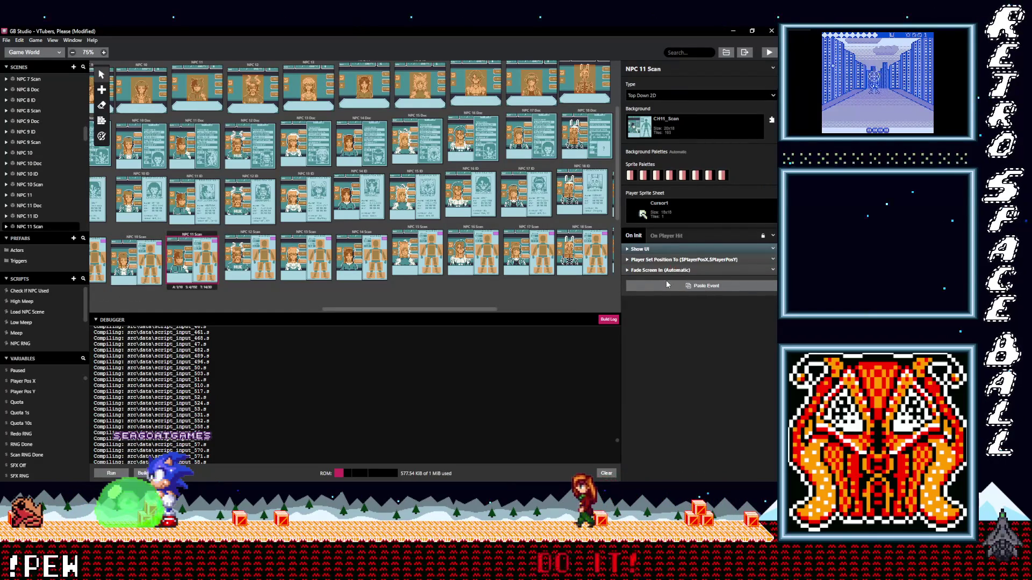
{"action": "left_click", "coordinate": [666, 283]}
{"action": "left_click", "coordinate": [195, 179]}
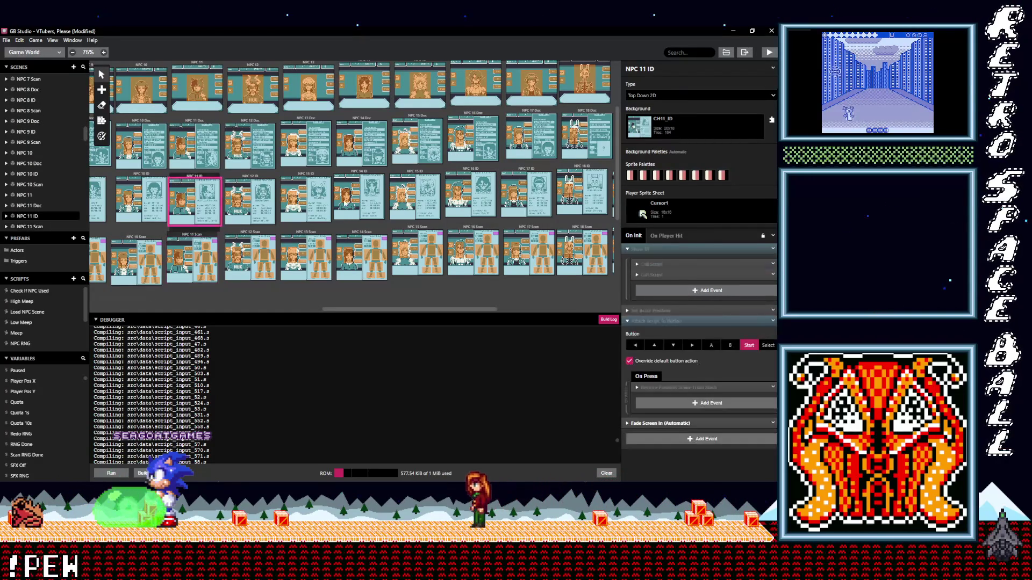
{"action": "left_click", "coordinate": [771, 321]}
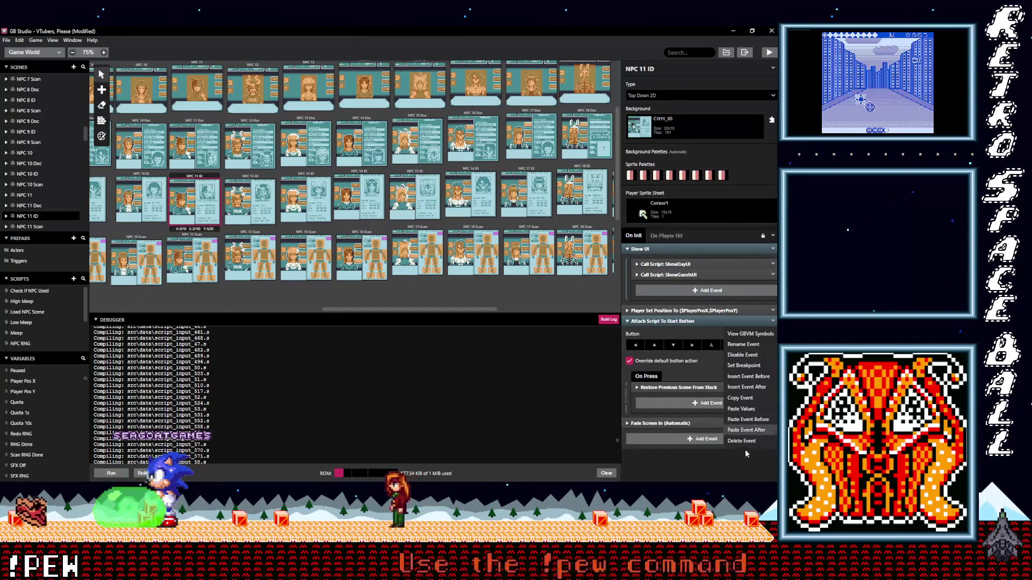
{"action": "left_click", "coordinate": [744, 452]}
{"action": "left_click", "coordinate": [684, 338]}
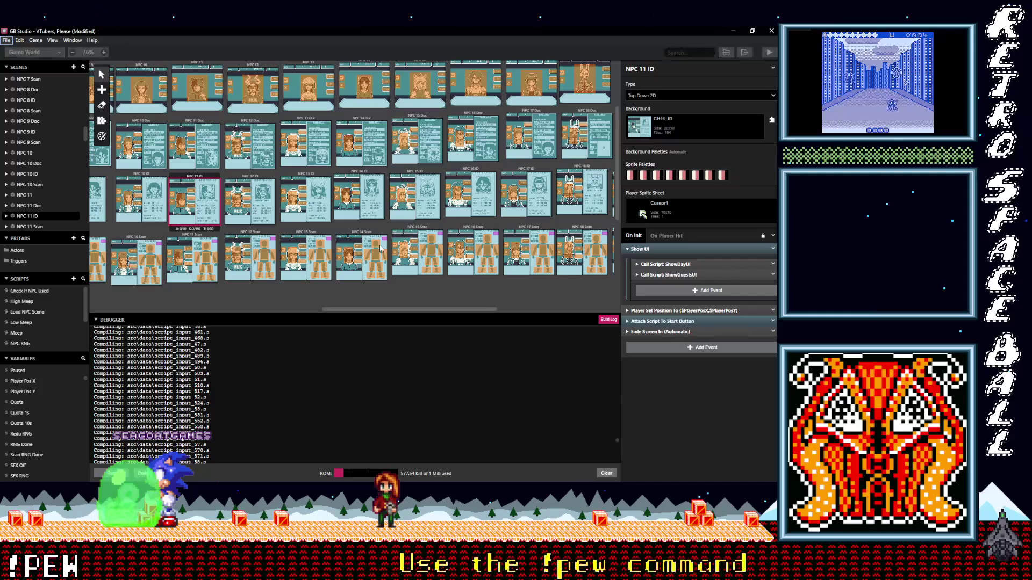
- Cut the start-button event from NPC 11 Doc and paste it into NPC 11 and NPC 12
{"action": "left_click", "coordinate": [200, 122]}
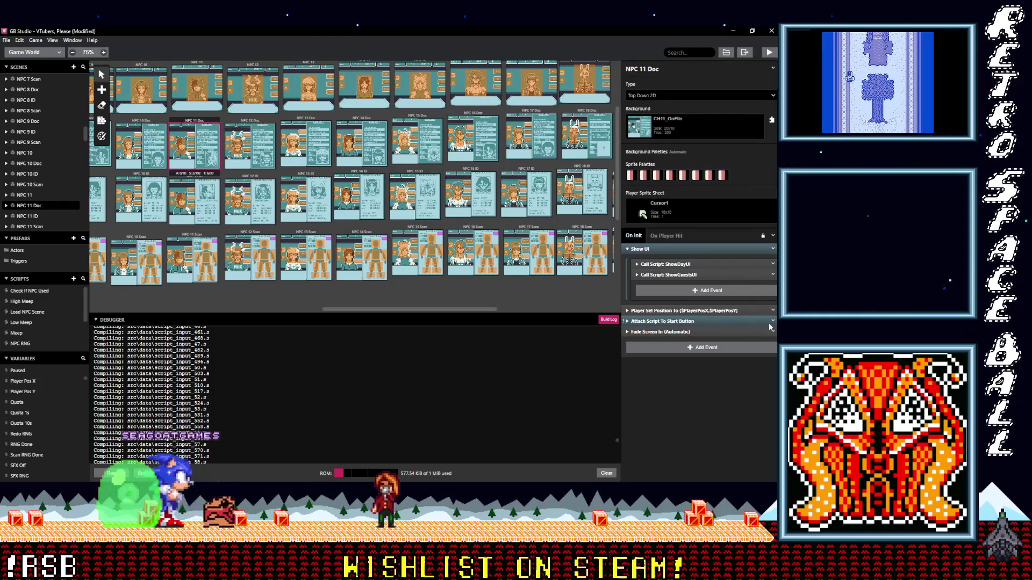
{"action": "left_click", "coordinate": [772, 322]}
{"action": "left_click", "coordinate": [744, 424]}
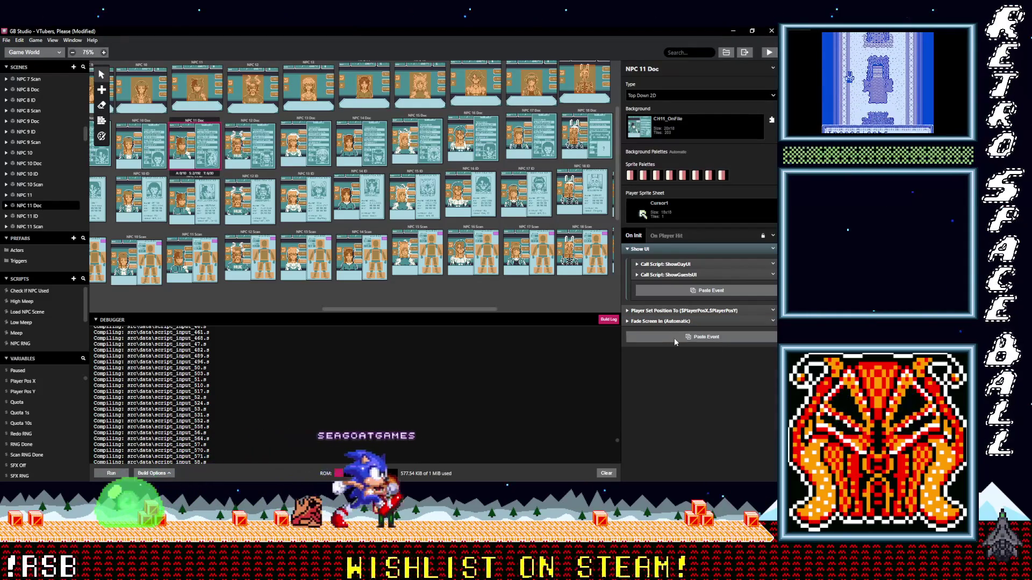
{"action": "left_click", "coordinate": [206, 66]}
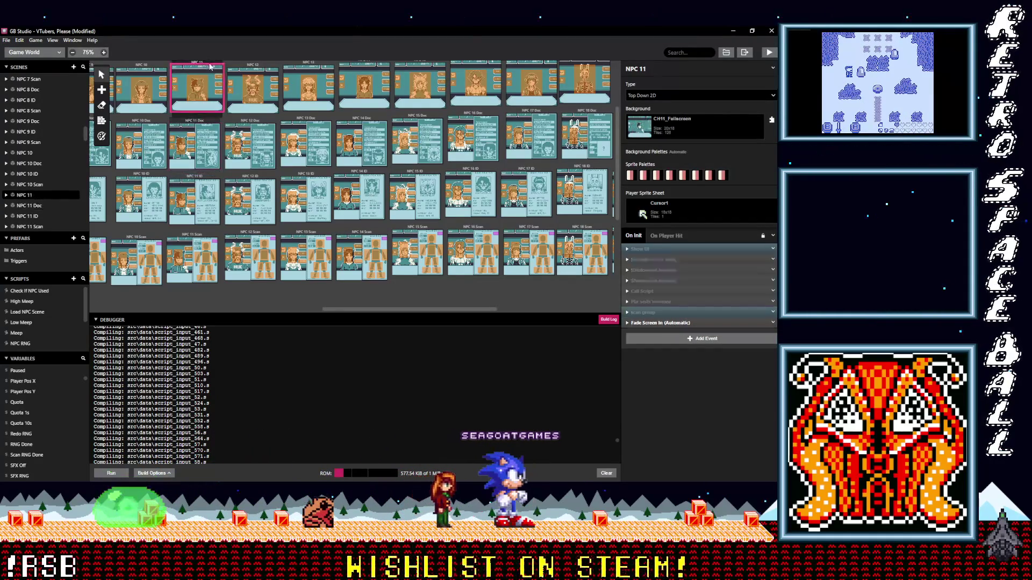
{"action": "left_click", "coordinate": [696, 340]}
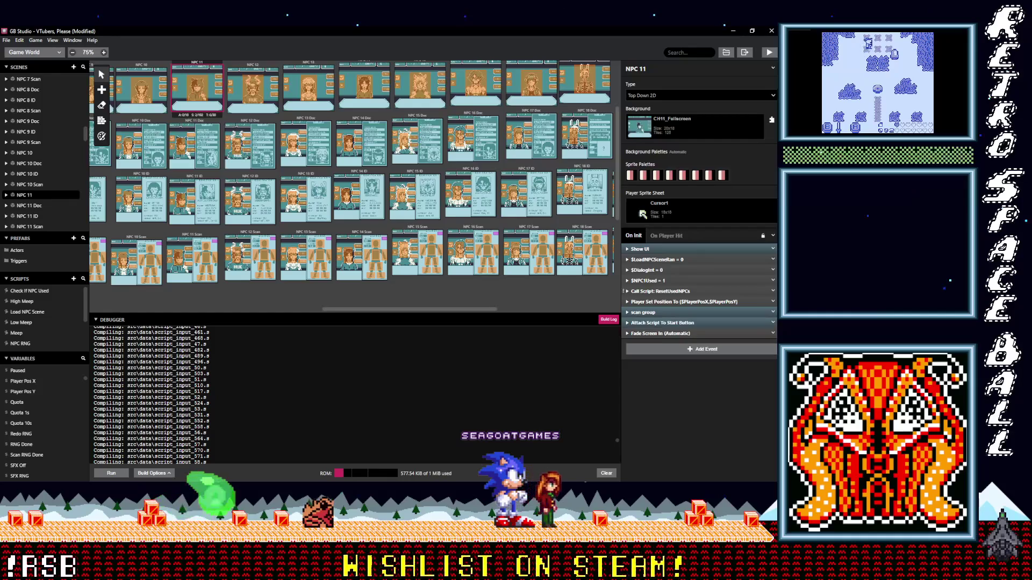
{"action": "left_click", "coordinate": [255, 66]}
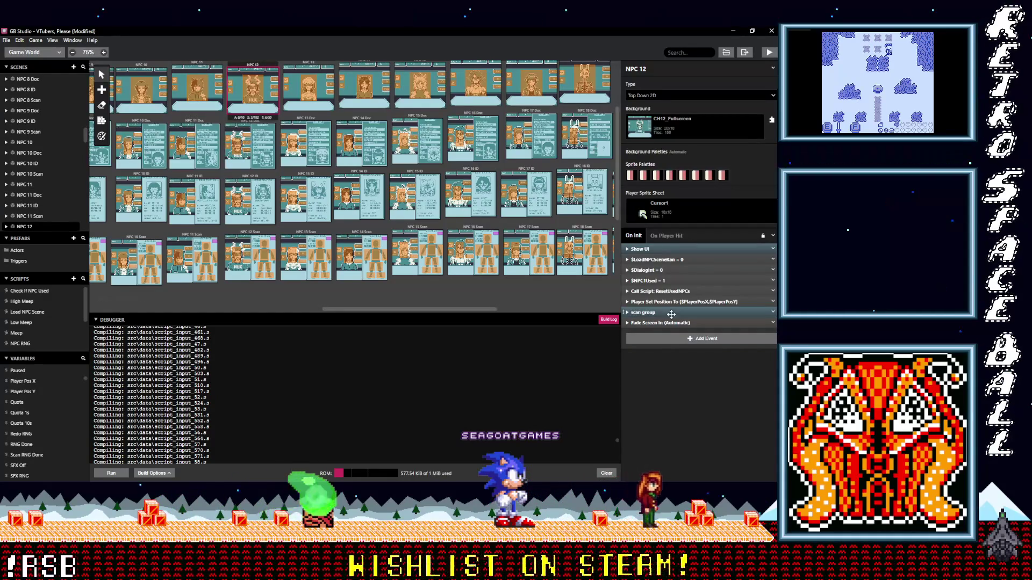
{"action": "left_click", "coordinate": [675, 340], "text": "alt"}
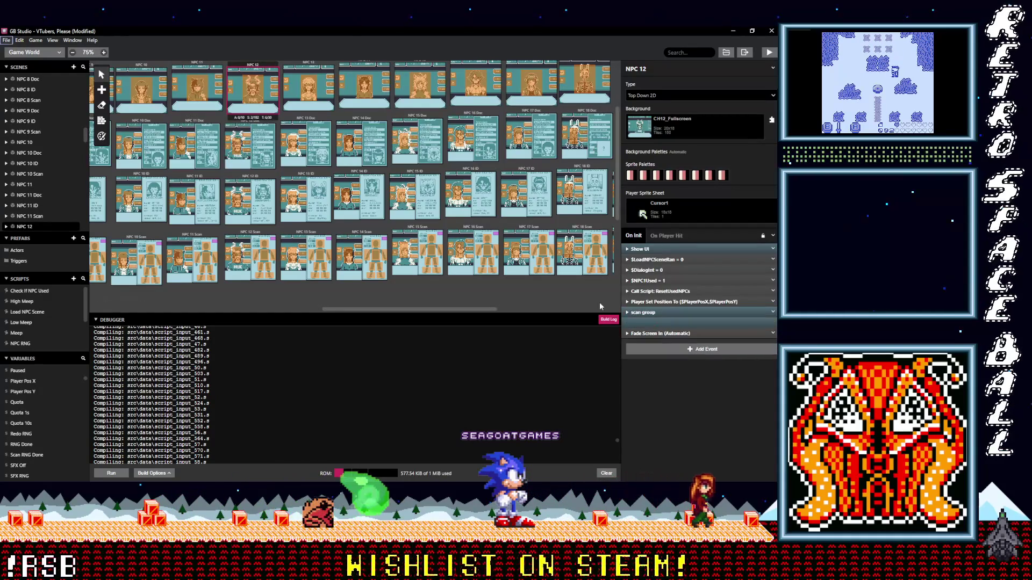
- Remove the duplicate start-button event from NPC 12 Doc; cut then undo it in NPC 12 ID
{"action": "left_click", "coordinate": [228, 124]}
{"action": "left_click", "coordinate": [676, 343], "text": "alt"}
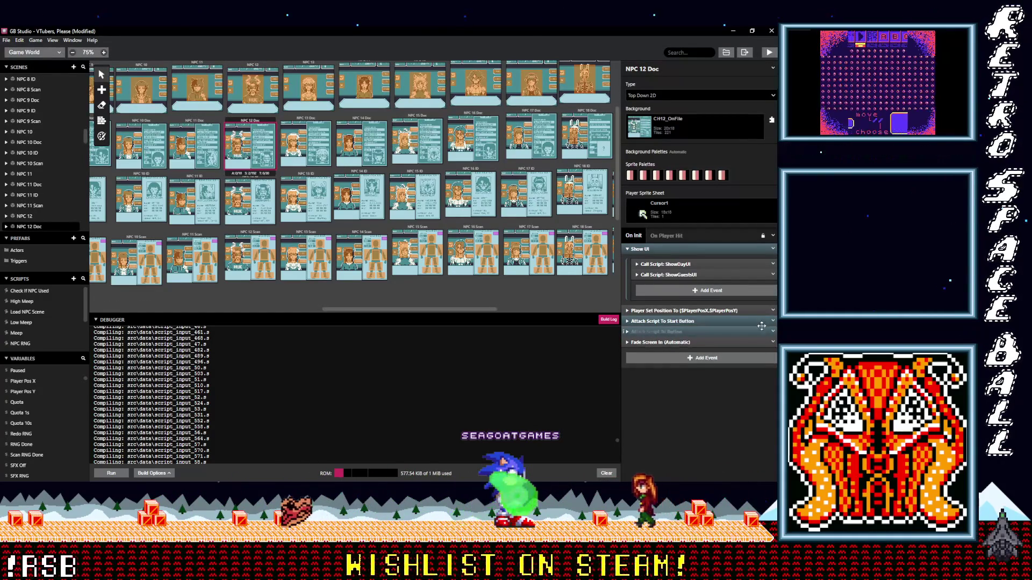
{"action": "right_click", "coordinate": [725, 332]}
{"action": "left_click", "coordinate": [742, 441]}
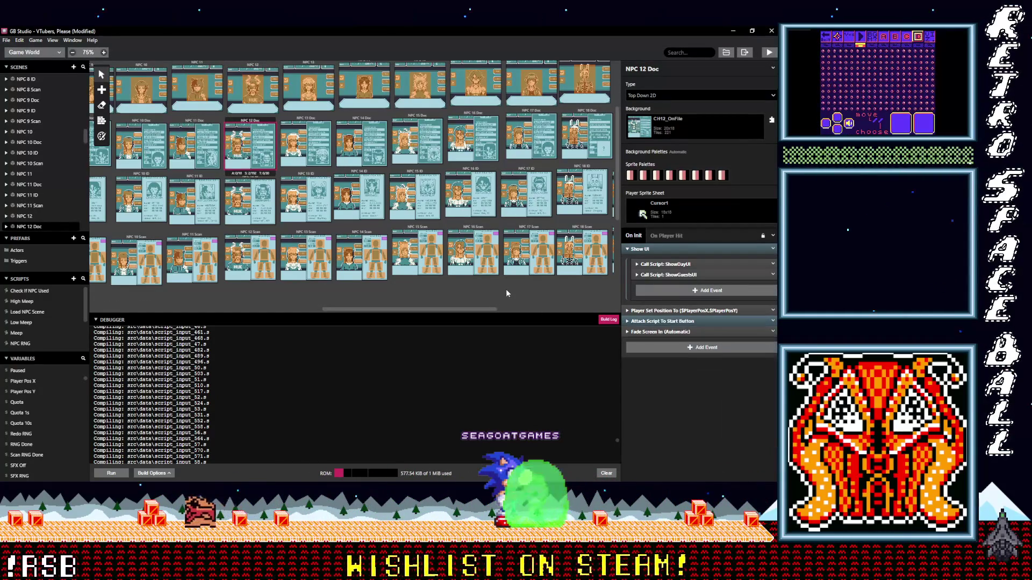
{"action": "left_click", "coordinate": [228, 182]}
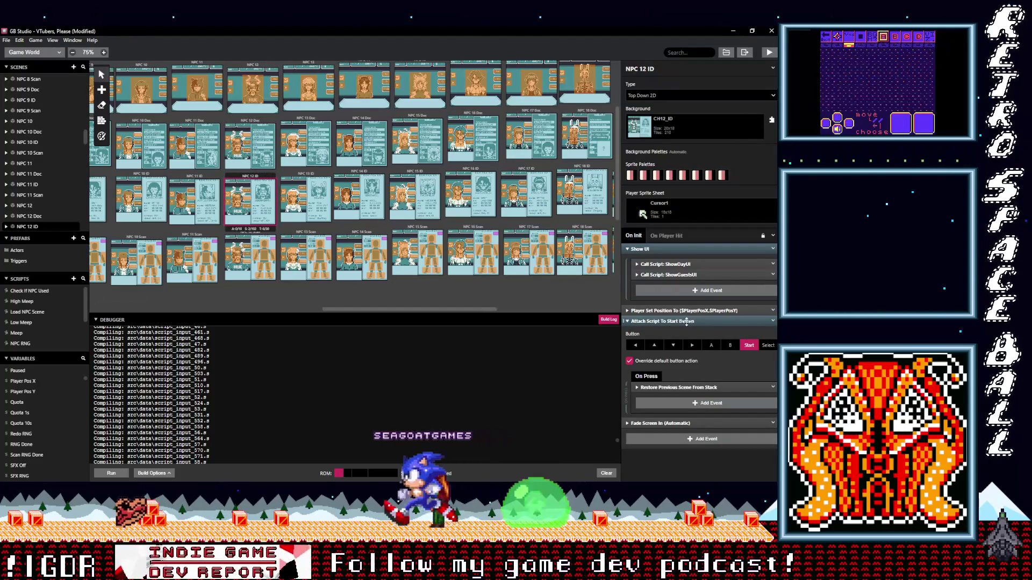
{"action": "left_click", "coordinate": [687, 321]}
{"action": "left_click", "coordinate": [774, 321]}
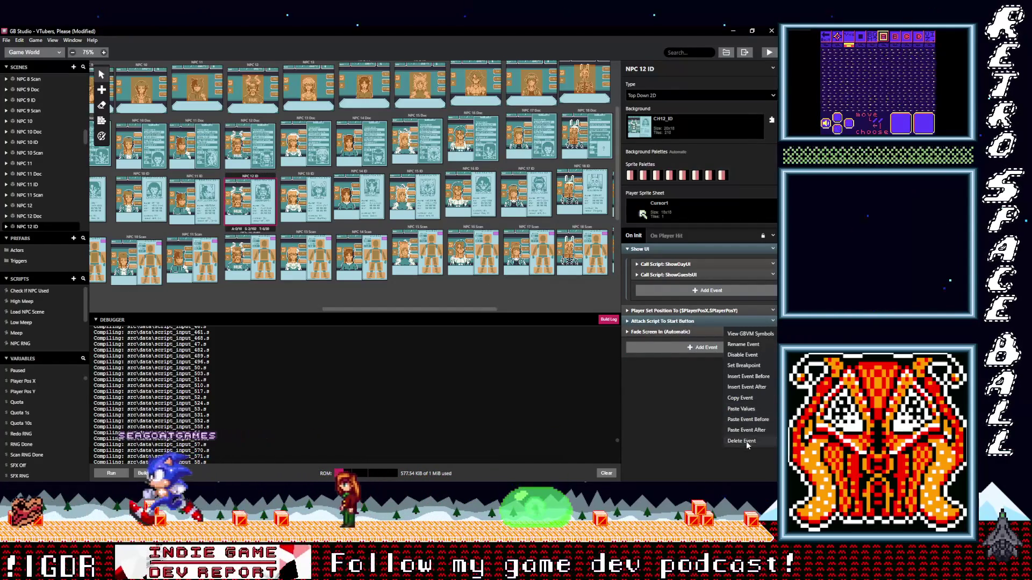
{"action": "left_click", "coordinate": [838, 431]}
{"action": "key", "text": "ctrl+z"}
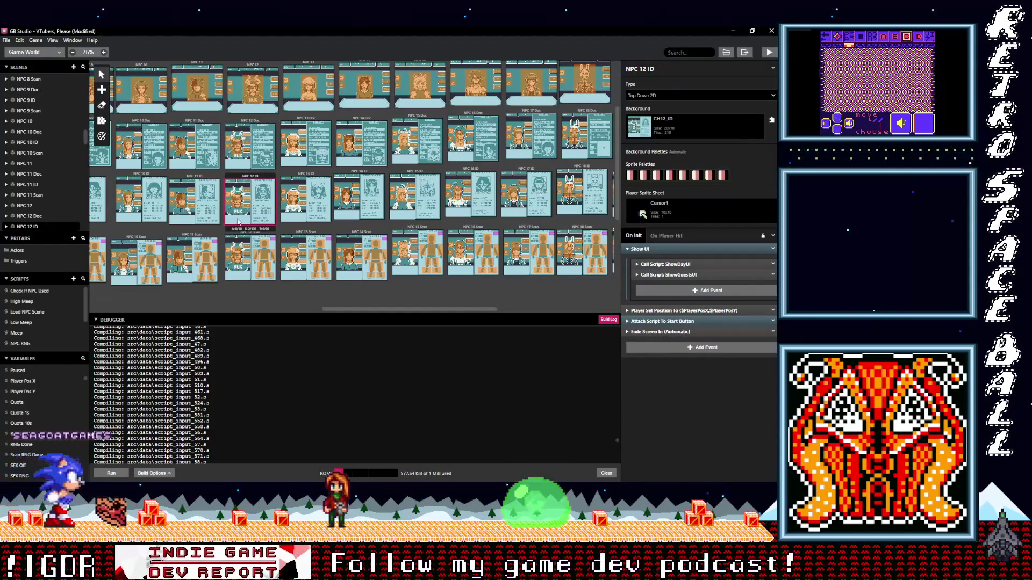
- Paste the start-button event into NPC 12 Scan and NPC 13 Scan, then edit NPC 13 ID's copy
{"action": "left_click", "coordinate": [236, 239]}
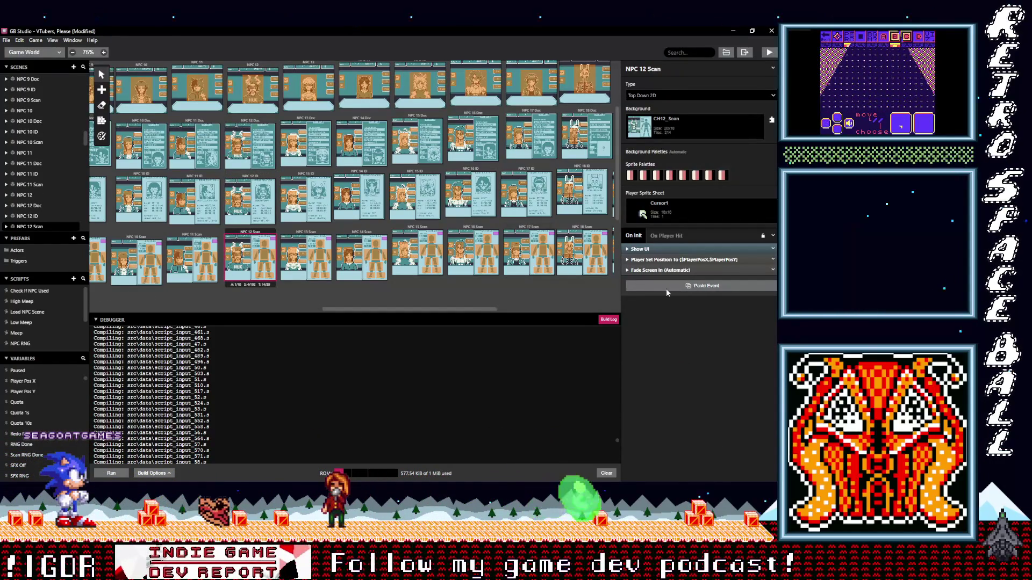
{"action": "left_click", "coordinate": [666, 289]}
{"action": "left_click", "coordinate": [307, 236]}
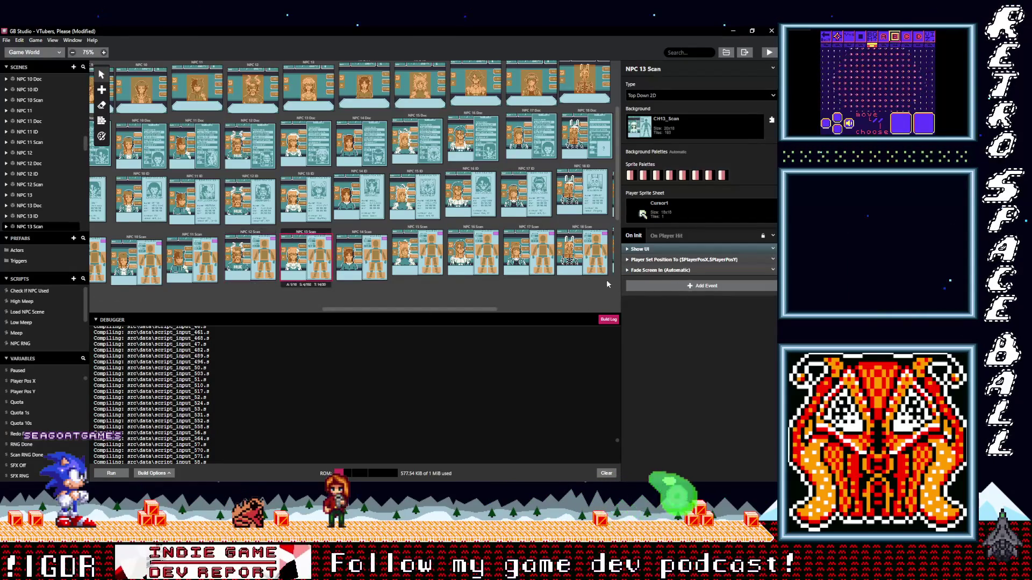
{"action": "left_click", "coordinate": [645, 287], "text": "alt"}
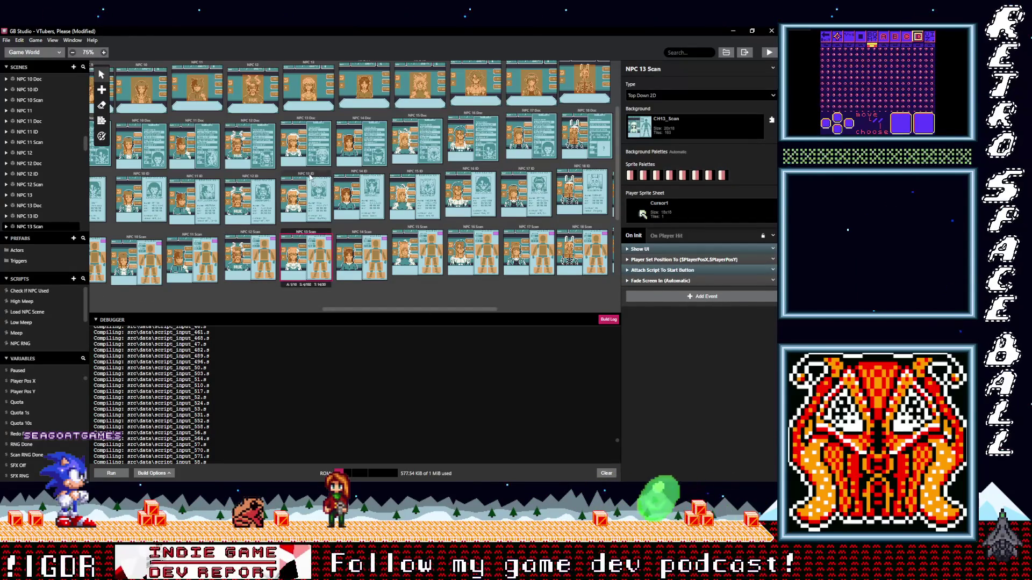
{"action": "left_click", "coordinate": [309, 176]}
{"action": "left_click", "coordinate": [774, 321]}
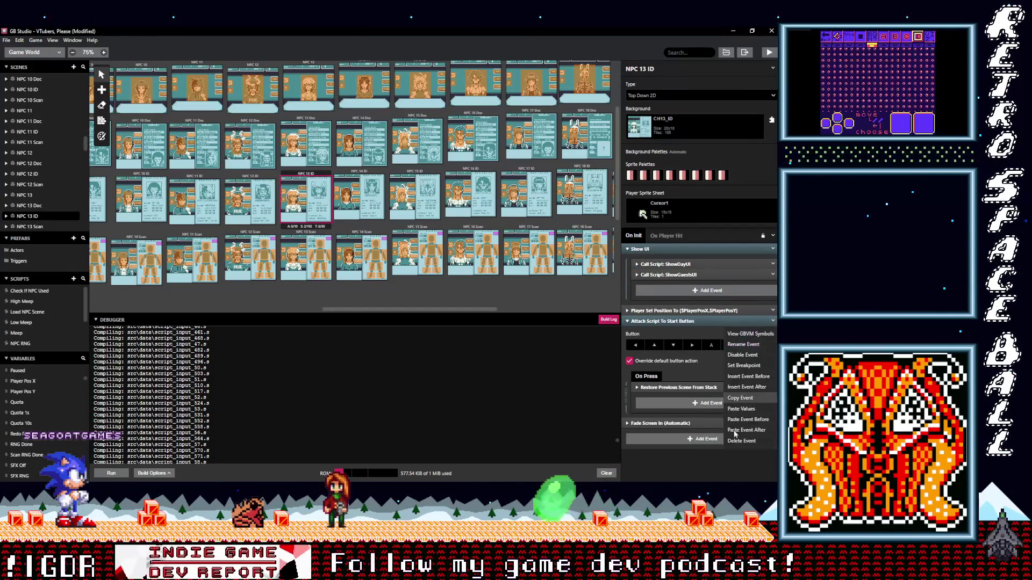
{"action": "left_click", "coordinate": [735, 441]}
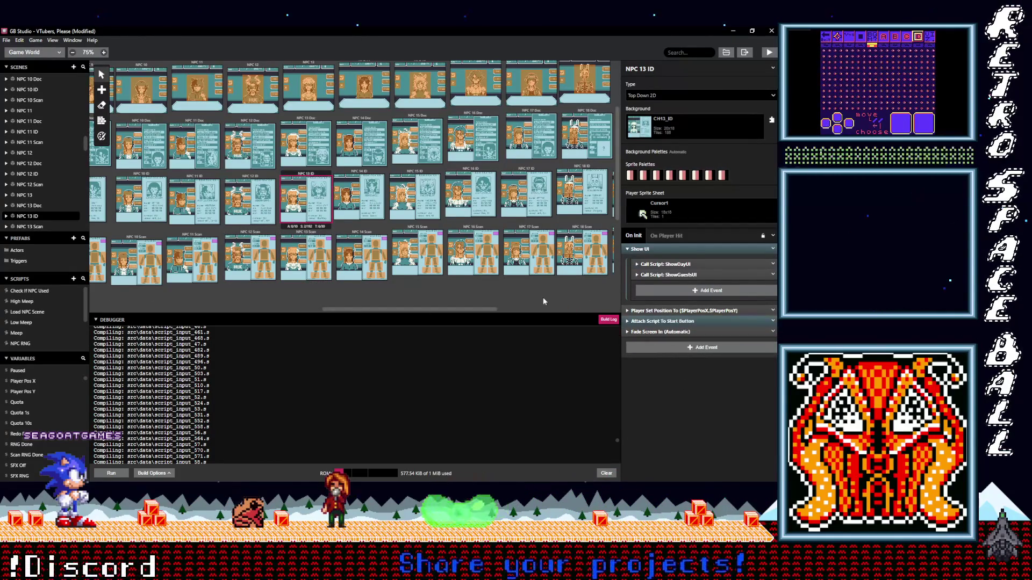
- Paste the start-button event into NPC 13's On Init, then select NPC 14
{"action": "left_click", "coordinate": [305, 122]}
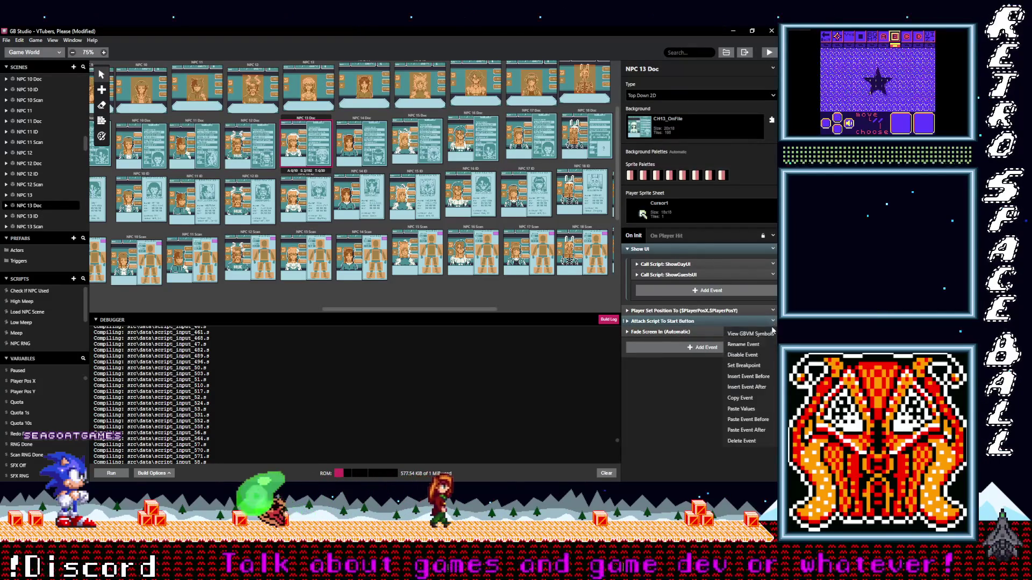
{"action": "left_click", "coordinate": [742, 354]}
{"action": "left_click_drag", "start_coordinate": [688, 331], "coordinate": [688, 333]}
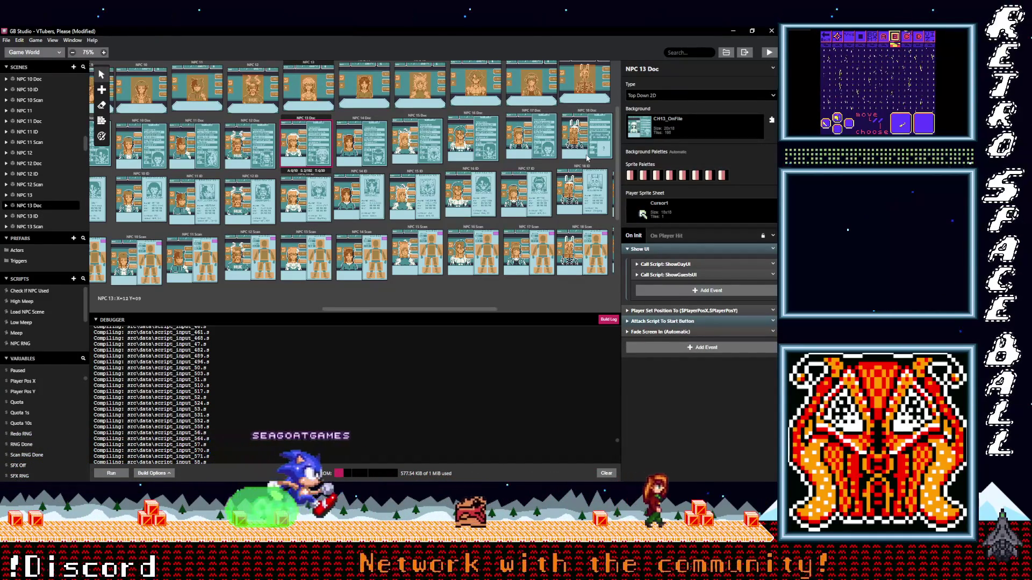
{"action": "key", "text": "Up"}
{"action": "key", "text": "alt"}
{"action": "left_click", "coordinate": [708, 340], "text": "alt"}
{"action": "left_click", "coordinate": [364, 70]}
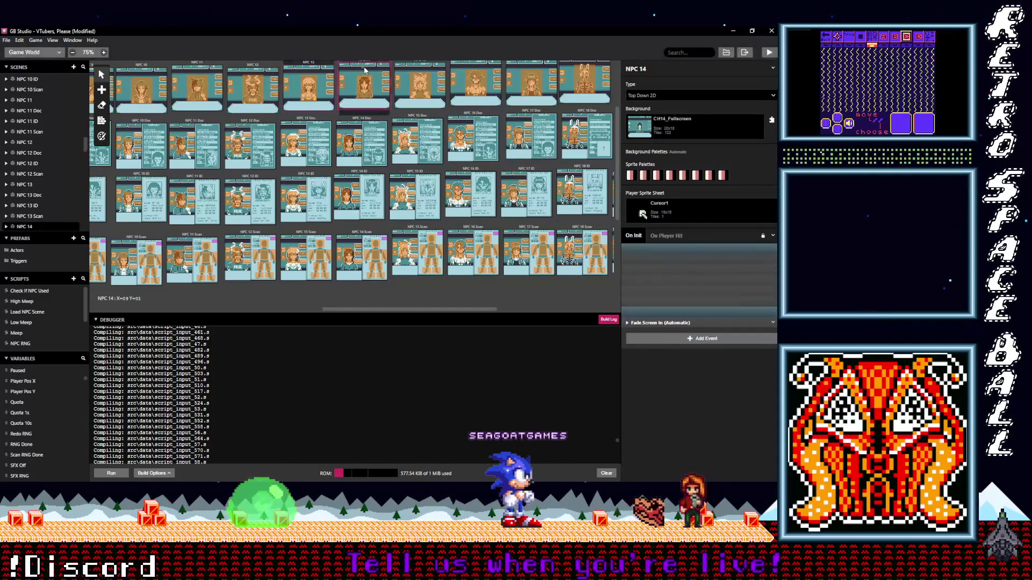
- Paste the start-button event into NPC 14 and check NPC 14 Doc's events
{"action": "left_click", "coordinate": [695, 340], "text": "alt"}
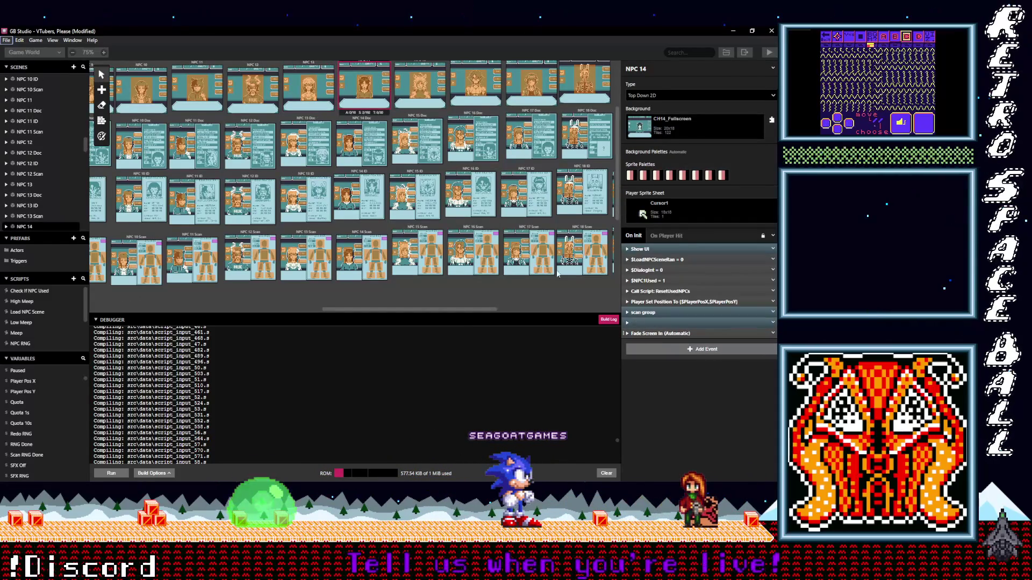
{"action": "left_click", "coordinate": [362, 122]}
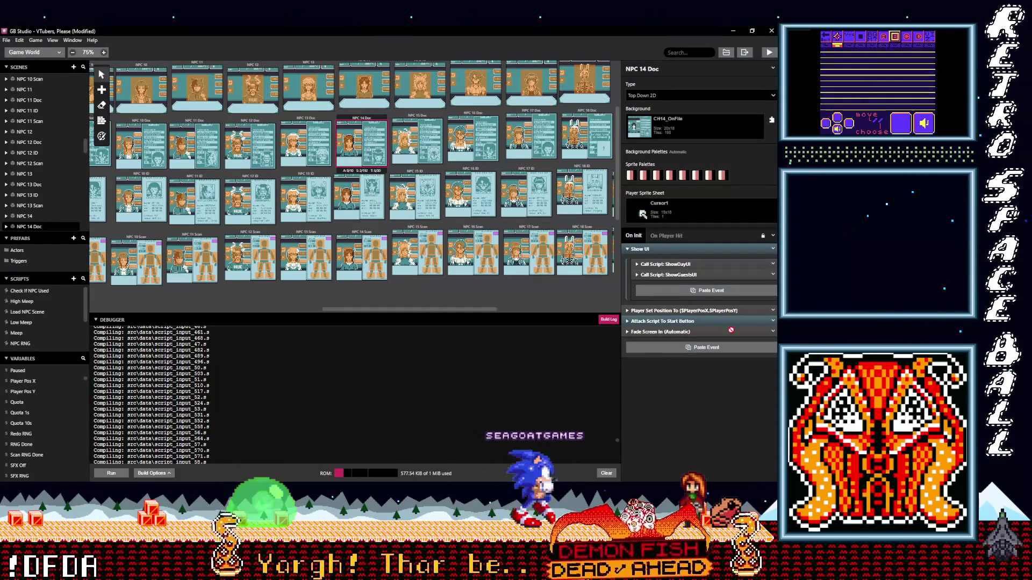
{"action": "left_click", "coordinate": [773, 331]}
{"action": "key", "text": "alt"}
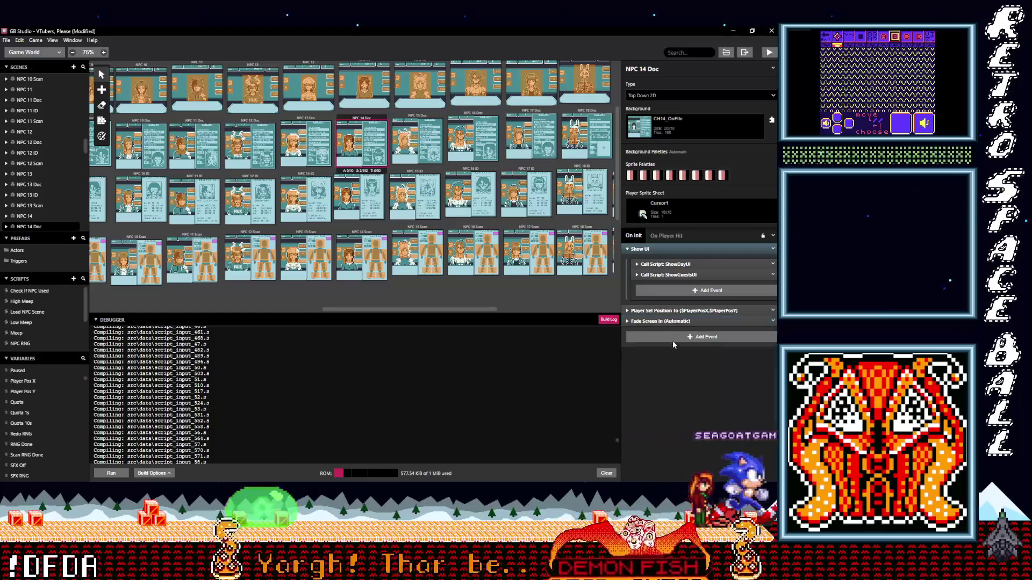
- Delete the start-button event from NPC 14 ID and paste it into NPC 14 Scan
{"action": "left_click", "coordinate": [377, 183]}
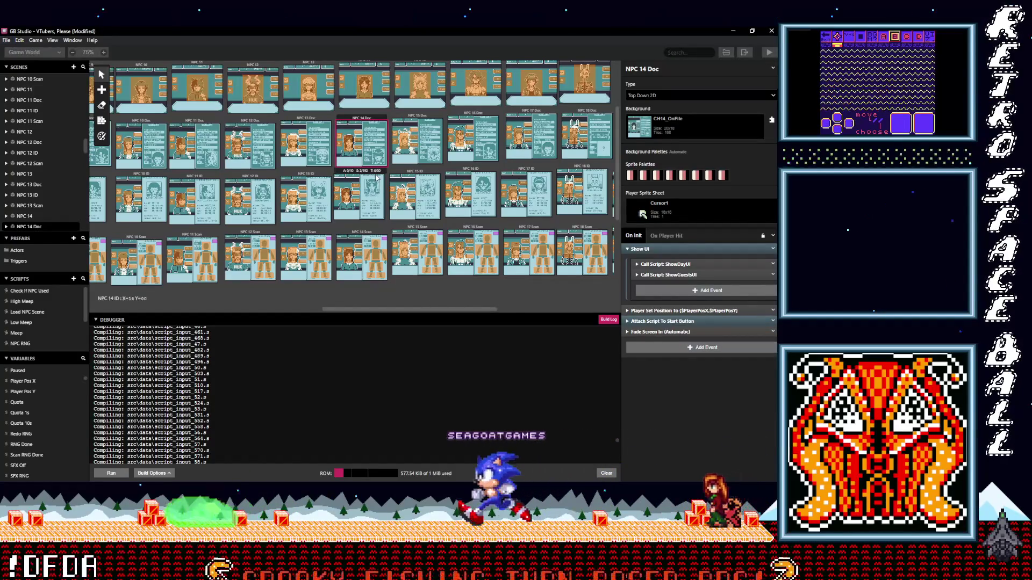
{"action": "left_click", "coordinate": [771, 321]}
{"action": "left_click", "coordinate": [773, 322]}
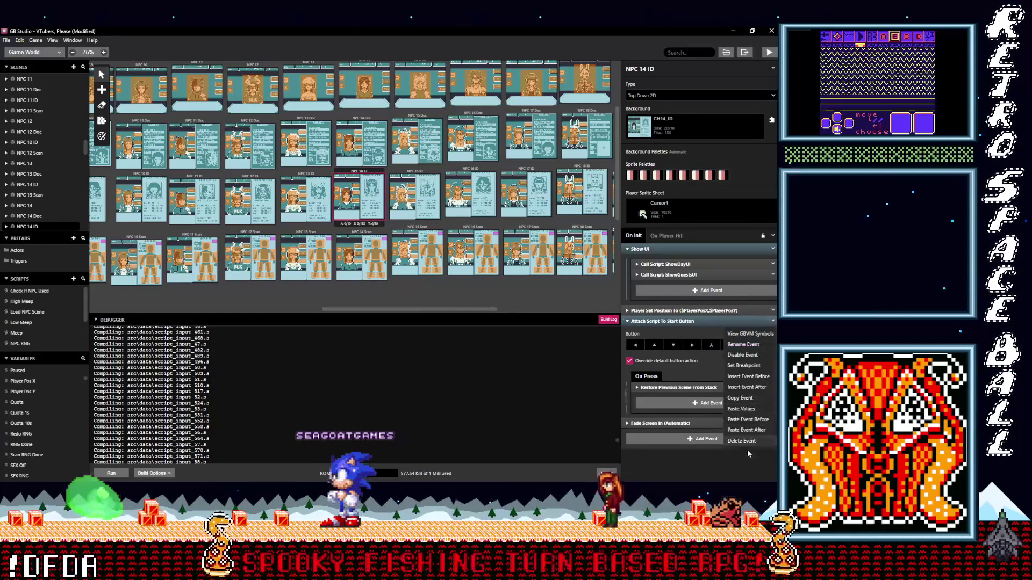
{"action": "left_click", "coordinate": [741, 441]}
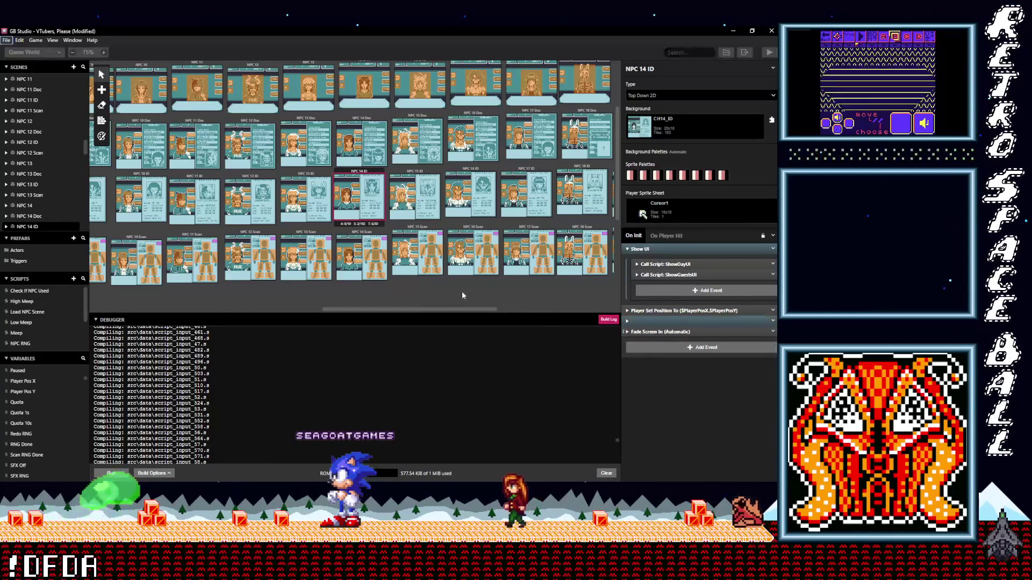
{"action": "left_click", "coordinate": [361, 258]}
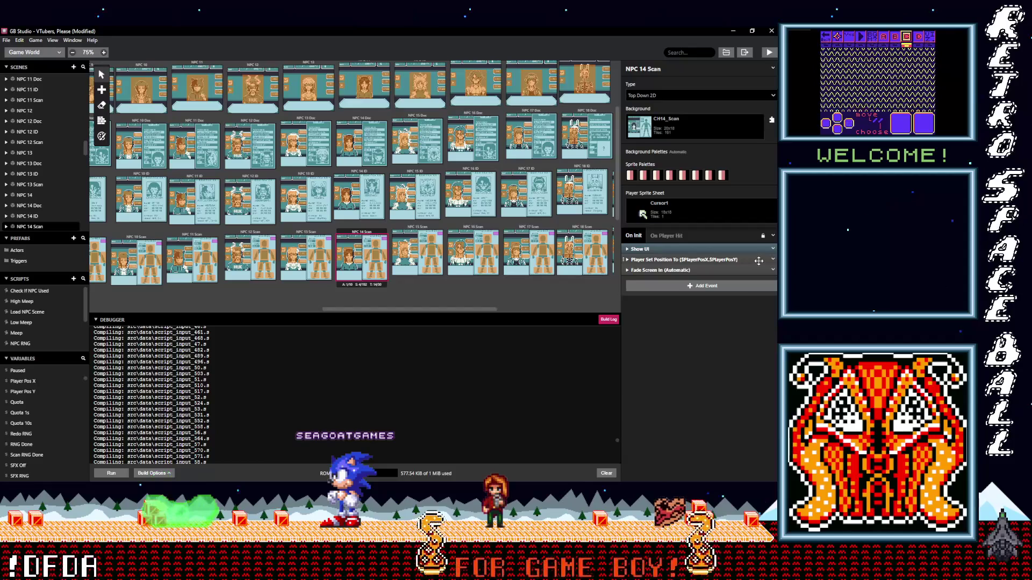
{"action": "left_click", "coordinate": [724, 285]}
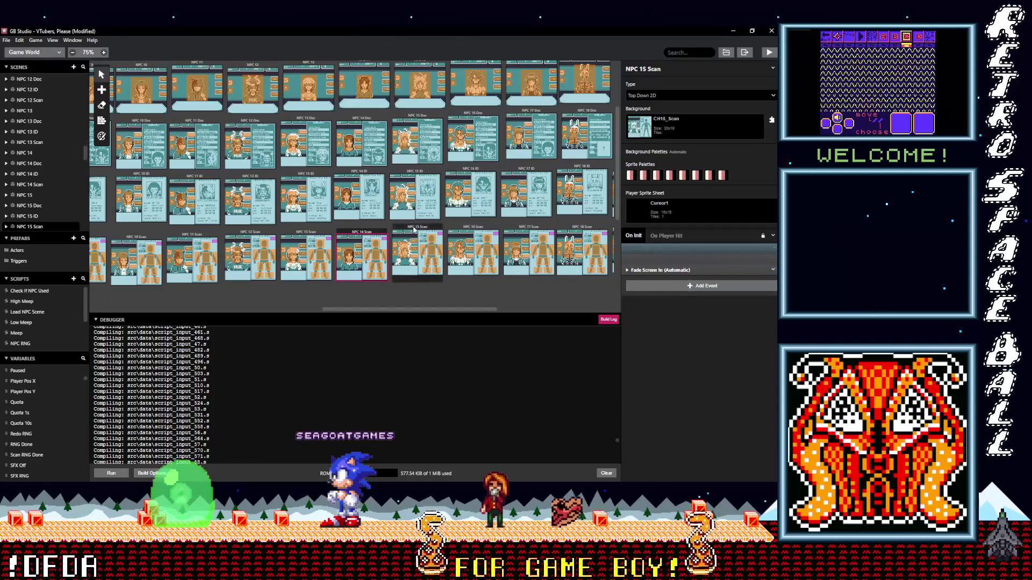
- Delete NPC 15 ID's start-button event; delete then undo it in NPC 15 Doc
{"action": "left_click", "coordinate": [422, 173]}
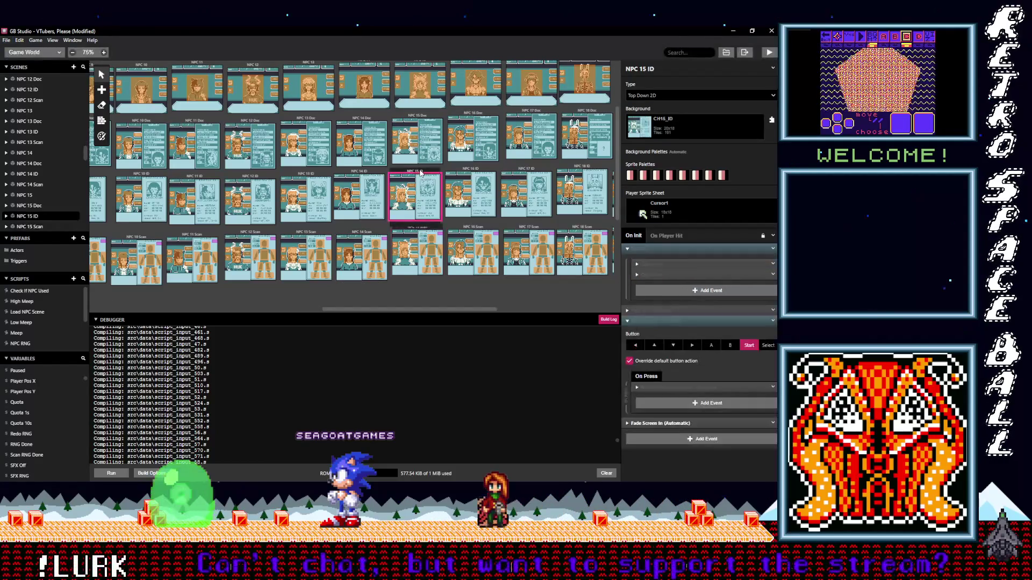
{"action": "left_click", "coordinate": [773, 321]}
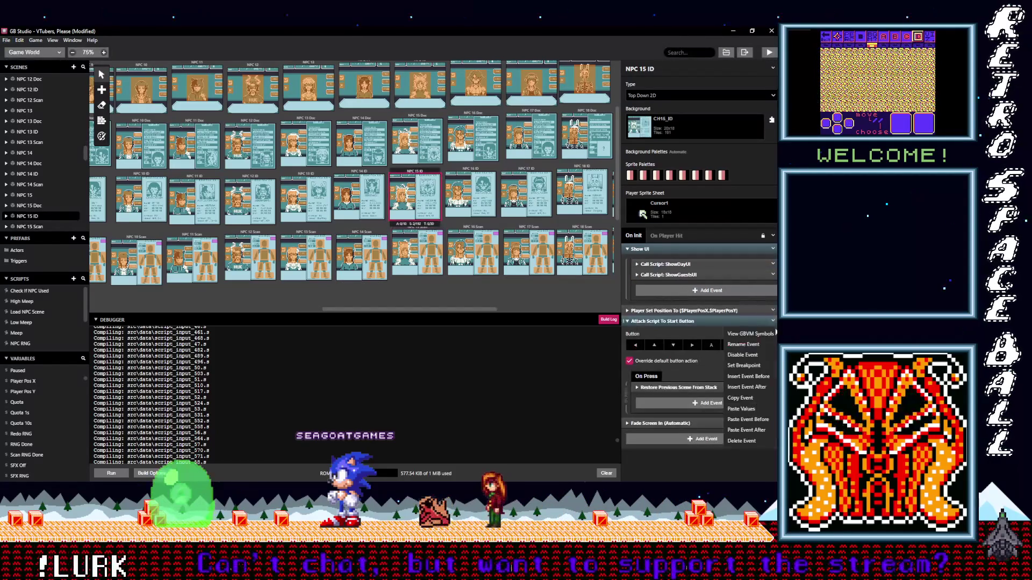
{"action": "left_click", "coordinate": [748, 441]}
{"action": "left_click", "coordinate": [422, 116]}
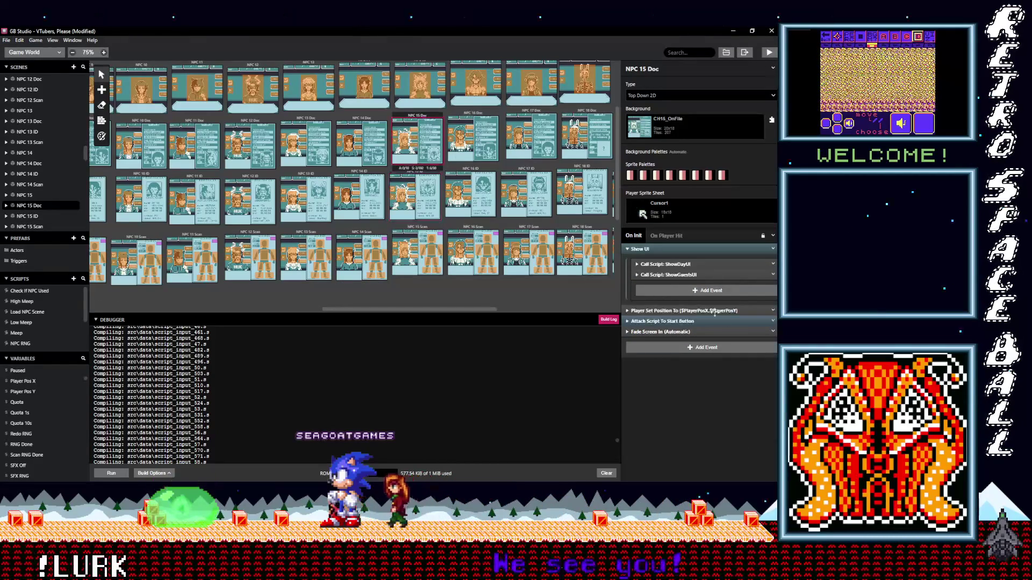
{"action": "left_click", "coordinate": [772, 321]}
{"action": "left_click", "coordinate": [748, 441]}
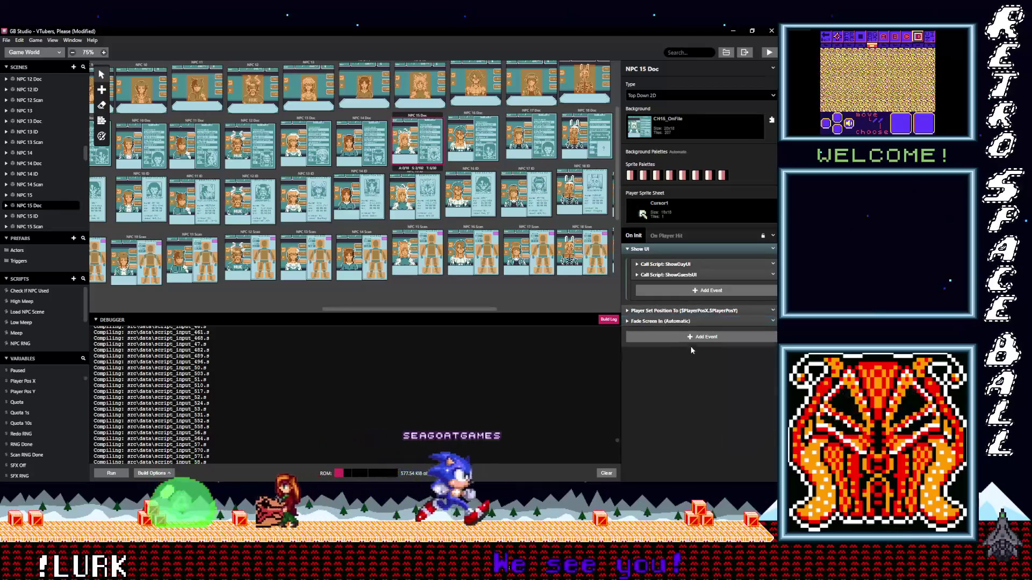
{"action": "key", "text": "ctrl+z"}
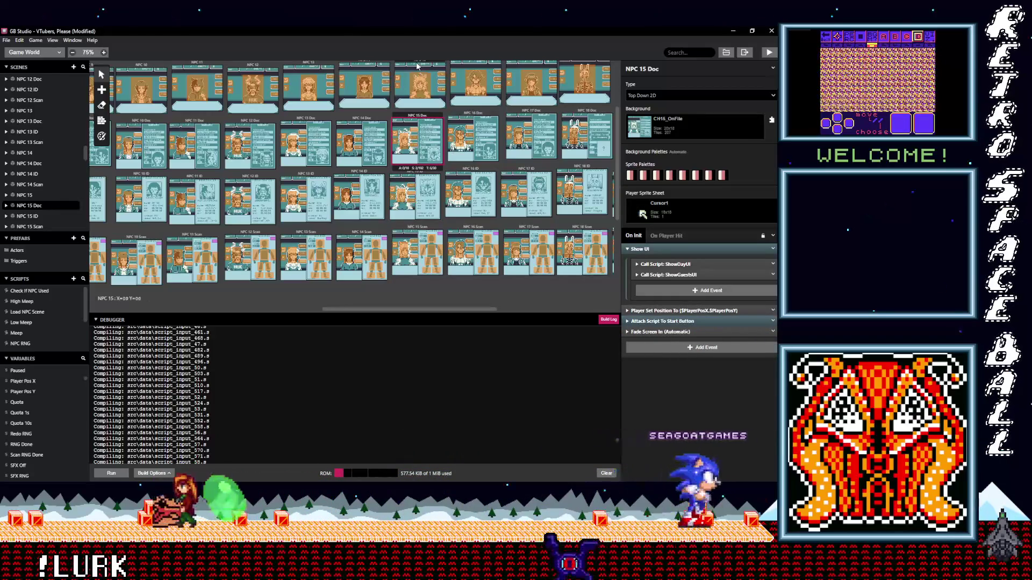
- Paste the start-button event into NPC 15 and NPC 16 before Fade Screen In
{"action": "left_click", "coordinate": [417, 66]}
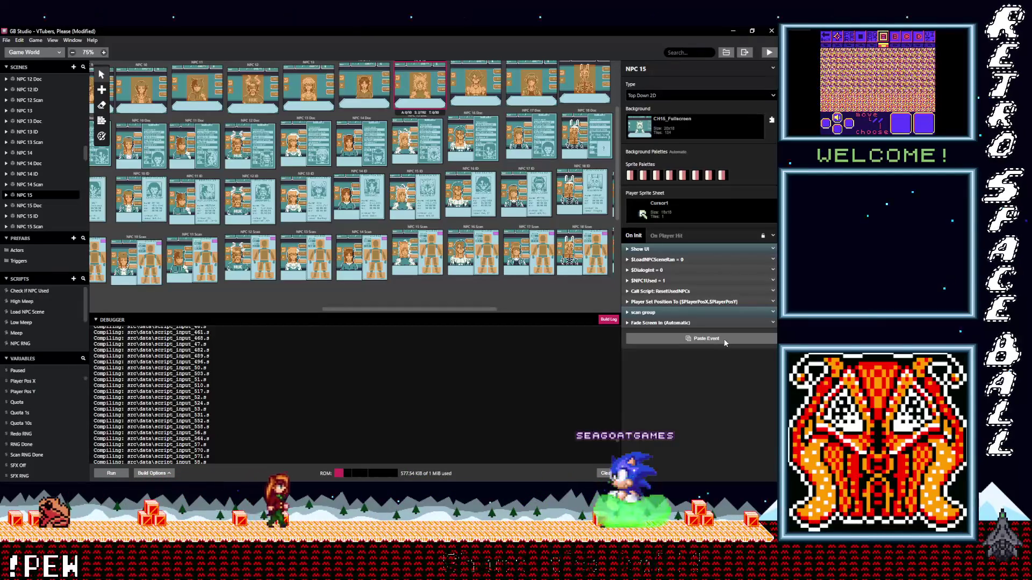
{"action": "left_click", "coordinate": [726, 339], "text": "alt"}
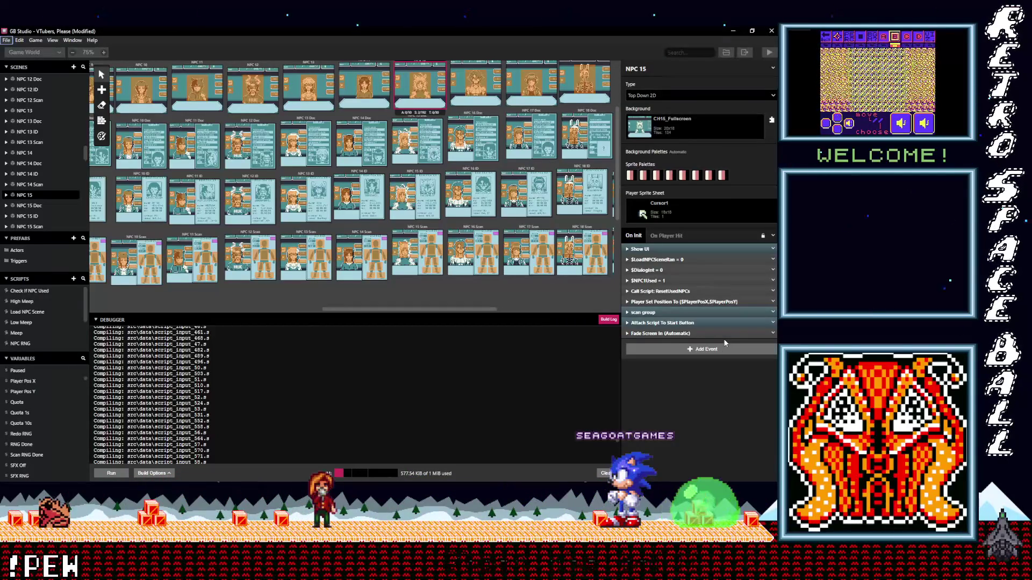
{"action": "left_click", "coordinate": [461, 68]}
{"action": "left_click", "coordinate": [692, 341], "text": "alt"}
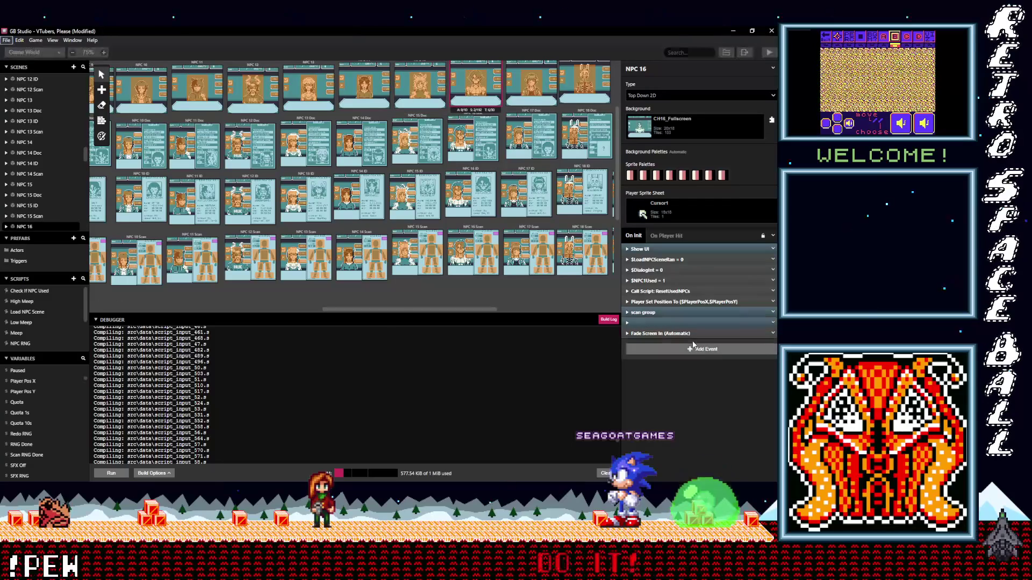
- Take the start-button event out of NPC 16 ID and paste it into NPC 16 Scan
{"action": "left_click", "coordinate": [480, 127]}
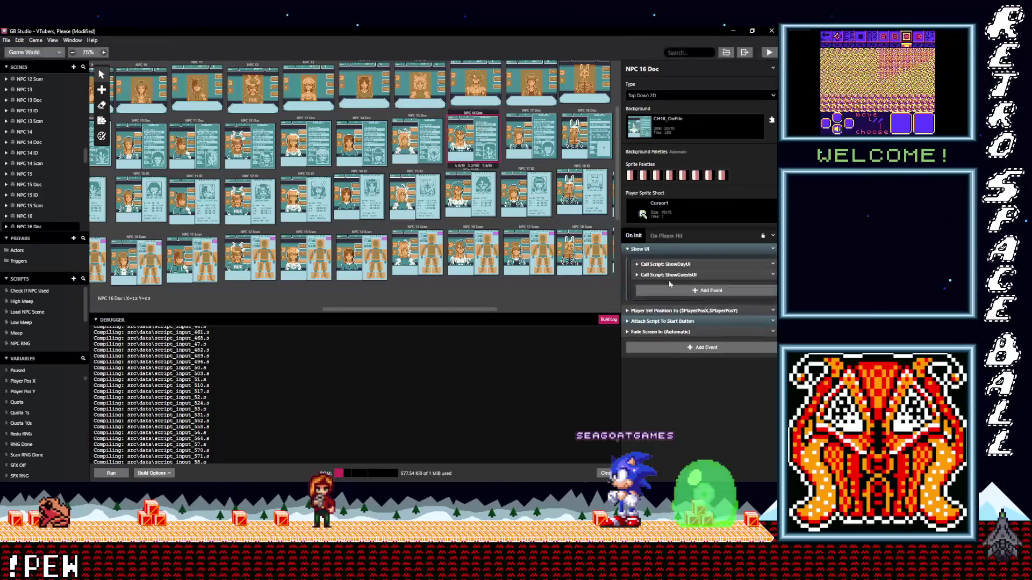
{"action": "left_click", "coordinate": [773, 321]}
{"action": "left_click_drag", "start_coordinate": [667, 321], "coordinate": [661, 334]}
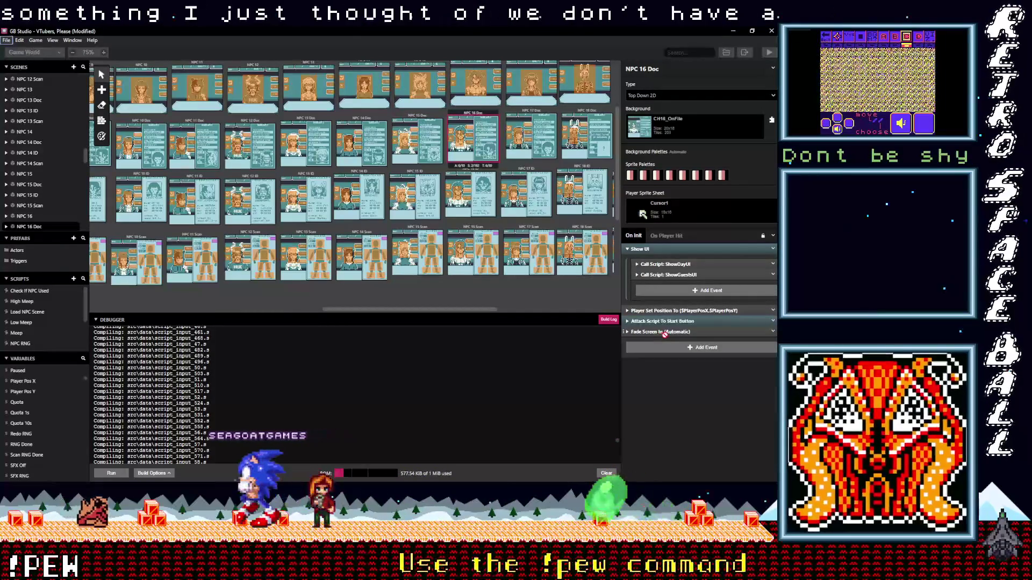
{"action": "left_click", "coordinate": [484, 186]}
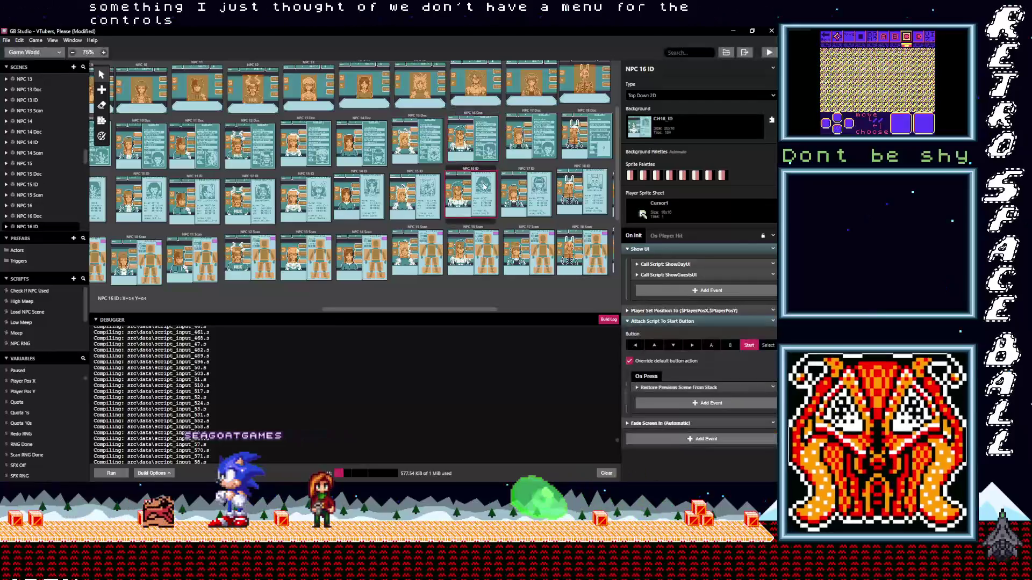
{"action": "left_click", "coordinate": [685, 321]}
{"action": "left_click", "coordinate": [773, 321]}
{"action": "left_click", "coordinate": [741, 441]}
{"action": "left_click", "coordinate": [687, 338], "text": "alt"}
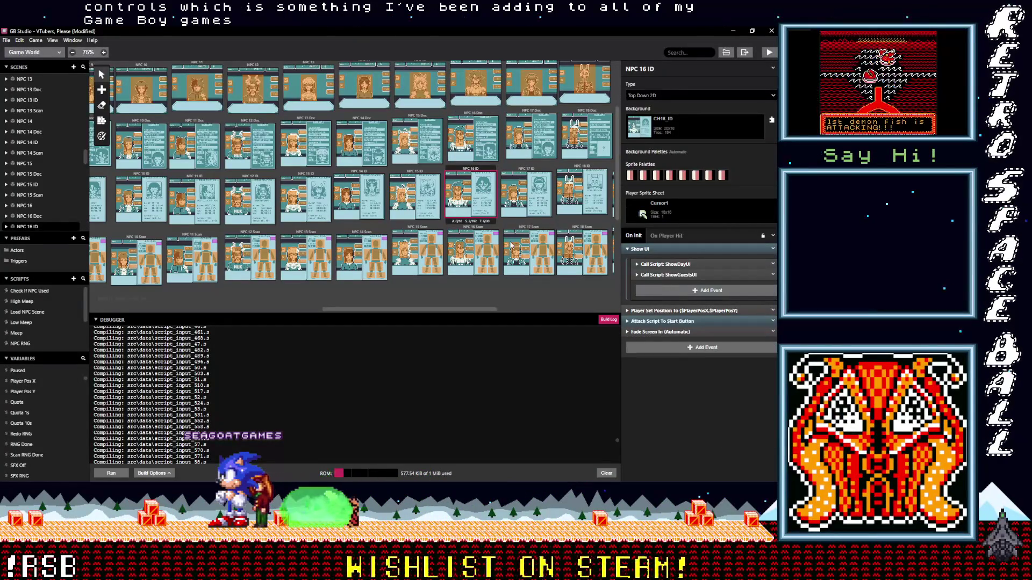
{"action": "left_click", "coordinate": [470, 237]}
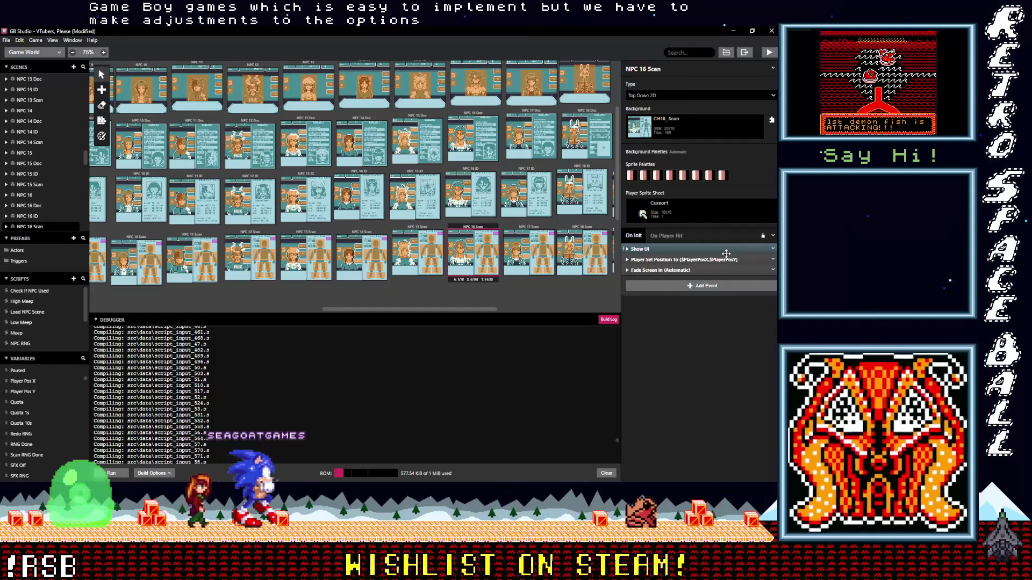
{"action": "left_click", "coordinate": [680, 288], "text": "alt"}
- Remove the start-button event from NPC 17 ID and NPC 17 Doc, and paste it into NPC 17 and NPC 18
{"action": "left_click", "coordinate": [516, 228]}
{"action": "left_click", "coordinate": [515, 171]}
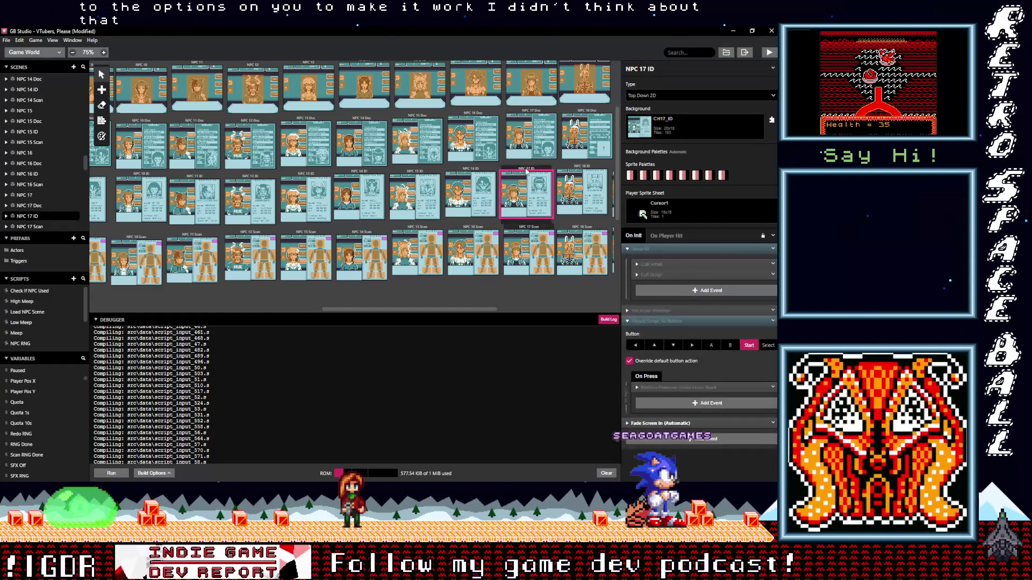
{"action": "left_click", "coordinate": [773, 321]}
{"action": "left_click", "coordinate": [742, 440]}
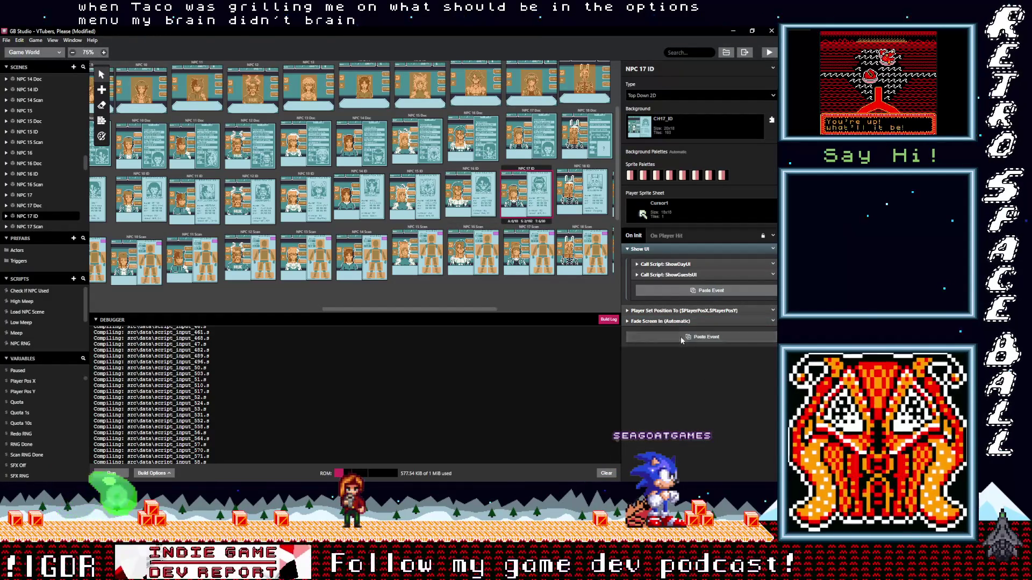
{"action": "left_click", "coordinate": [534, 114]}
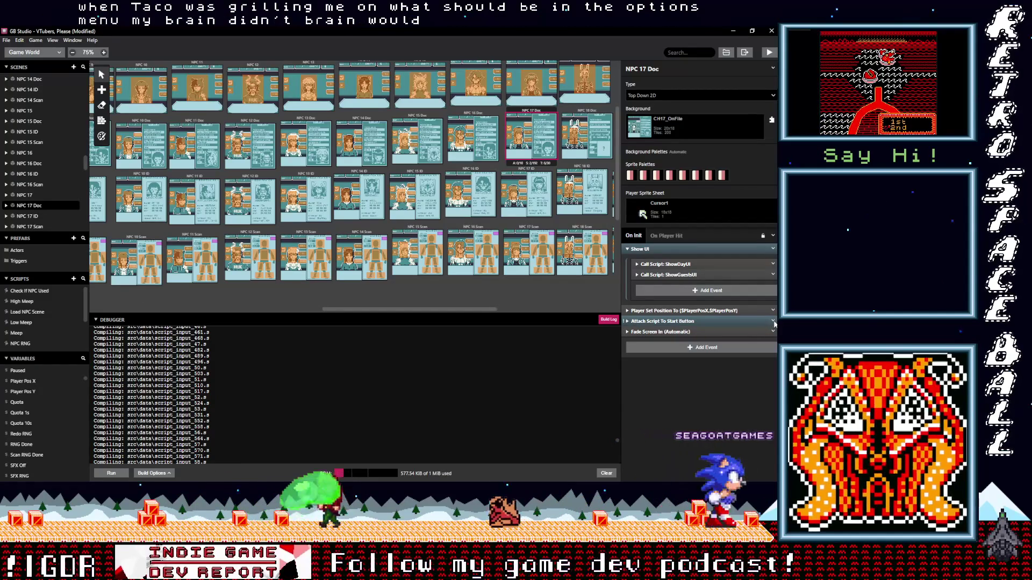
{"action": "left_click", "coordinate": [772, 321]}
{"action": "left_click", "coordinate": [740, 440]}
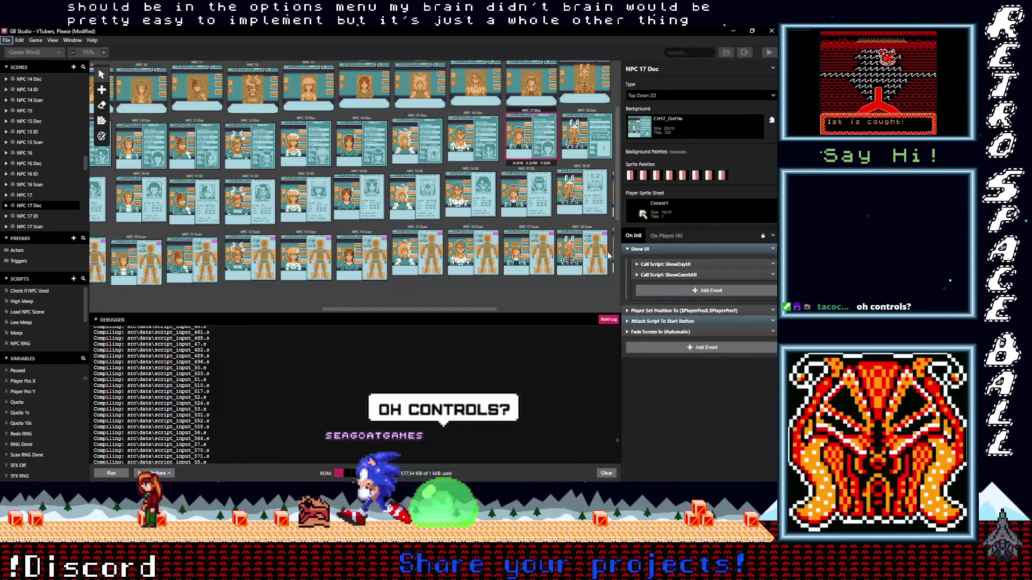
{"action": "left_click", "coordinate": [514, 79]}
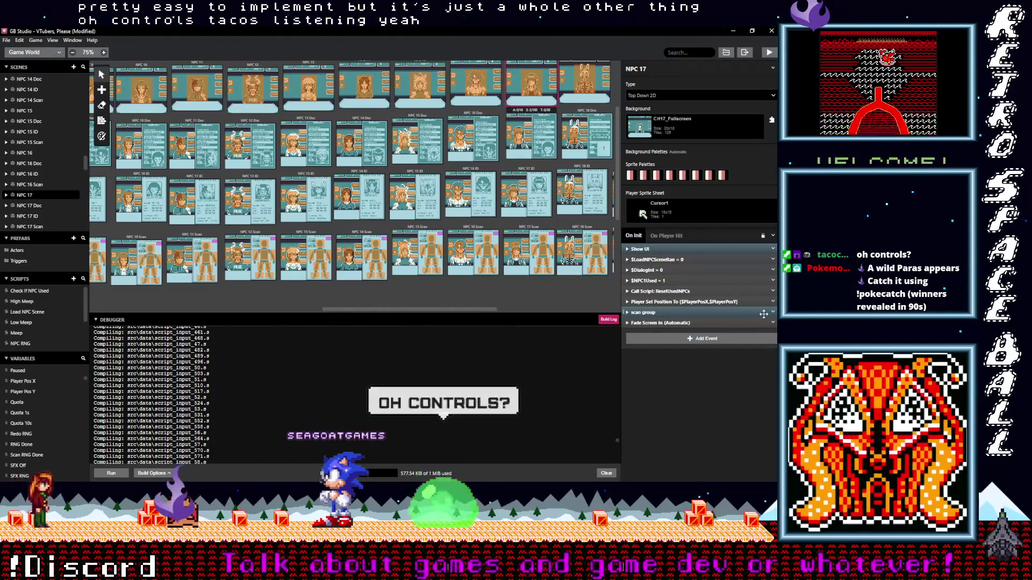
{"action": "left_click", "coordinate": [723, 338], "text": "alt"}
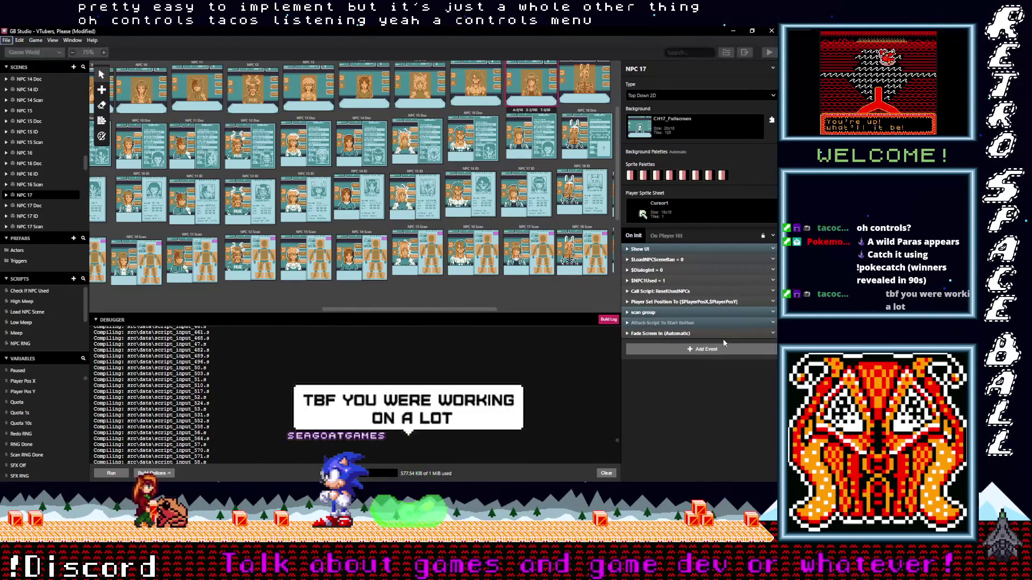
{"action": "left_click", "coordinate": [567, 82]}
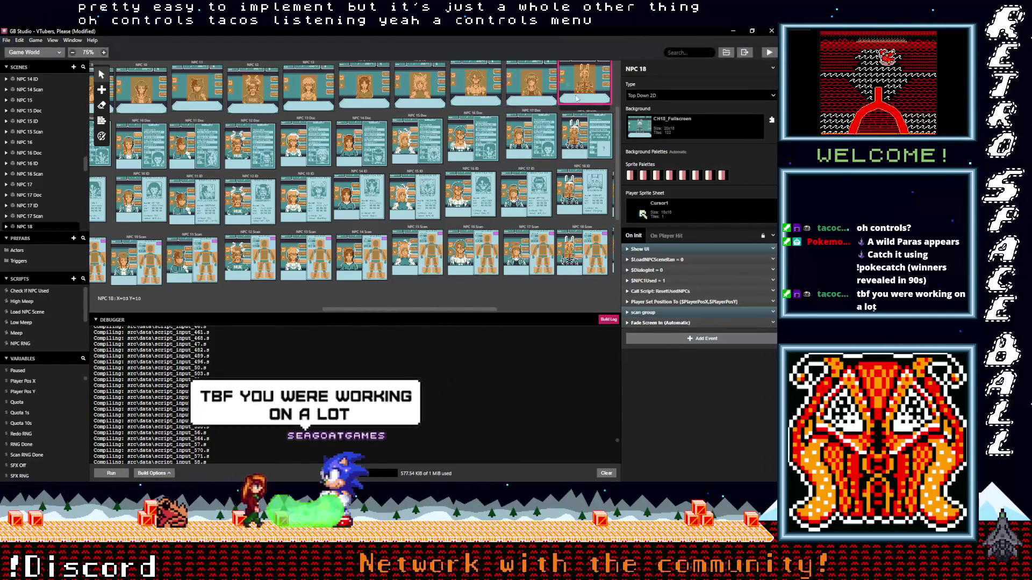
{"action": "left_click", "coordinate": [675, 337], "text": "alt"}
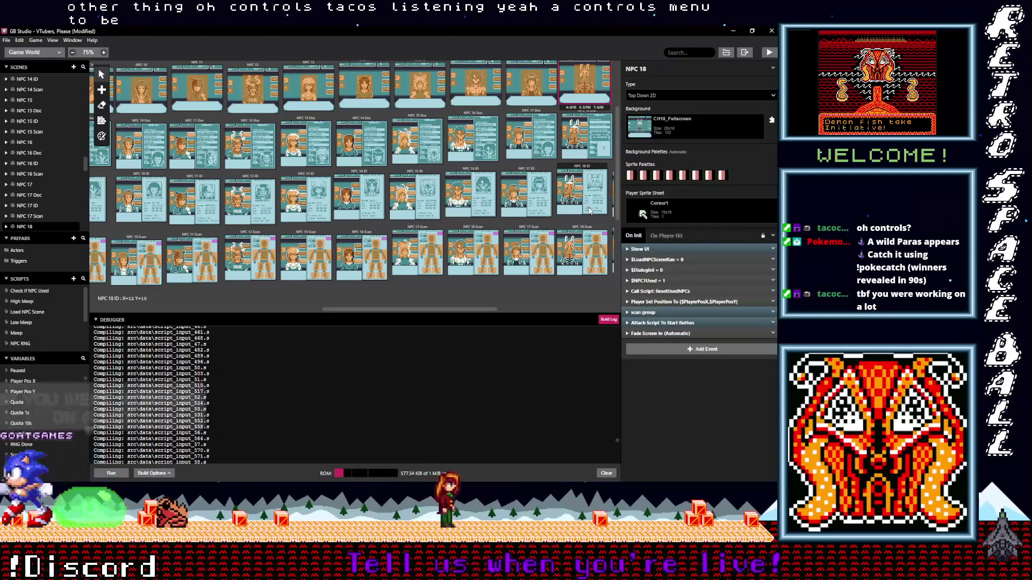
- Delete Attach Script To Start Button from NPC 18 ID and paste it into NPC 18 Scan's On Init
{"action": "left_click", "coordinate": [586, 137]}
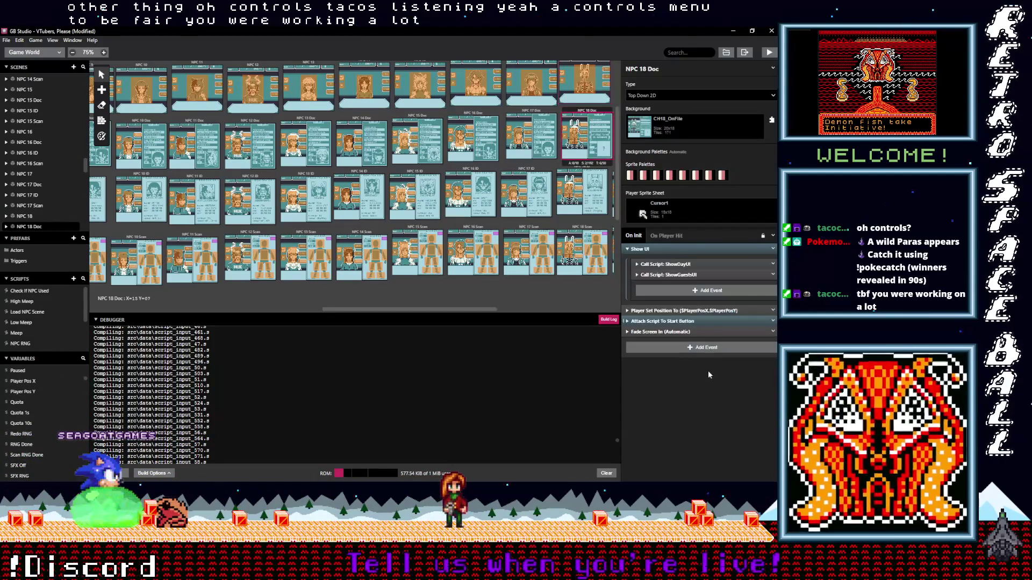
{"action": "left_click", "coordinate": [773, 322]}
{"action": "key", "text": "Escape"}
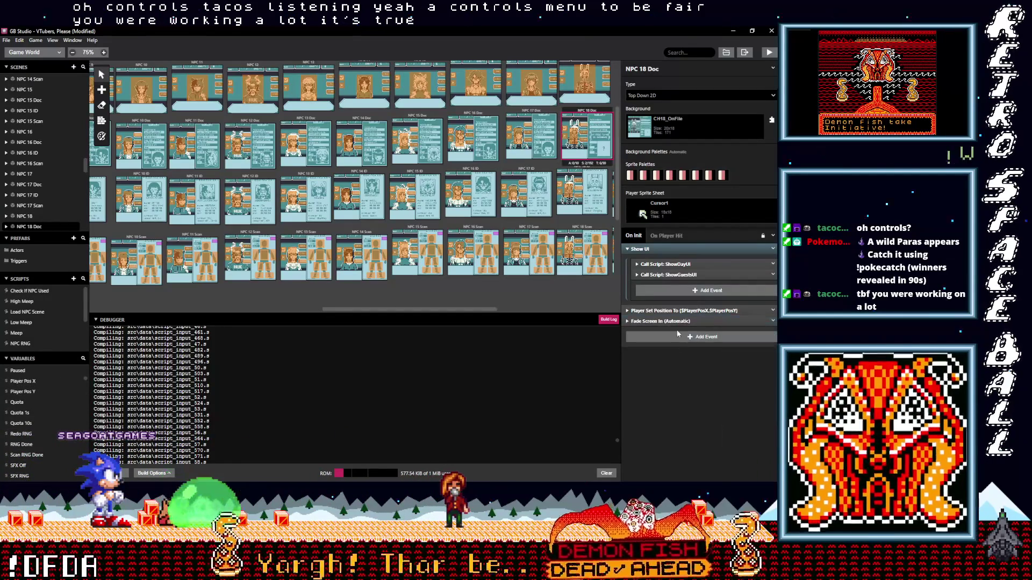
{"action": "left_click", "coordinate": [594, 188]}
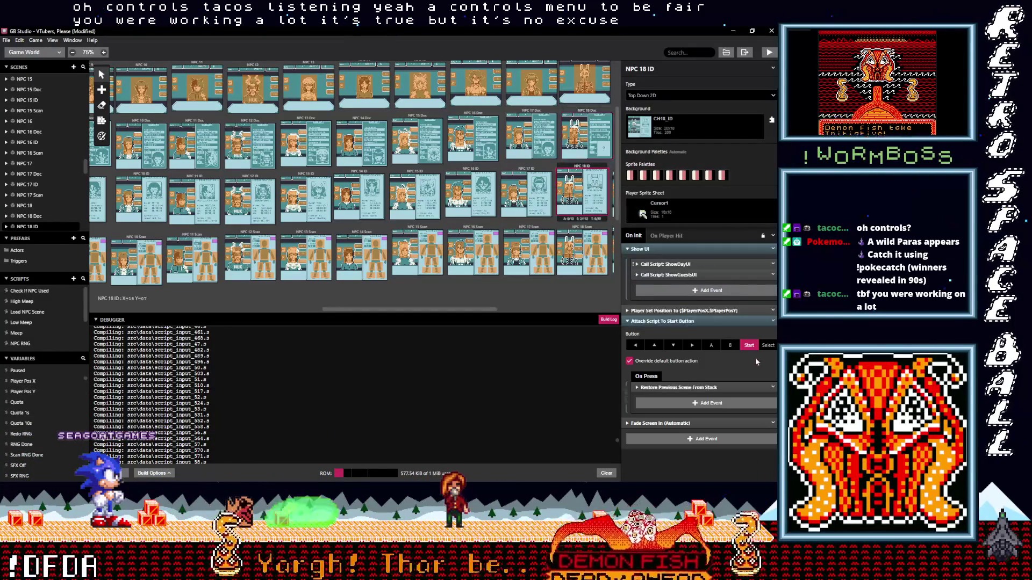
{"action": "left_click", "coordinate": [717, 322]}
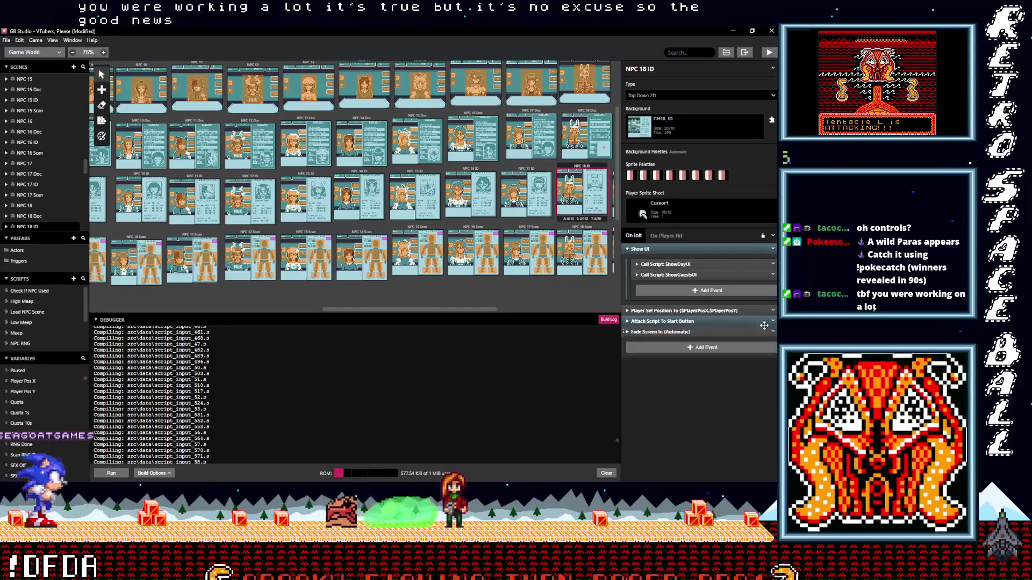
{"action": "left_click", "coordinate": [773, 321]}
{"action": "left_click", "coordinate": [748, 441]}
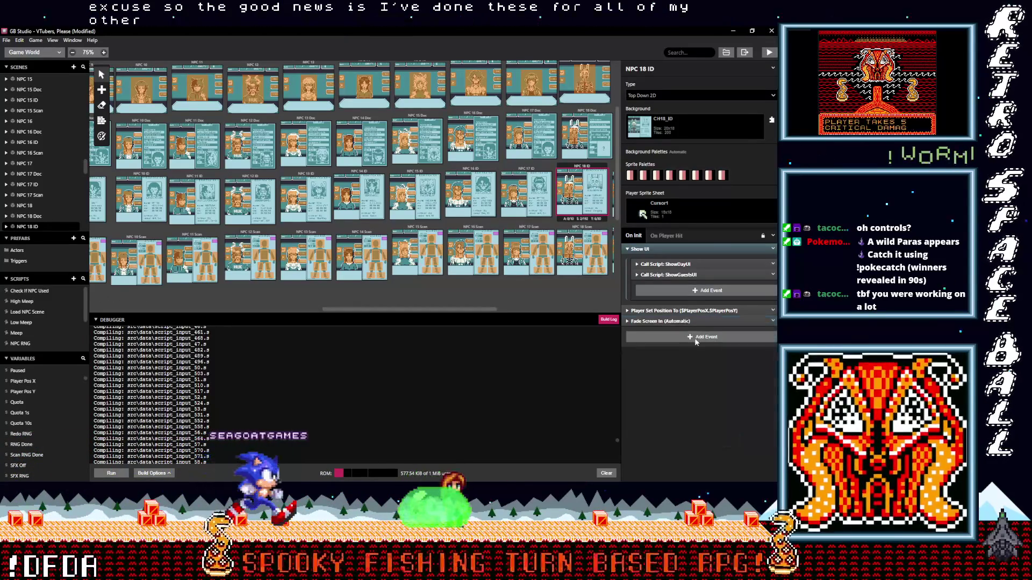
{"action": "left_click", "coordinate": [586, 238]}
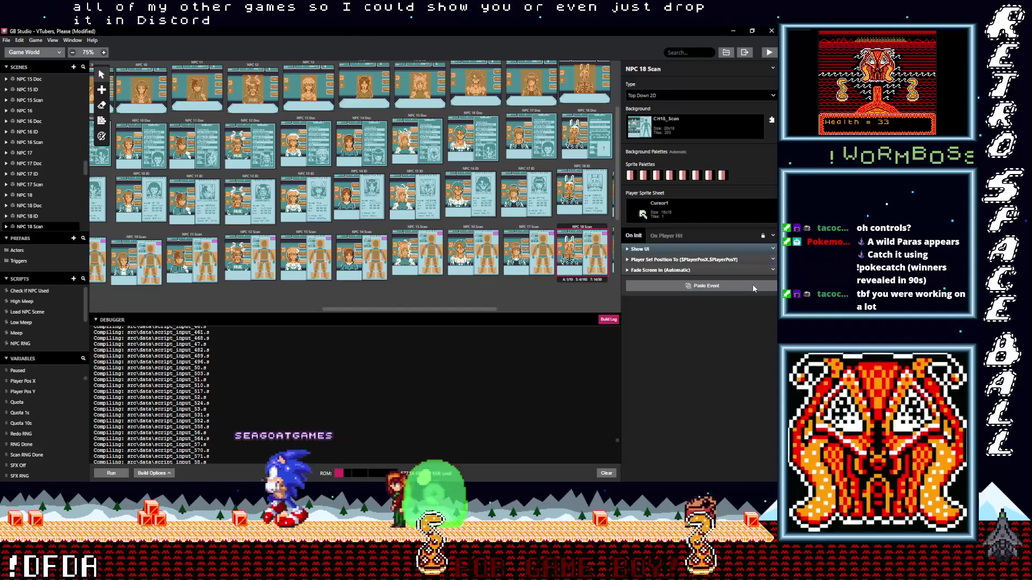
{"action": "left_click", "coordinate": [753, 286], "text": "alt"}
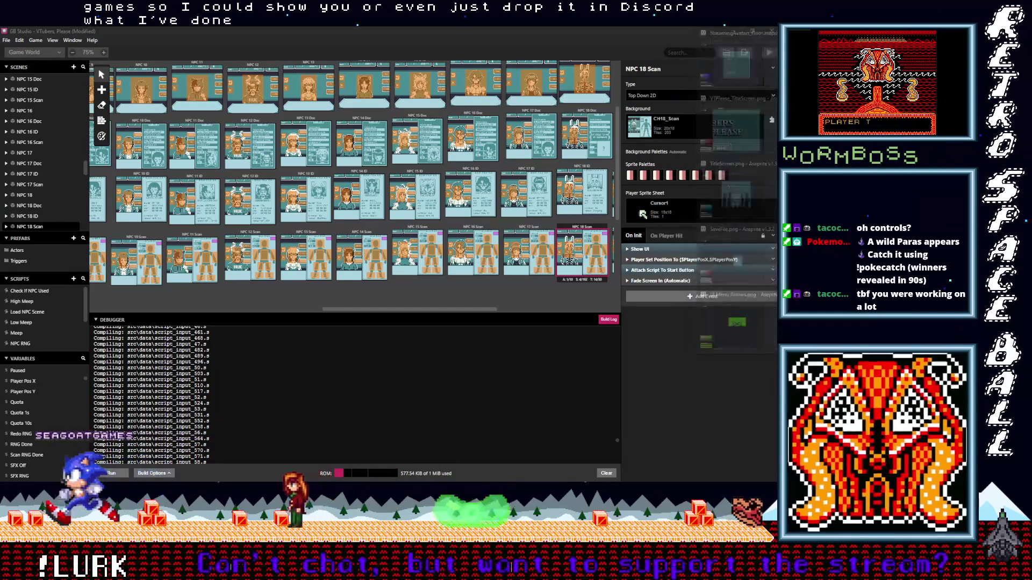
- Bring up the backgrounds folder window and go up to the Projects folder
{"action": "mouse_move", "coordinate": [740, 171]}
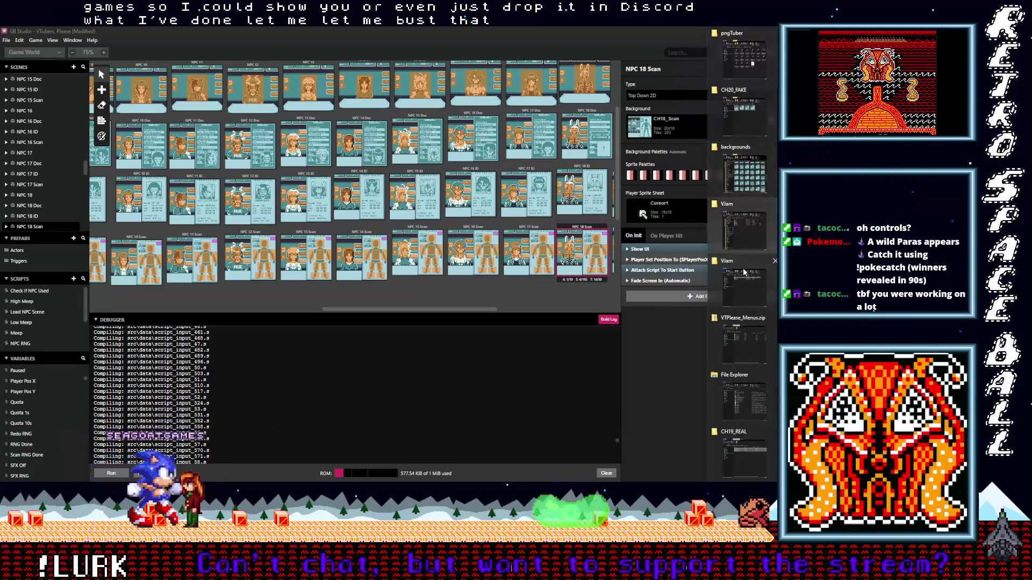
{"action": "left_click", "coordinate": [745, 171]}
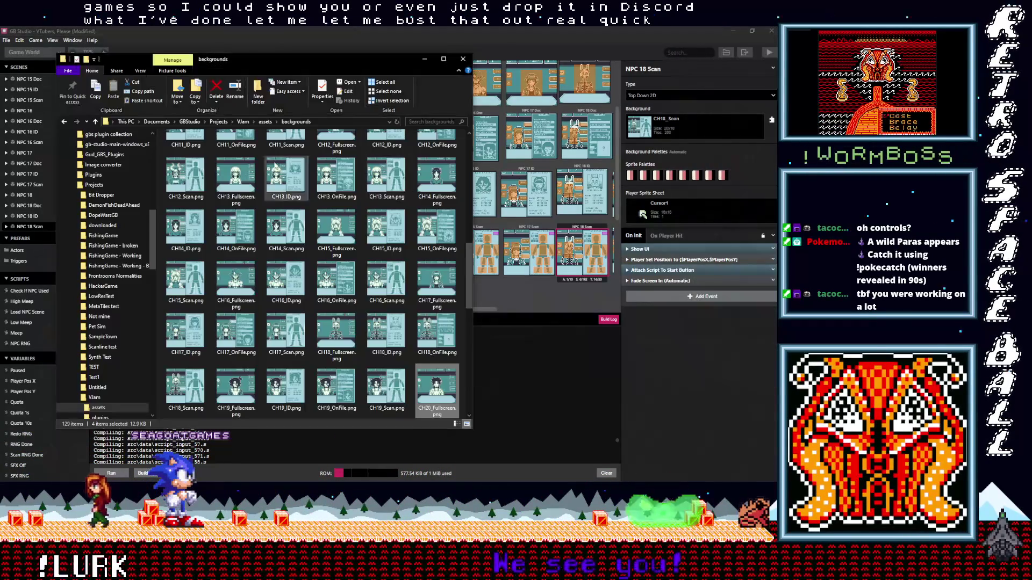
{"action": "left_click", "coordinate": [96, 122]}
{"action": "left_click", "coordinate": [97, 122]}
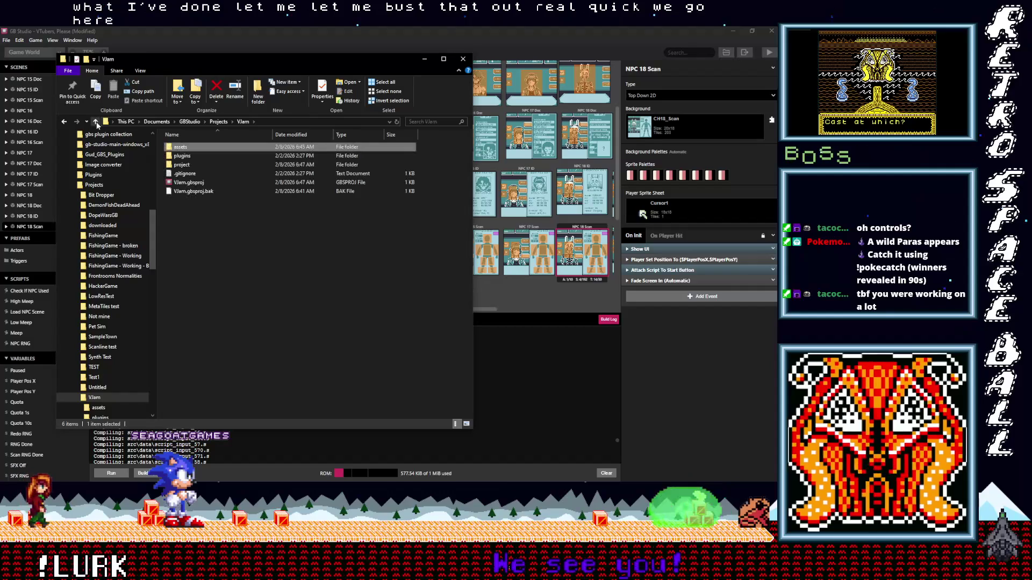
{"action": "left_click", "coordinate": [97, 121]}
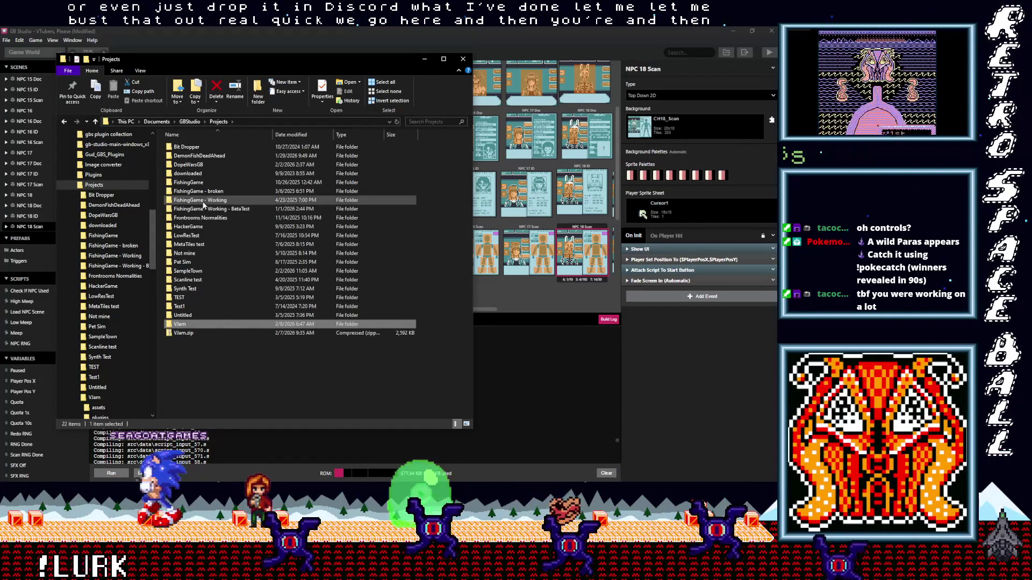
- Open DemonFishDeadAhead > DemonFishDeadAhead > assets > backgrounds and select Controls Menu1.png and Controls Menu2.png
{"action": "double_click", "coordinate": [201, 156]}
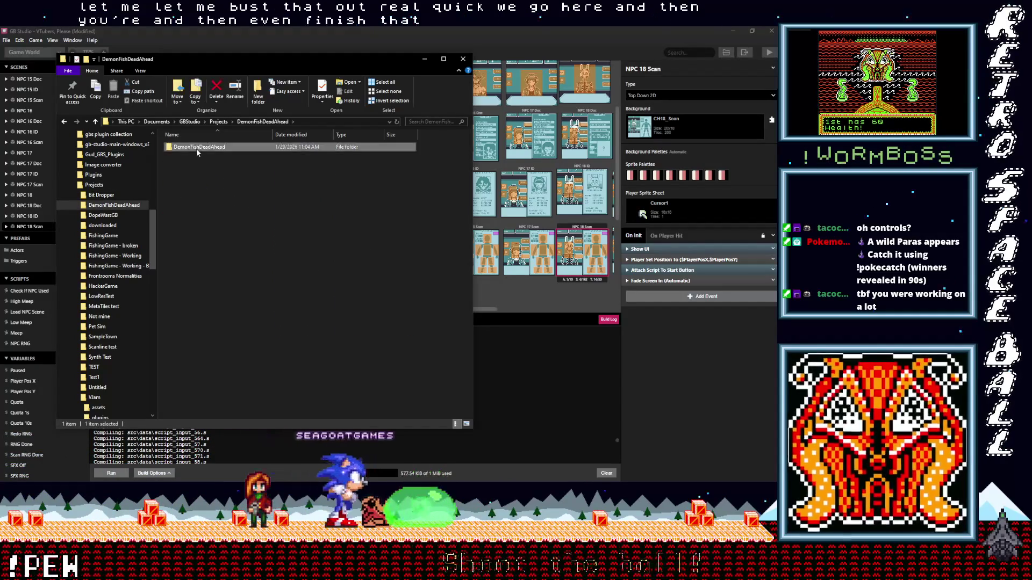
{"action": "double_click", "coordinate": [196, 148]}
{"action": "double_click", "coordinate": [188, 149]}
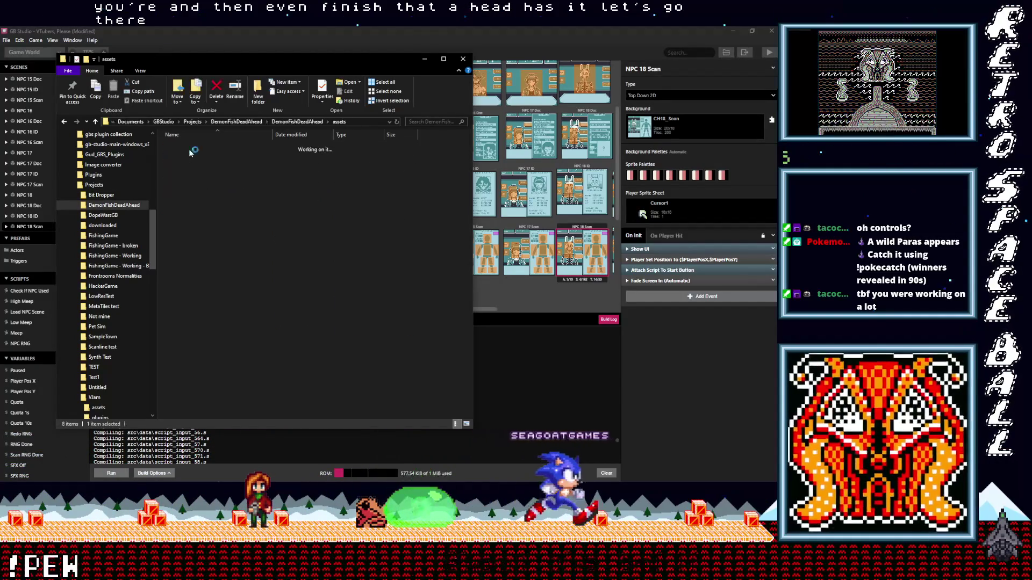
{"action": "double_click", "coordinate": [192, 156]}
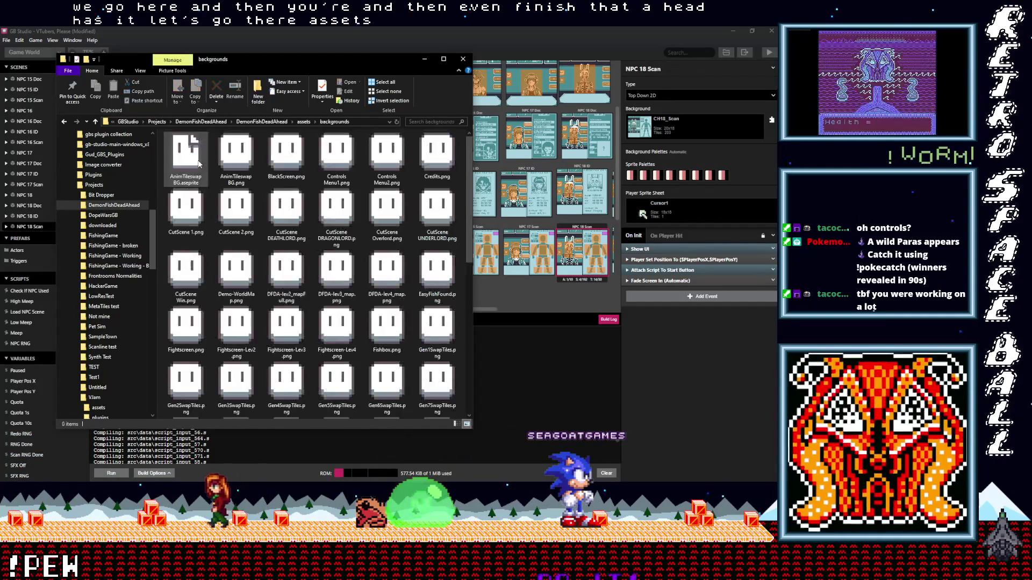
{"action": "left_click", "coordinate": [350, 156]}
{"action": "left_click", "coordinate": [386, 159], "text": "ctrl"}
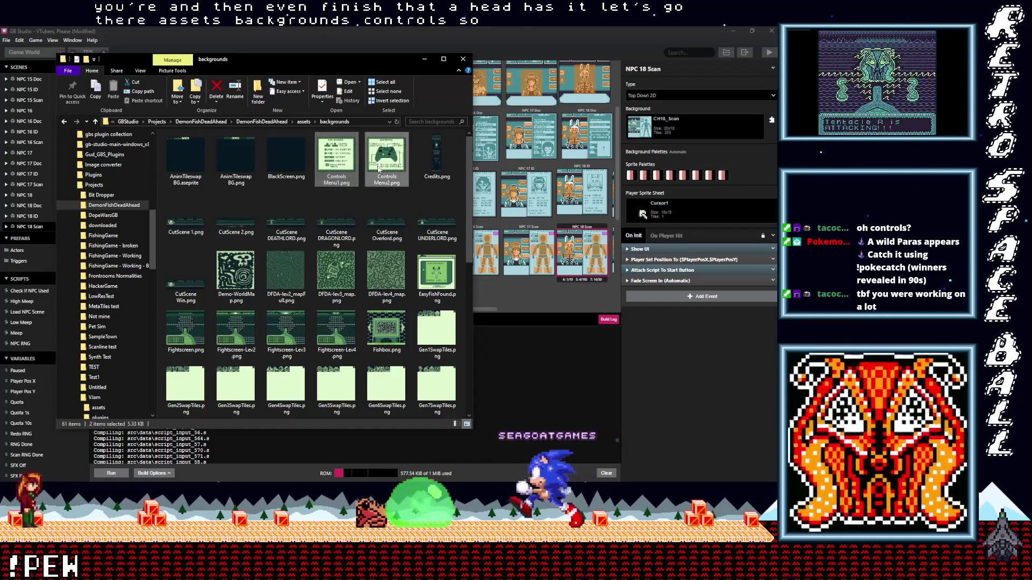
{"action": "left_click_drag", "start_coordinate": [386, 159], "coordinate": [385, 0]}
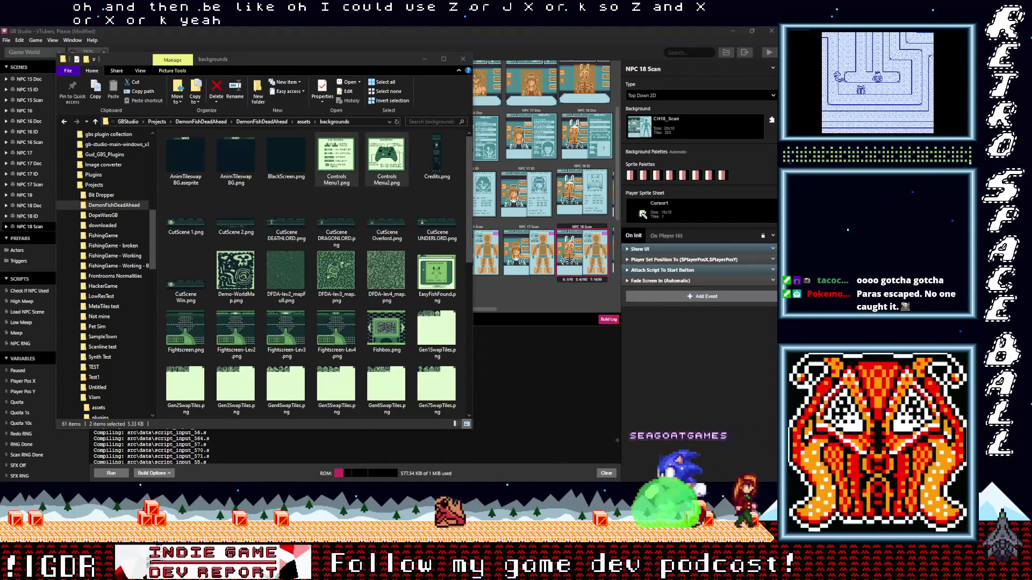
- Minimize File Explorer and scroll the Game World canvas back to the NPC 18 scenes
{"action": "left_click", "coordinate": [424, 59]}
{"action": "scroll", "coordinate": [239, 275], "scroll_direction": "left", "scroll_amount": 15}
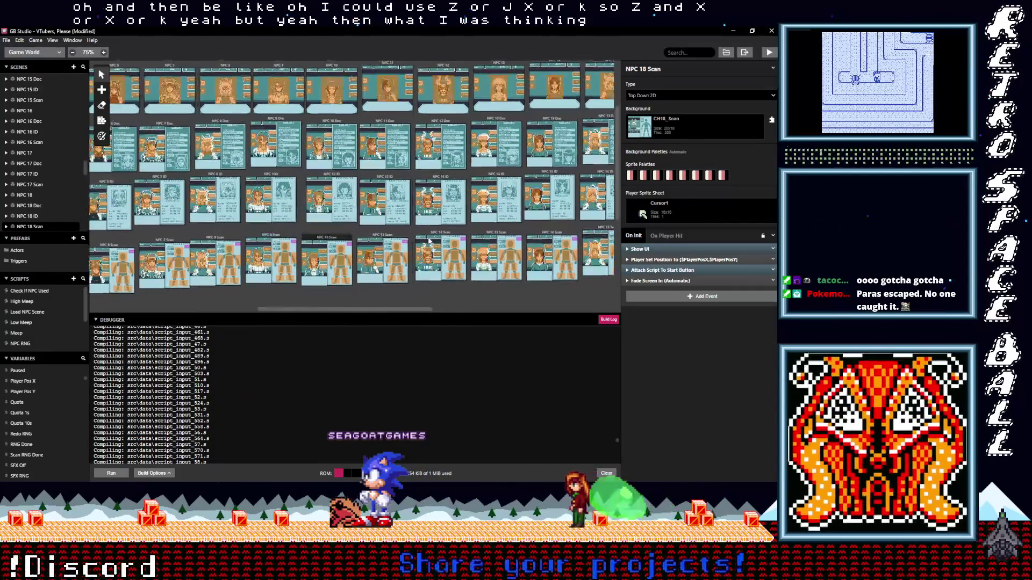
{"action": "scroll", "coordinate": [192, 261], "scroll_direction": "down", "scroll_amount": 5}
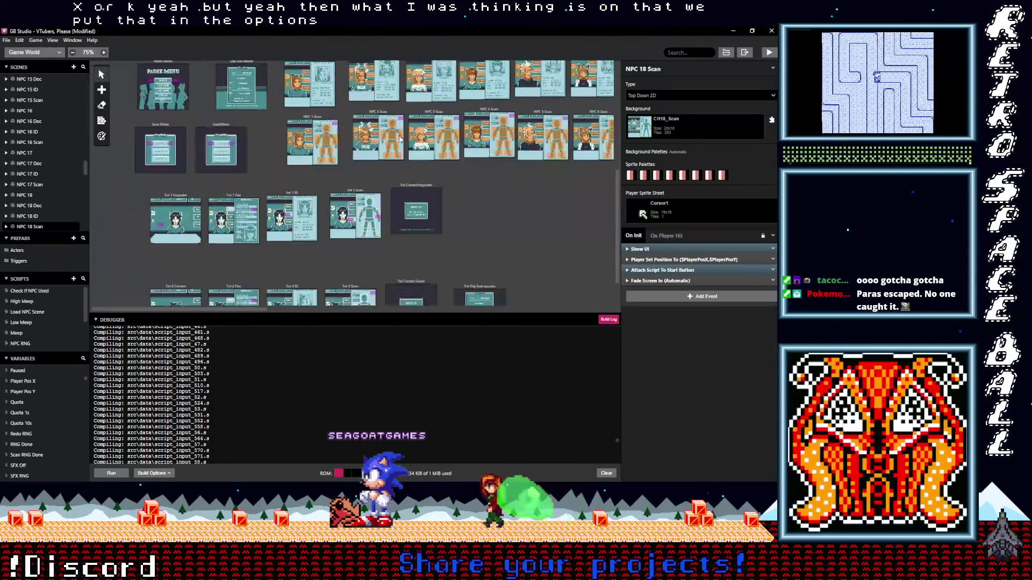
{"action": "scroll", "coordinate": [290, 116], "scroll_direction": "up", "scroll_amount": 5}
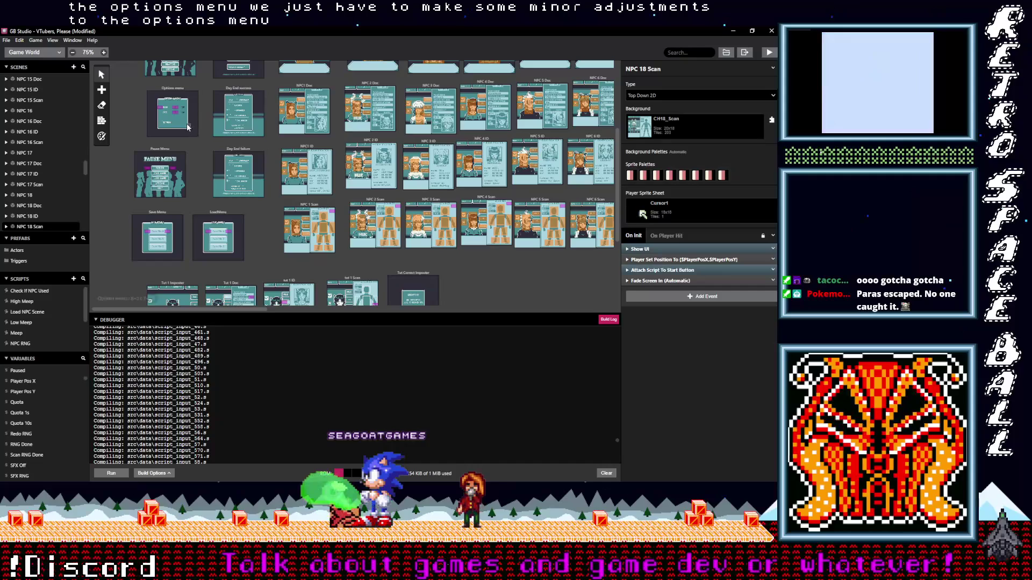
{"action": "scroll", "coordinate": [178, 130], "scroll_direction": "up", "scroll_amount": 6}
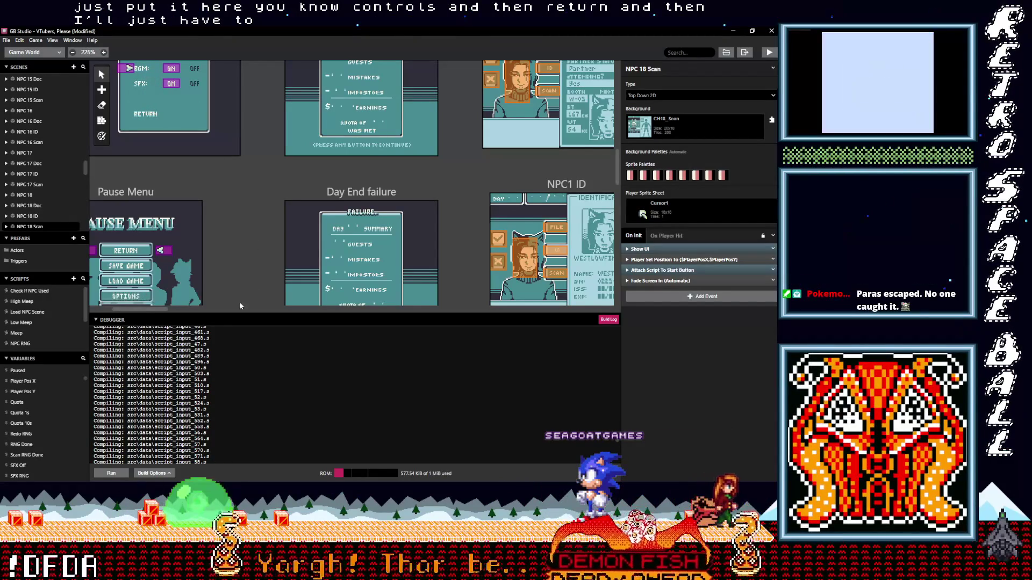
{"action": "scroll", "coordinate": [239, 280], "scroll_direction": "down", "scroll_amount": 2, "text": "ctrl"}
{"action": "scroll", "coordinate": [238, 276], "scroll_direction": "down", "scroll_amount": 6, "text": "ctrl"}
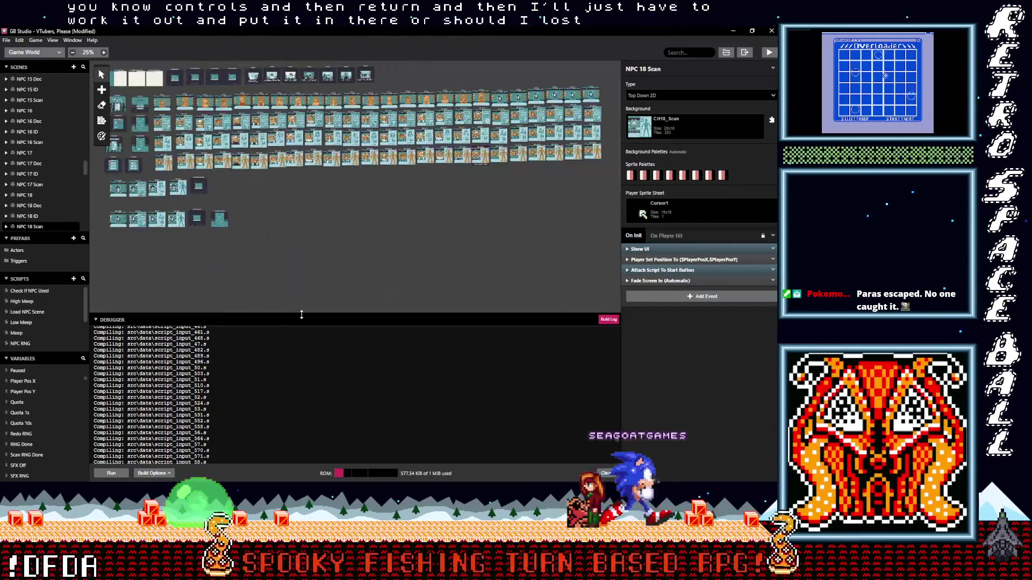
{"action": "scroll", "coordinate": [411, 188], "scroll_direction": "up", "scroll_amount": 2, "text": "ctrl"}
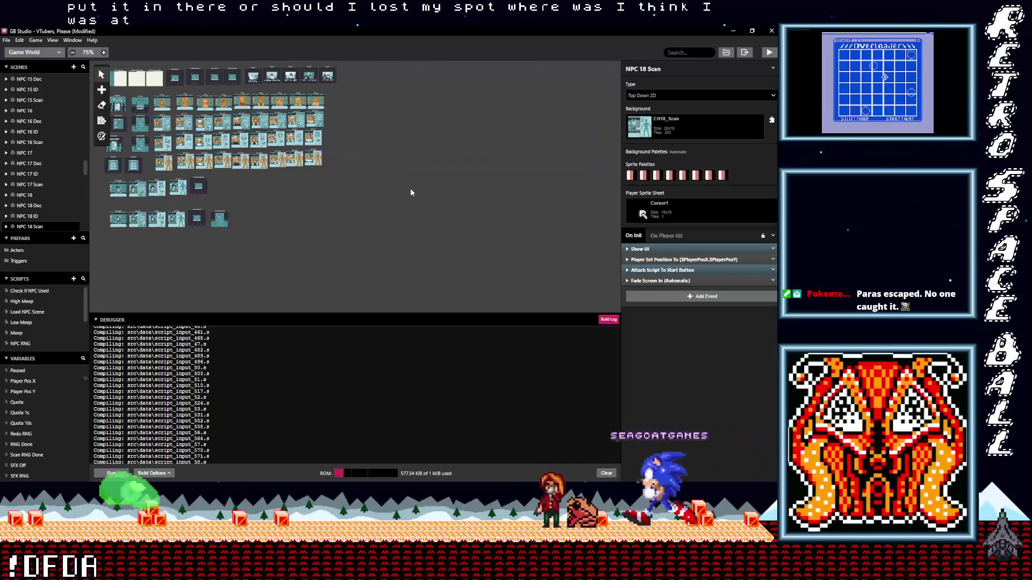
{"action": "scroll", "coordinate": [387, 199], "scroll_direction": "up", "scroll_amount": 3}
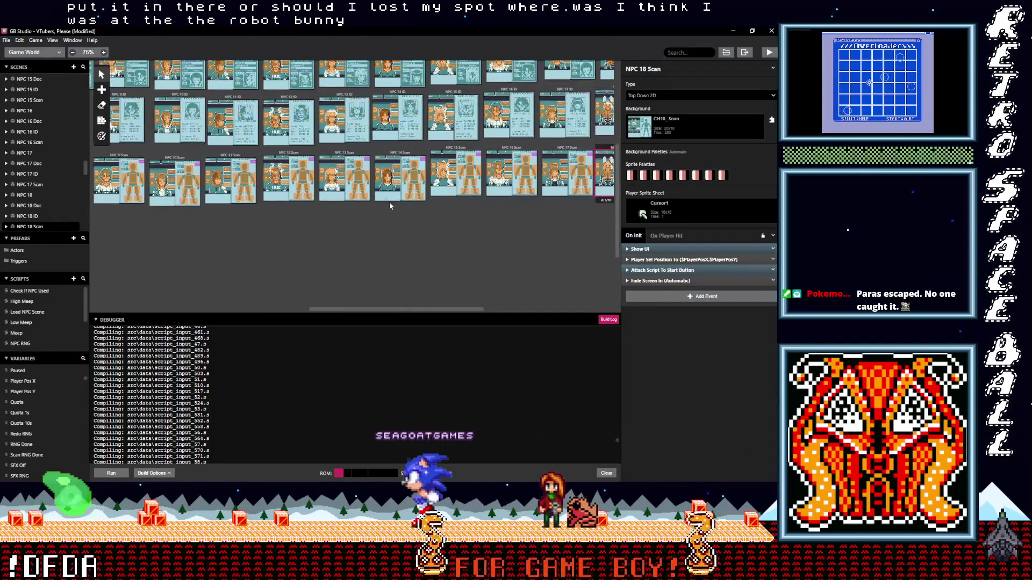
{"action": "left_click_drag", "start_coordinate": [365, 309], "coordinate": [435, 312]}
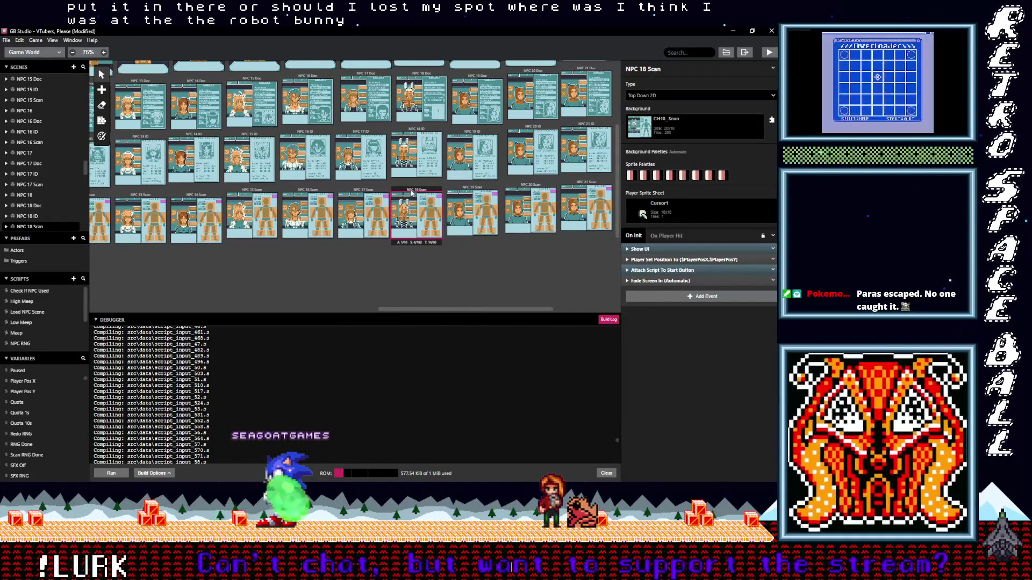
- Delete the start-button event from NPC 19 ID, then delete and undo it in NPC 19 Doc
{"action": "left_click", "coordinate": [476, 188]}
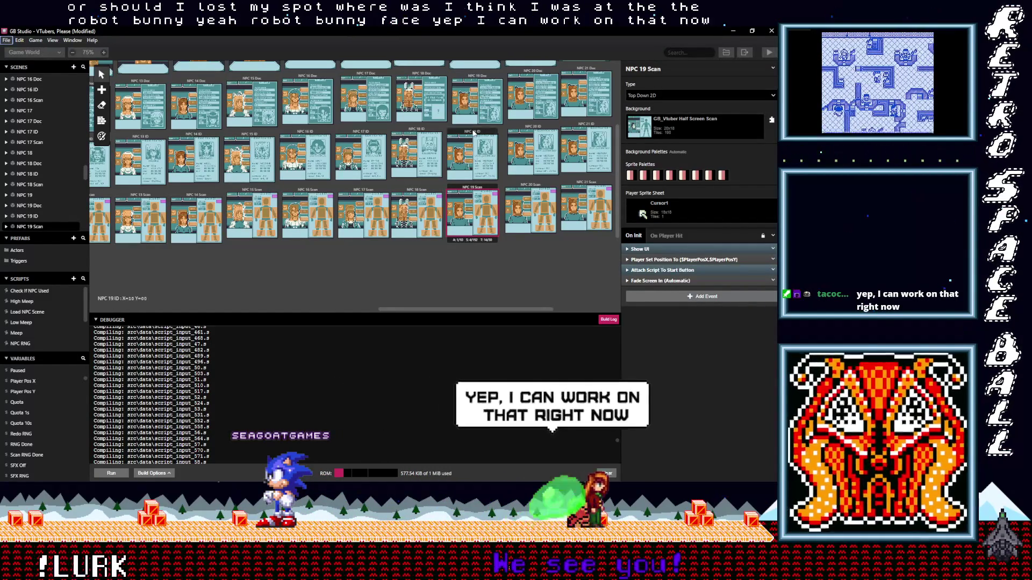
{"action": "left_click", "coordinate": [472, 156]}
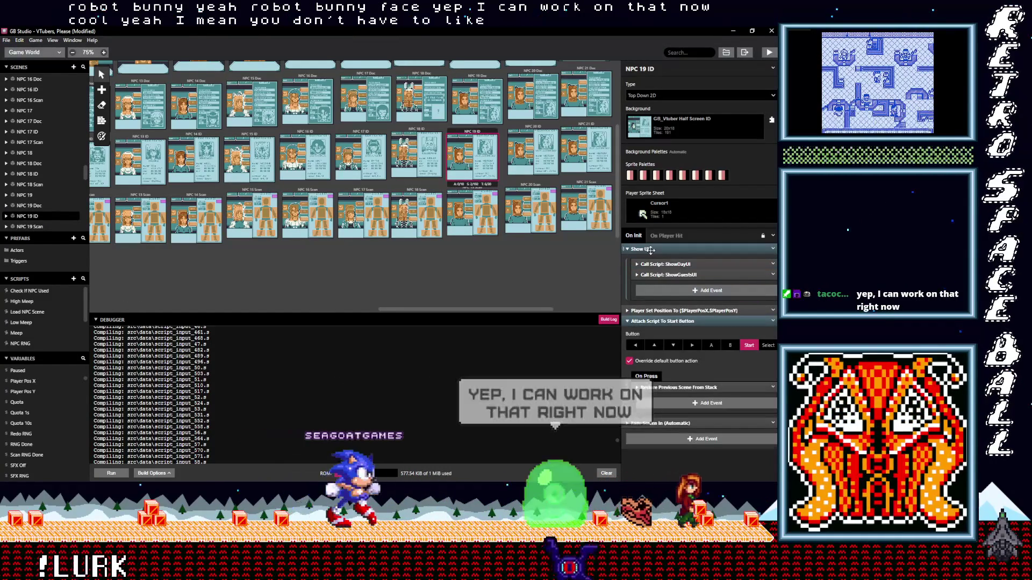
{"action": "left_click", "coordinate": [677, 249]}
{"action": "left_click", "coordinate": [773, 269]}
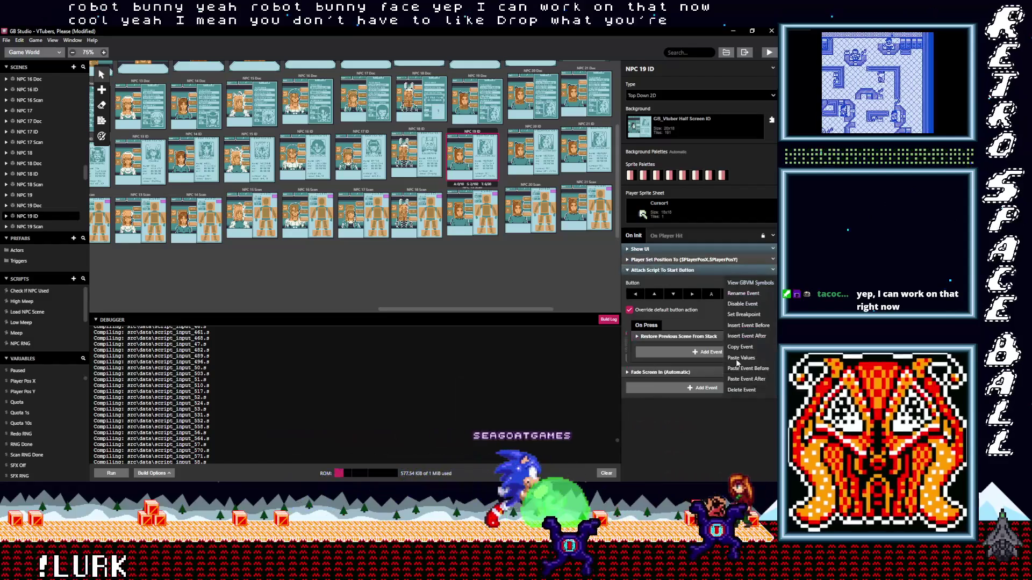
{"action": "left_click", "coordinate": [749, 390]}
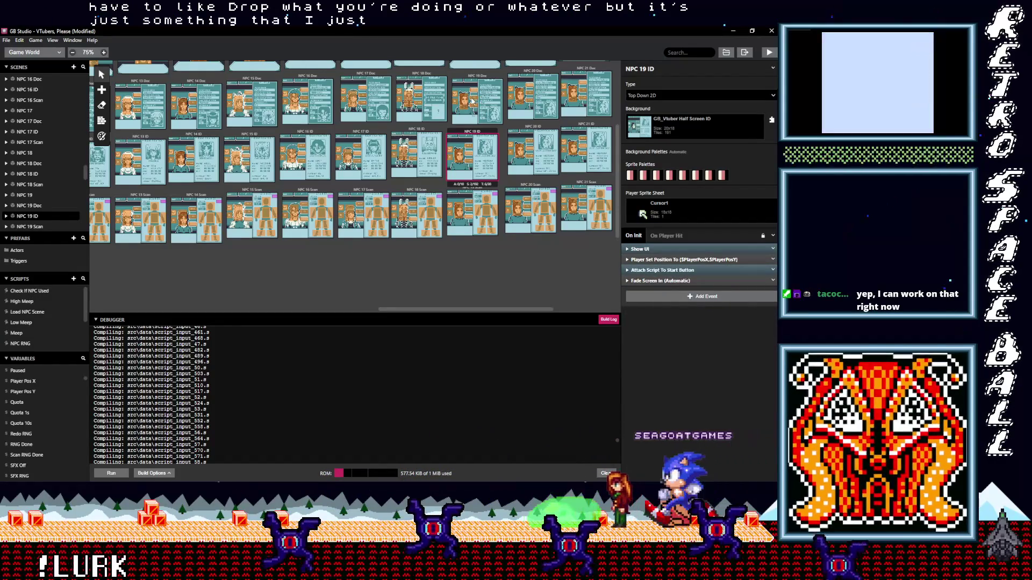
{"action": "left_click", "coordinate": [487, 112]}
{"action": "left_click", "coordinate": [693, 249]}
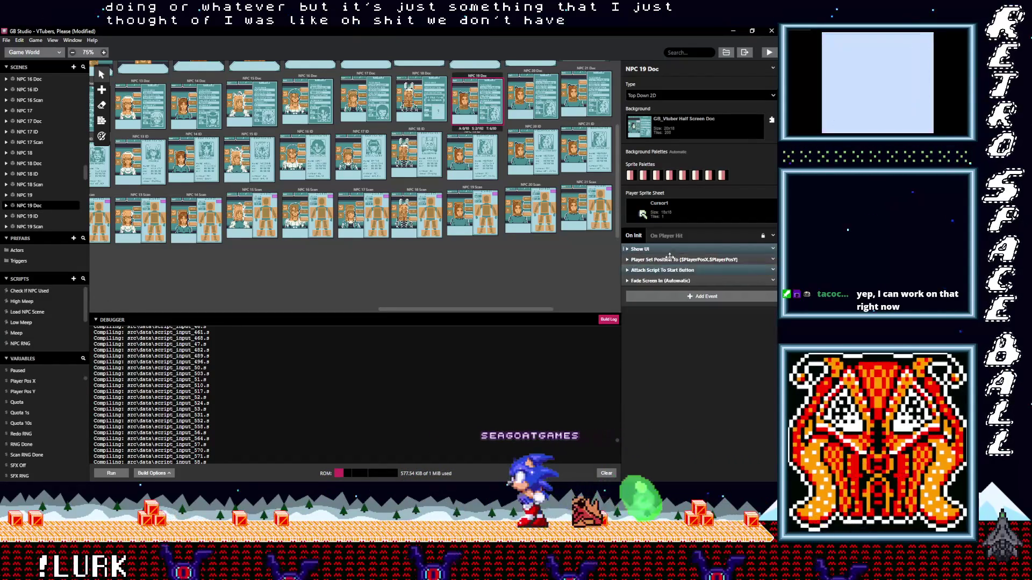
{"action": "left_click", "coordinate": [773, 270]}
{"action": "left_click", "coordinate": [745, 392]}
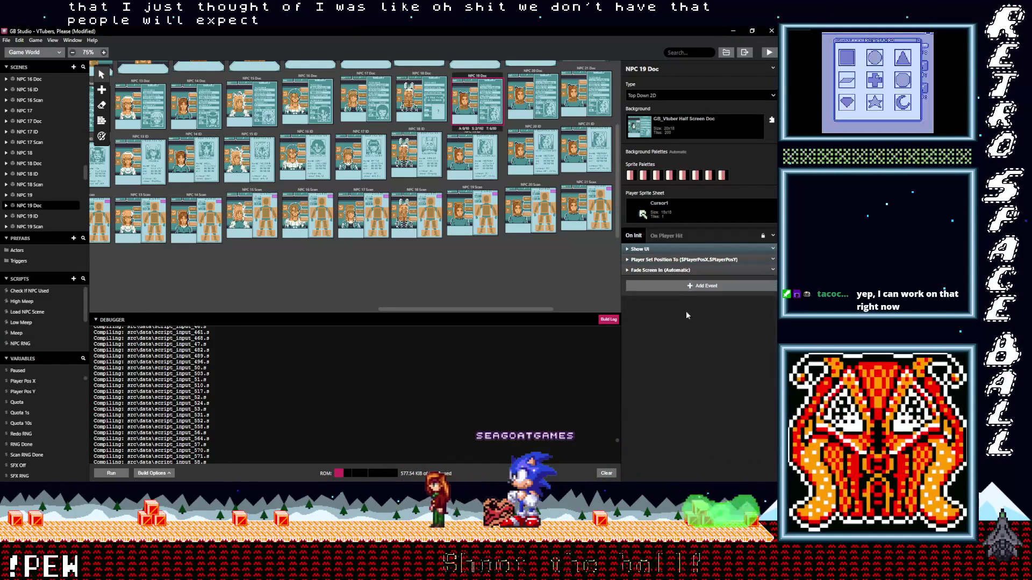
{"action": "key", "text": "ctrl+z"}
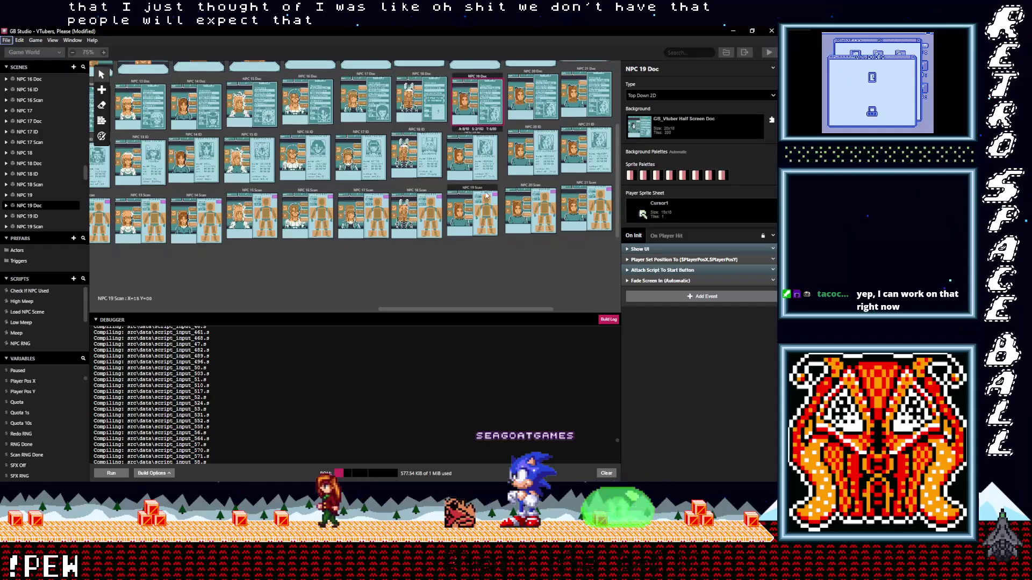
- Look over NPC 19 and NPC 20, then delete the start-button event from NPC 20 Doc and NPC 20 ID
{"action": "scroll", "coordinate": [487, 196], "scroll_direction": "up", "scroll_amount": 3}
{"action": "left_click", "coordinate": [474, 129]}
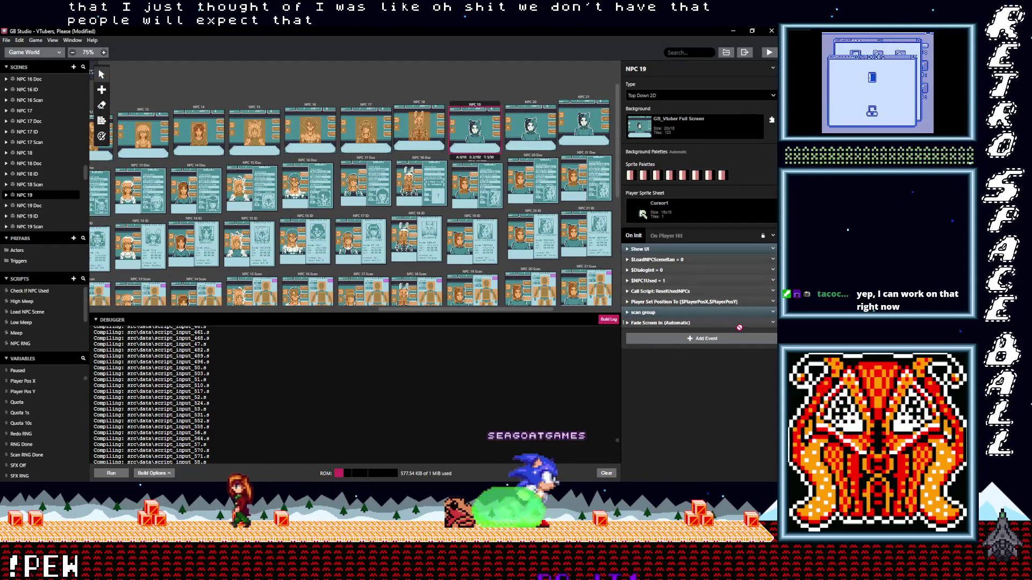
{"action": "left_click", "coordinate": [526, 105]}
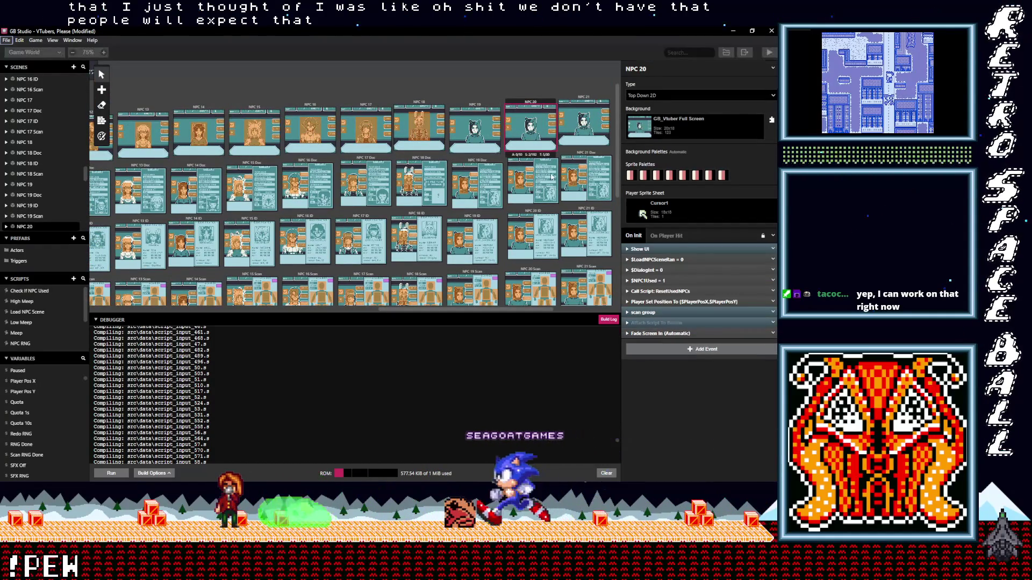
{"action": "left_click", "coordinate": [555, 187]}
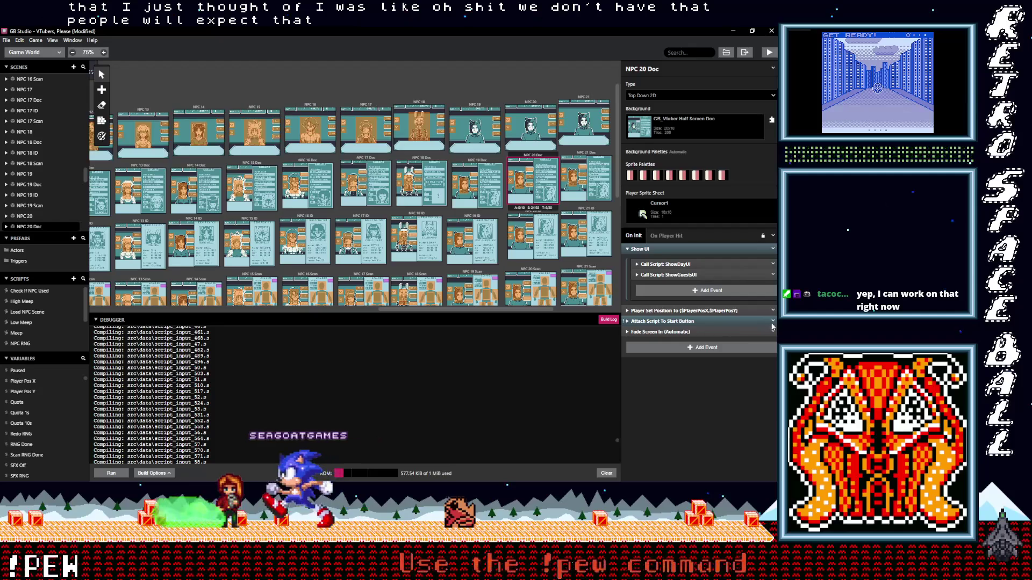
{"action": "left_click", "coordinate": [773, 322]}
{"action": "left_click", "coordinate": [741, 441]}
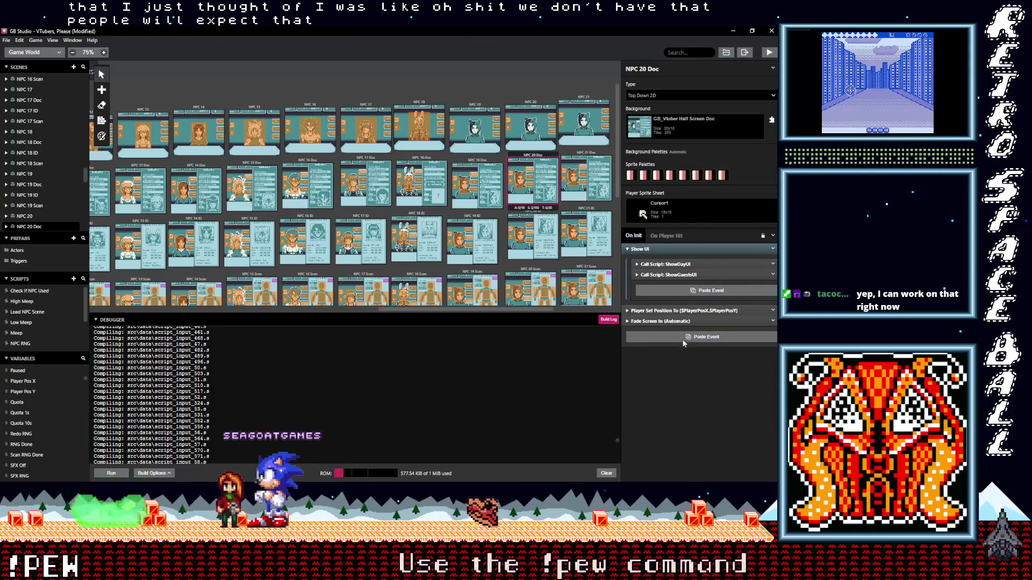
{"action": "key", "text": "ctrl+z"}
{"action": "left_click", "coordinate": [548, 231]}
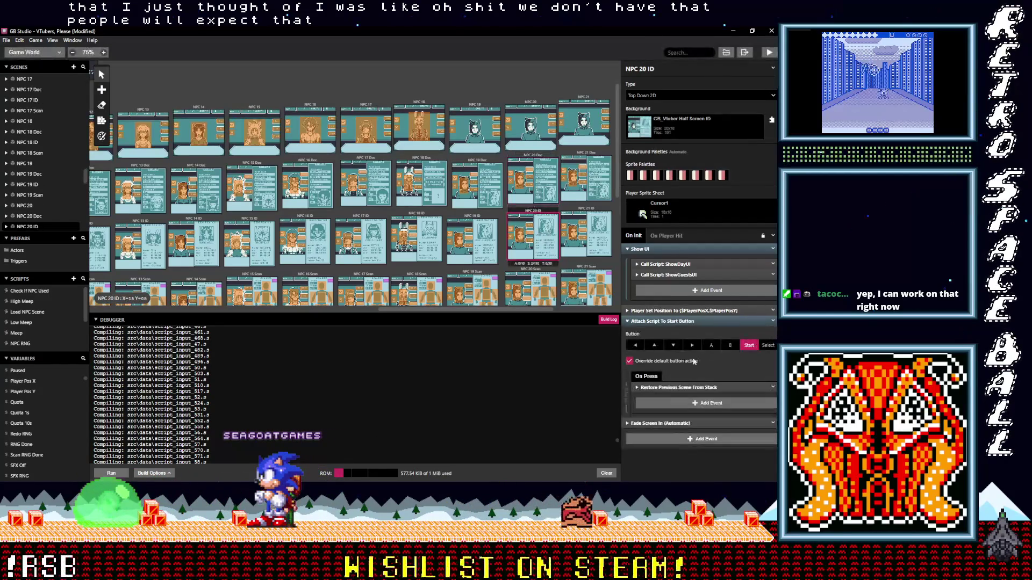
{"action": "left_click", "coordinate": [773, 322]}
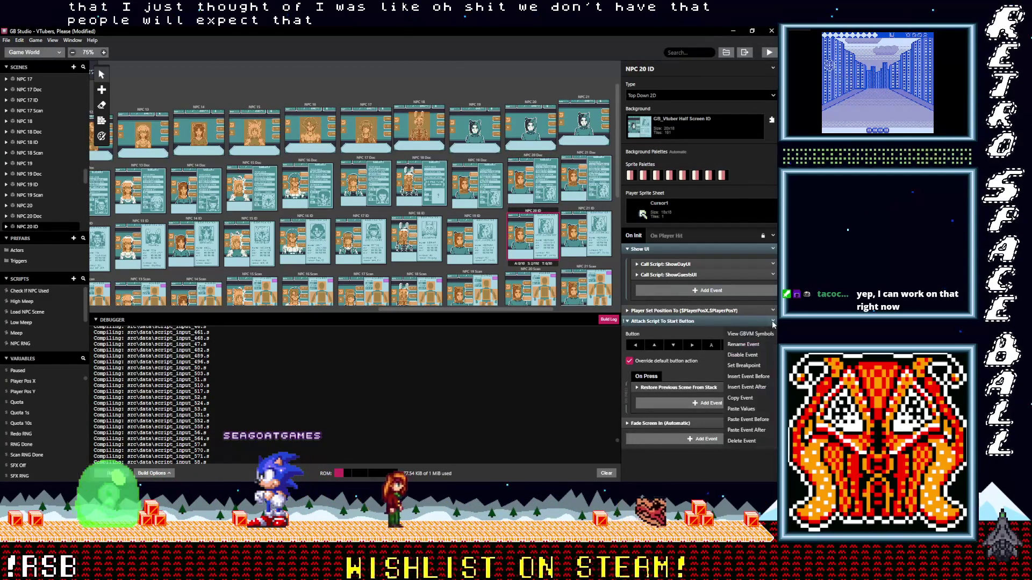
{"action": "left_click", "coordinate": [743, 440]}
{"action": "key", "text": "ctrl+z"}
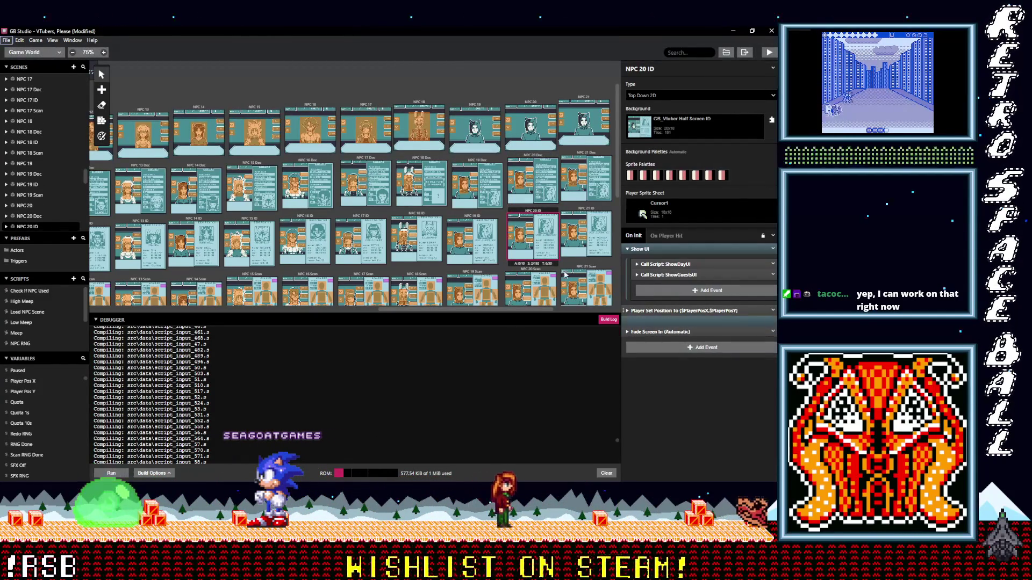
- Remove the start-button event from NPC 21 ID and NPC 21 Doc and paste it into NPC 21
{"action": "scroll", "coordinate": [543, 286], "scroll_direction": "down", "scroll_amount": 2}
{"action": "left_click", "coordinate": [540, 258]}
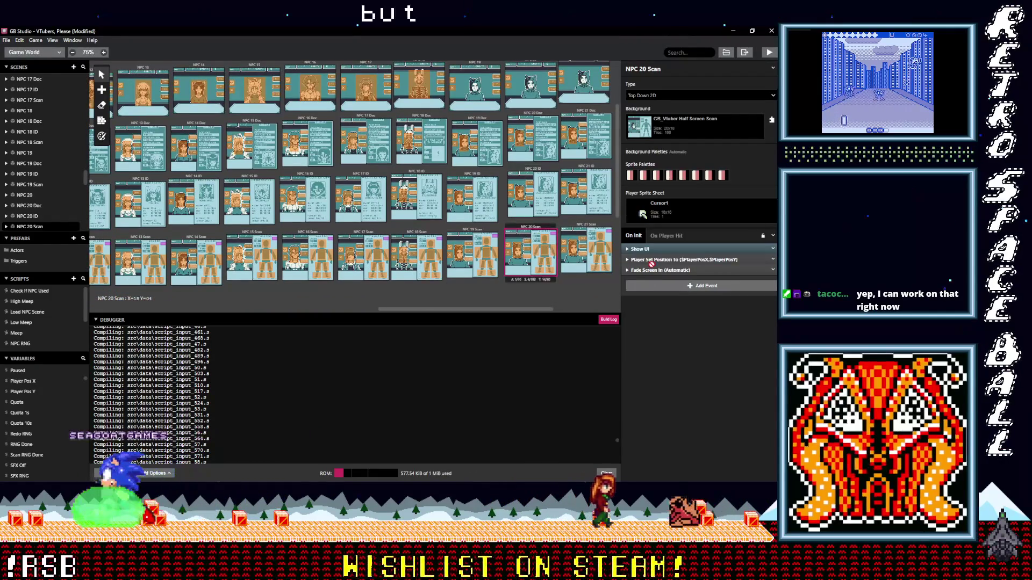
{"action": "left_click", "coordinate": [584, 252]}
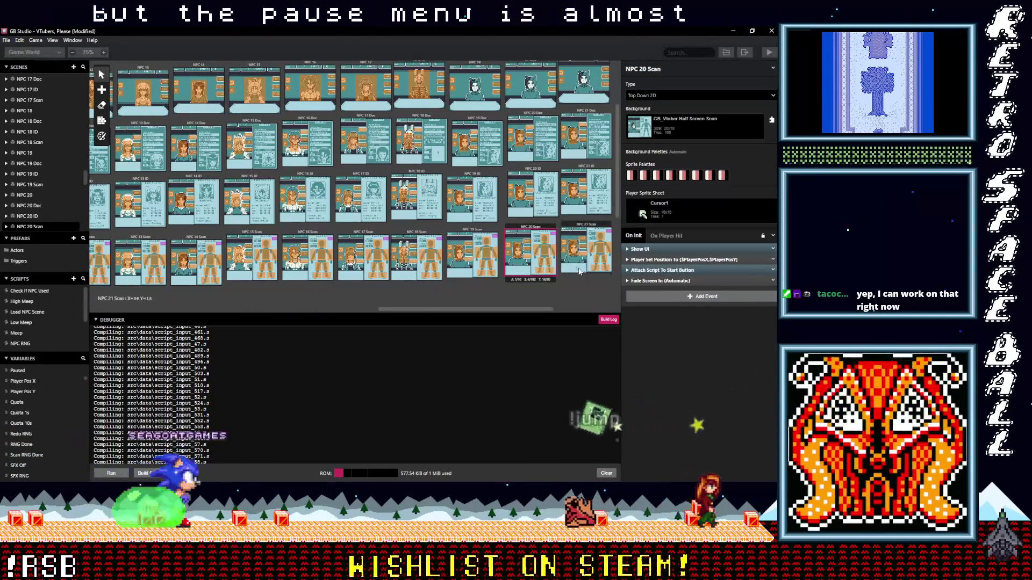
{"action": "left_click", "coordinate": [586, 194]}
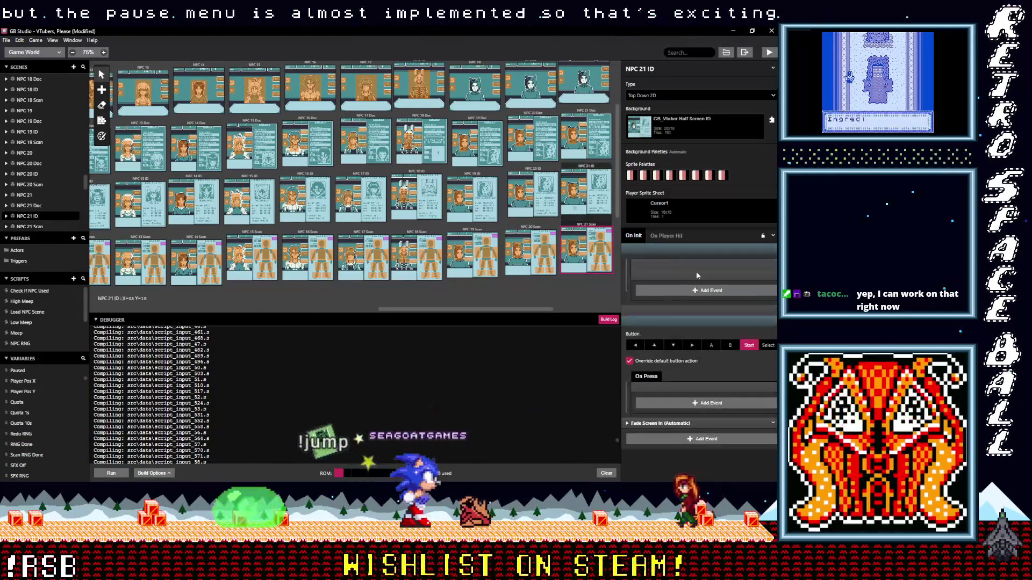
{"action": "left_click", "coordinate": [773, 321]}
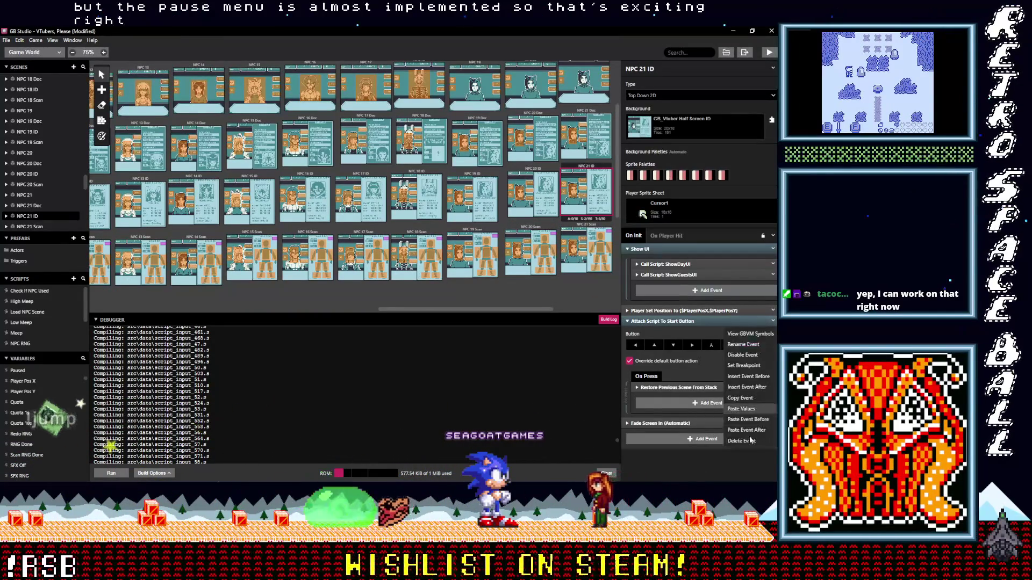
{"action": "left_click", "coordinate": [747, 441]}
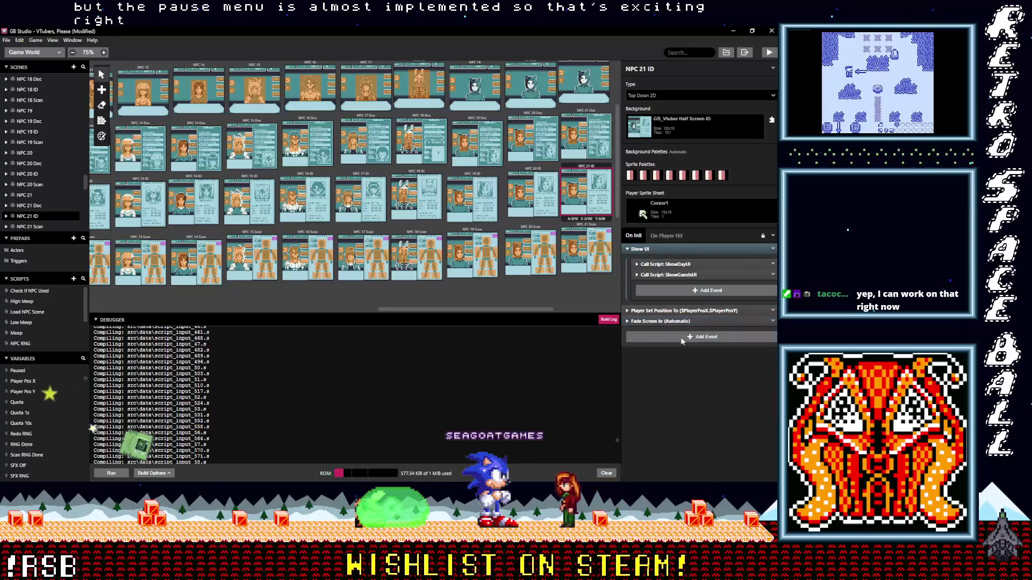
{"action": "left_click", "coordinate": [573, 156]}
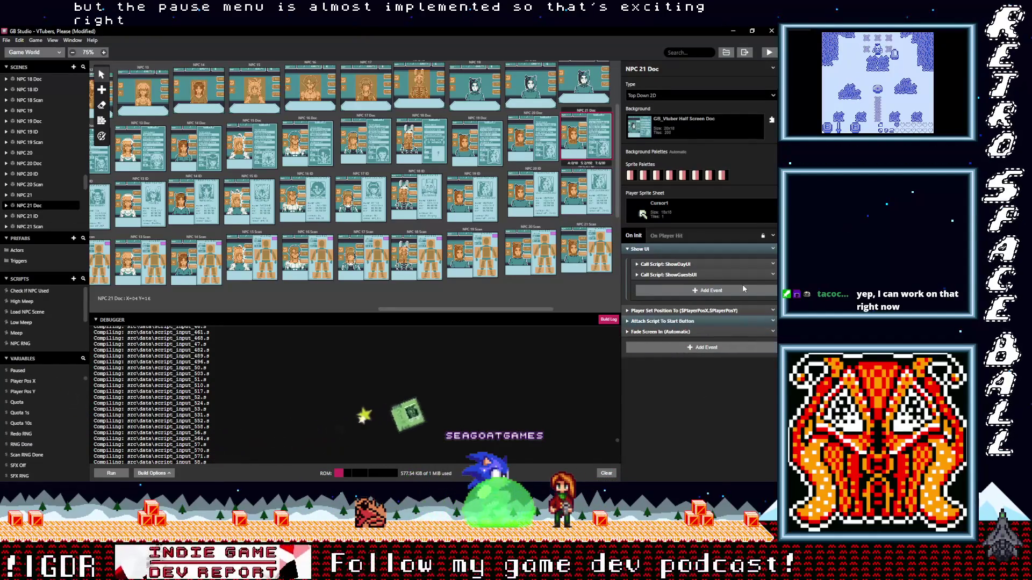
{"action": "left_click", "coordinate": [773, 320]}
{"action": "left_click", "coordinate": [735, 443]}
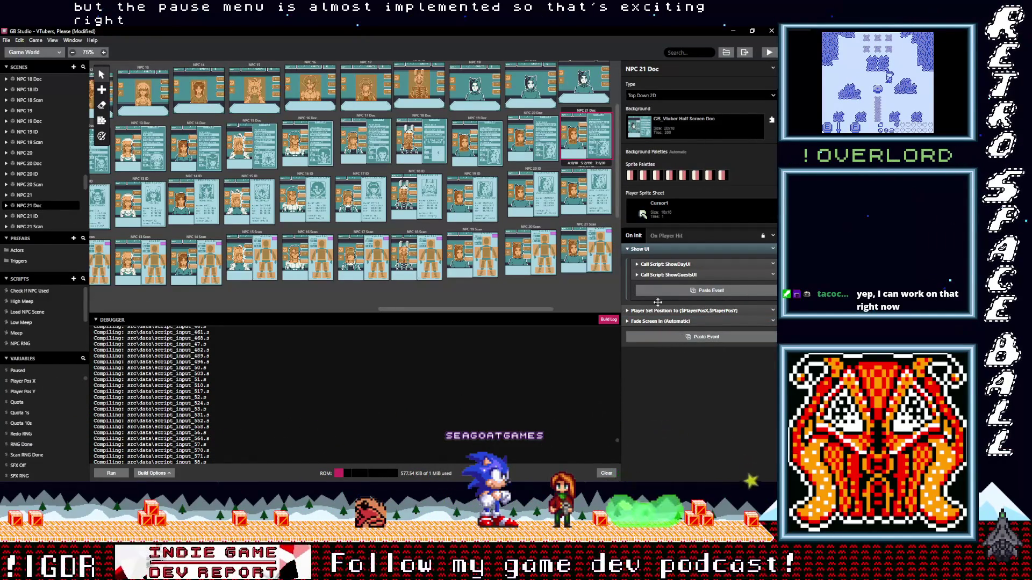
{"action": "left_click", "coordinate": [575, 101]}
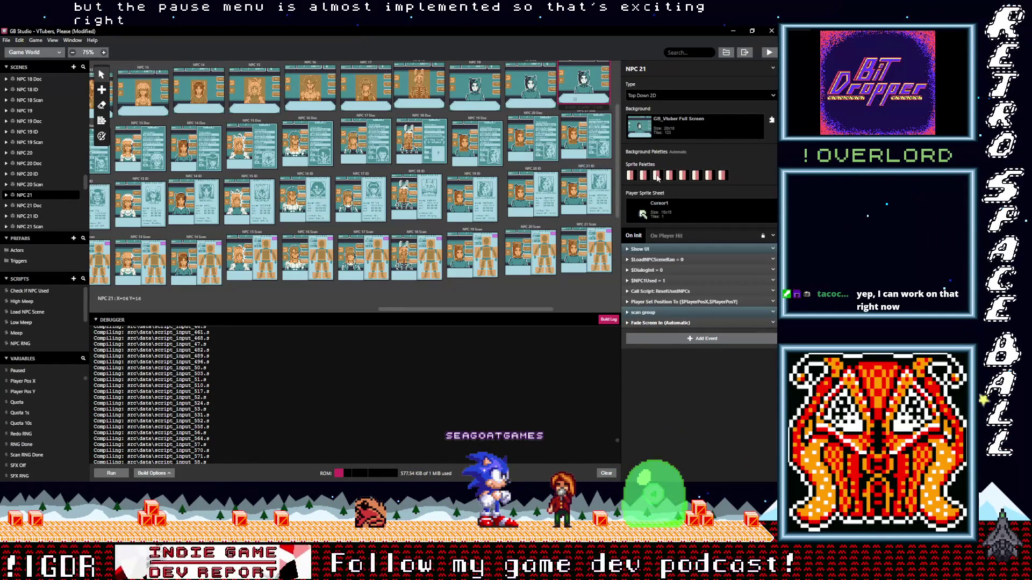
{"action": "left_click", "coordinate": [672, 337], "text": "alt"}
- Paste the start-button event into NPC 22 and remove it from NPC 22 Doc and NPC 22 ID
{"action": "left_click_drag", "start_coordinate": [536, 307], "coordinate": [564, 311]}
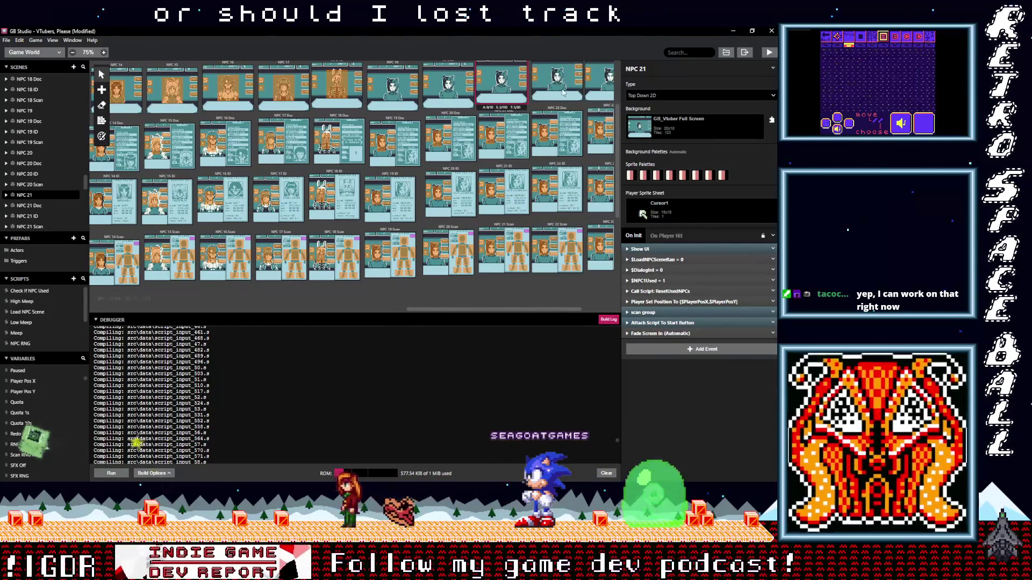
{"action": "left_click_drag", "start_coordinate": [514, 309], "coordinate": [562, 311]}
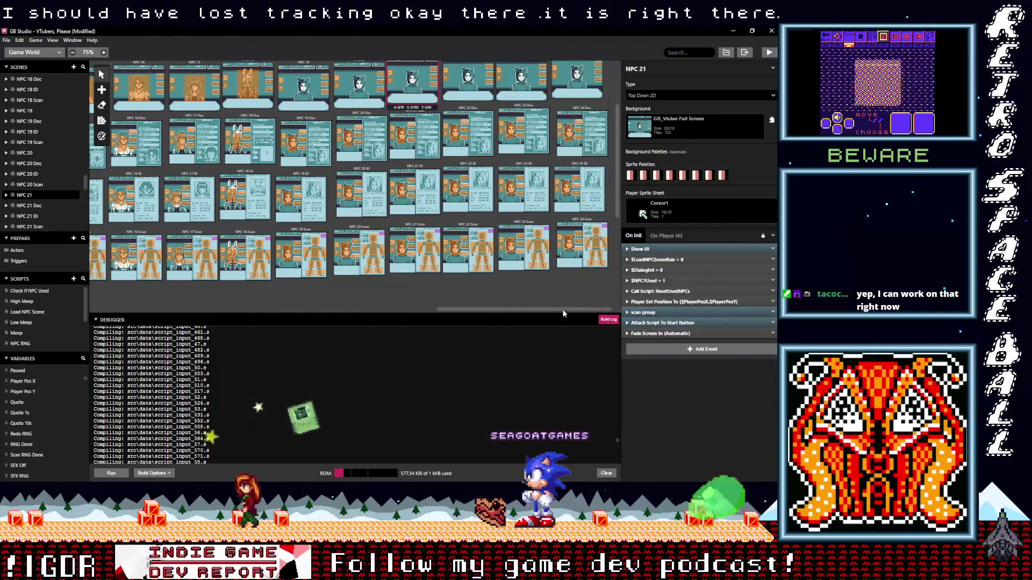
{"action": "left_click", "coordinate": [467, 81]}
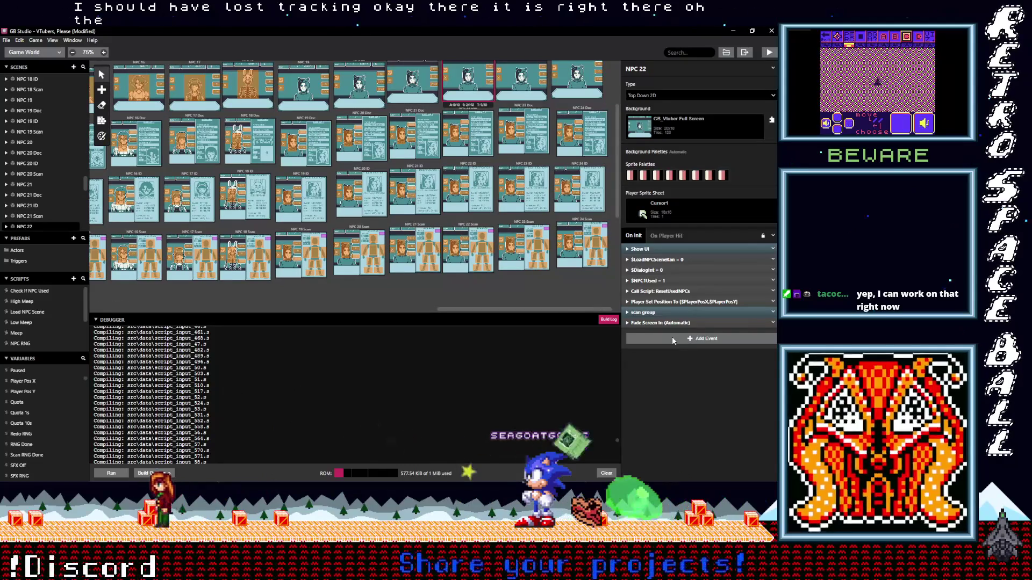
{"action": "key", "text": "ctrl+v"}
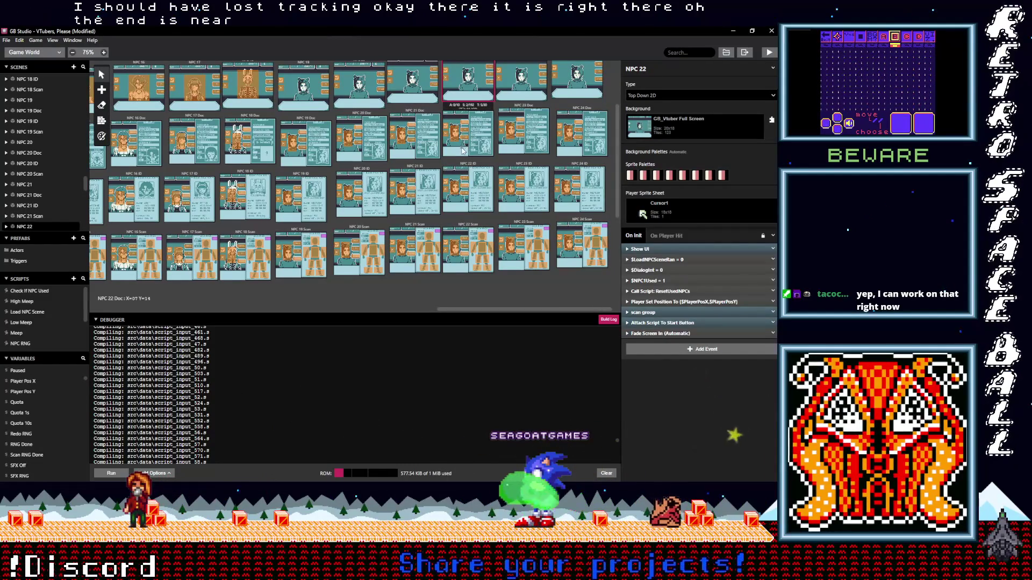
{"action": "left_click", "coordinate": [462, 150]}
{"action": "left_click", "coordinate": [773, 323]}
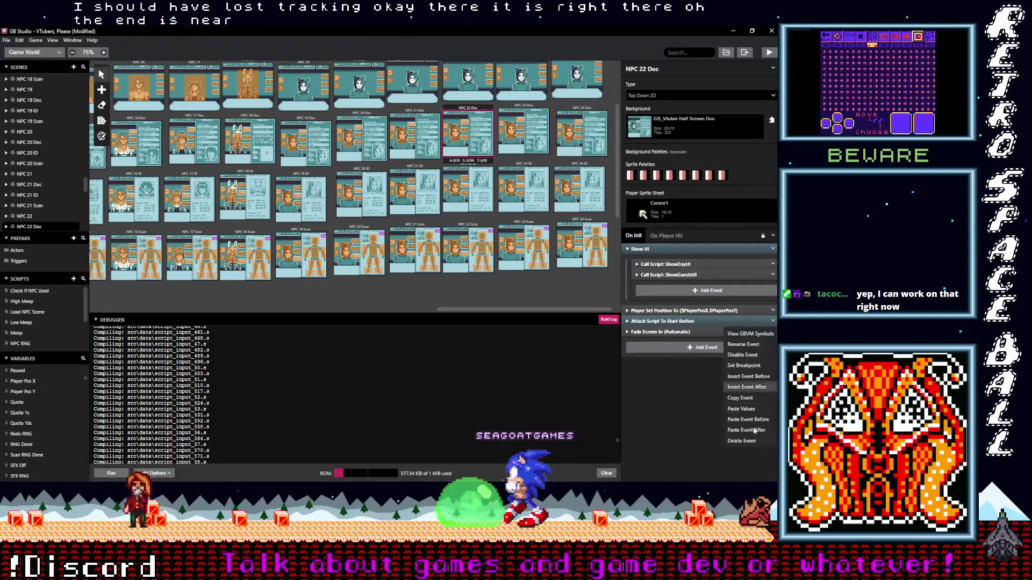
{"action": "left_click", "coordinate": [752, 442]}
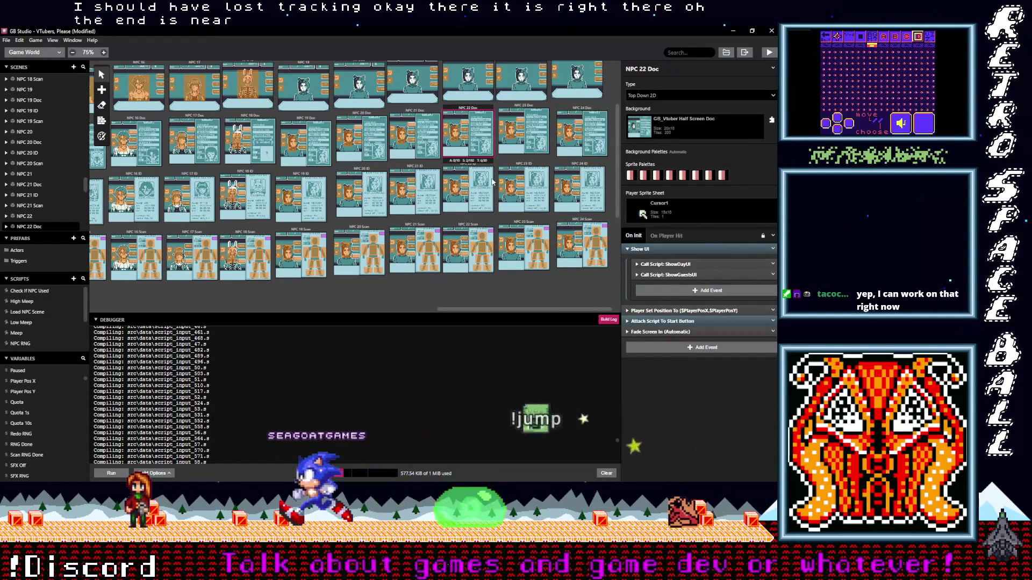
{"action": "left_click", "coordinate": [468, 188]}
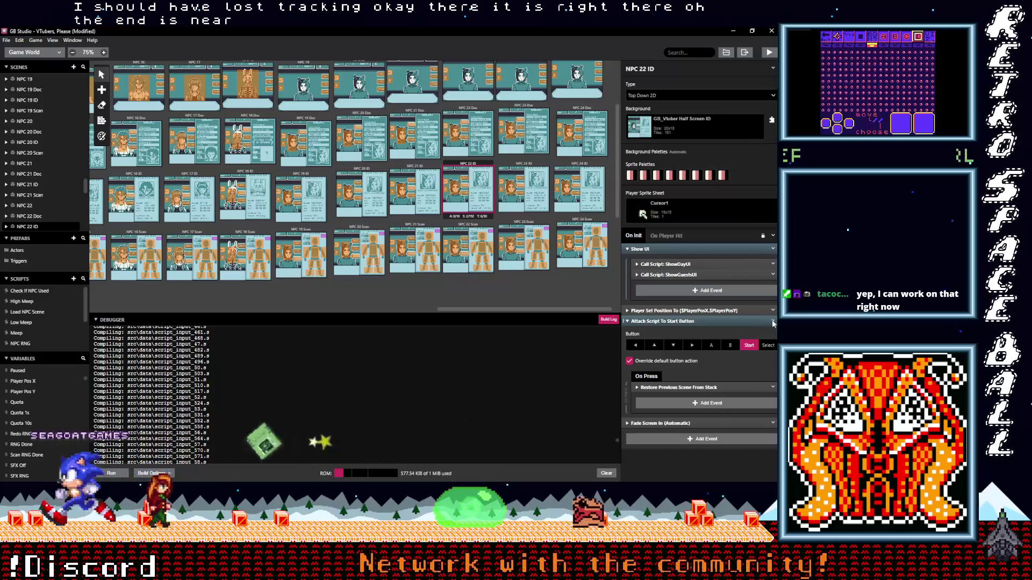
{"action": "left_click", "coordinate": [773, 320]}
{"action": "left_click", "coordinate": [753, 443]}
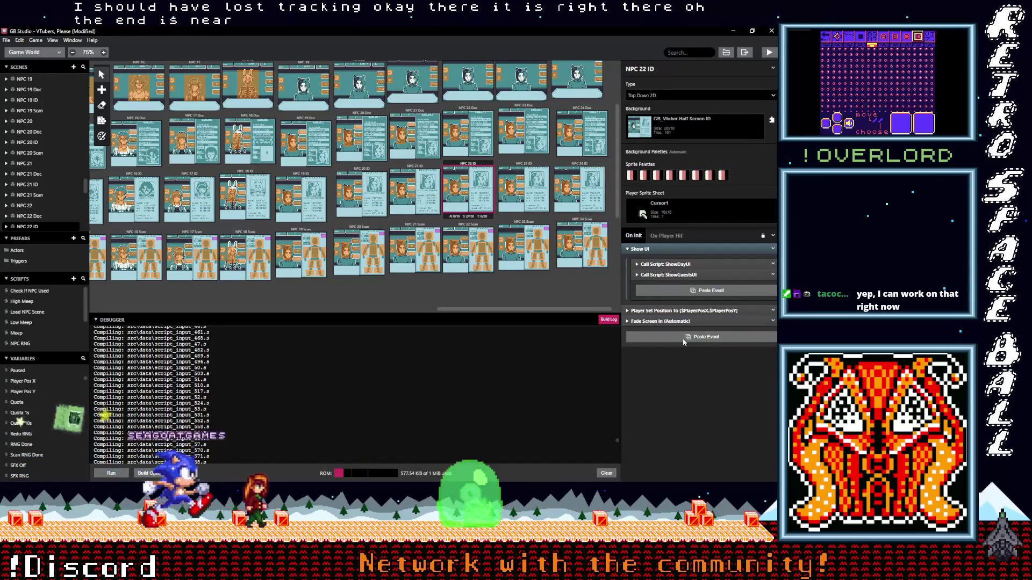
{"action": "left_click", "coordinate": [490, 240]}
{"action": "key", "text": "alt"}
- Remove the start-button event from NPC 24 ID and NPC 23 ID
{"action": "left_click", "coordinate": [544, 263]}
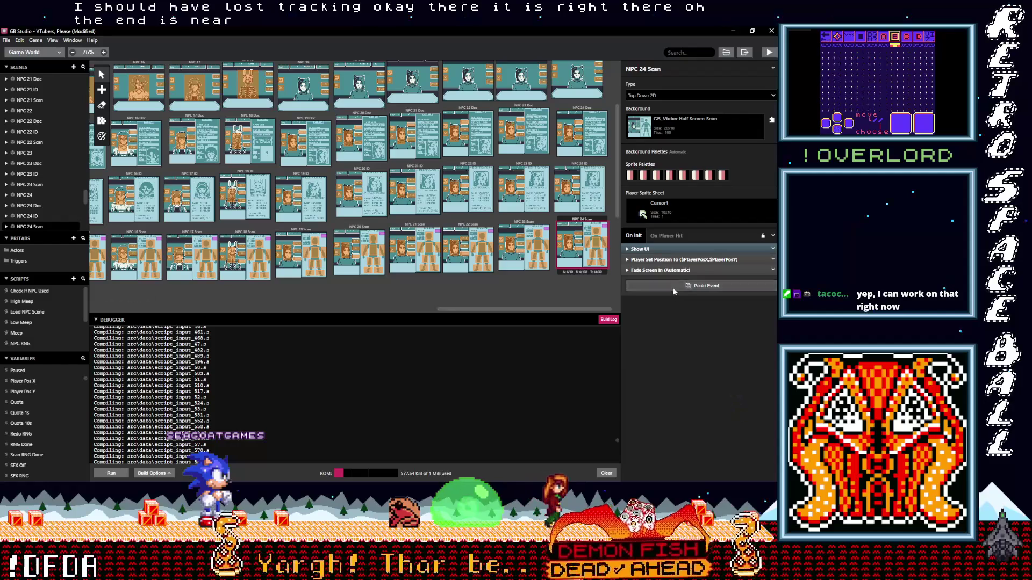
{"action": "left_click", "coordinate": [567, 205]}
{"action": "left_click", "coordinate": [773, 321]}
{"action": "left_click", "coordinate": [746, 442]}
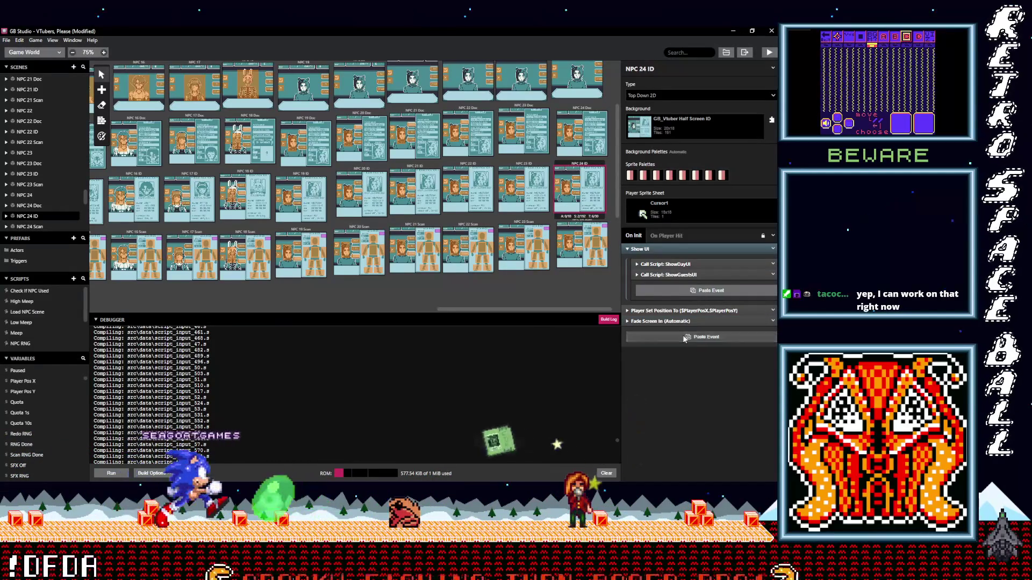
{"action": "left_click", "coordinate": [536, 210]}
{"action": "left_click", "coordinate": [773, 320]}
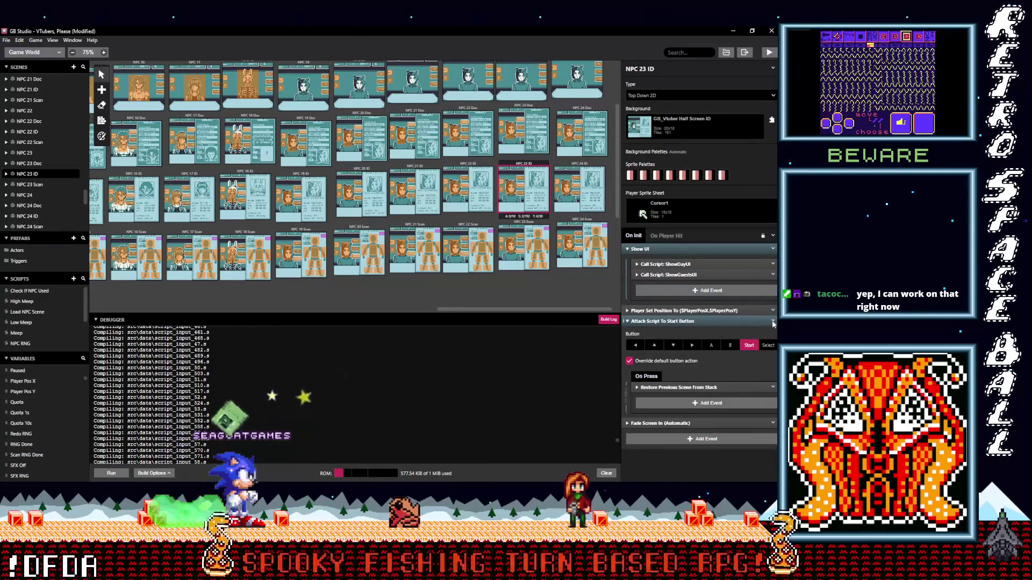
{"action": "left_click", "coordinate": [741, 441]}
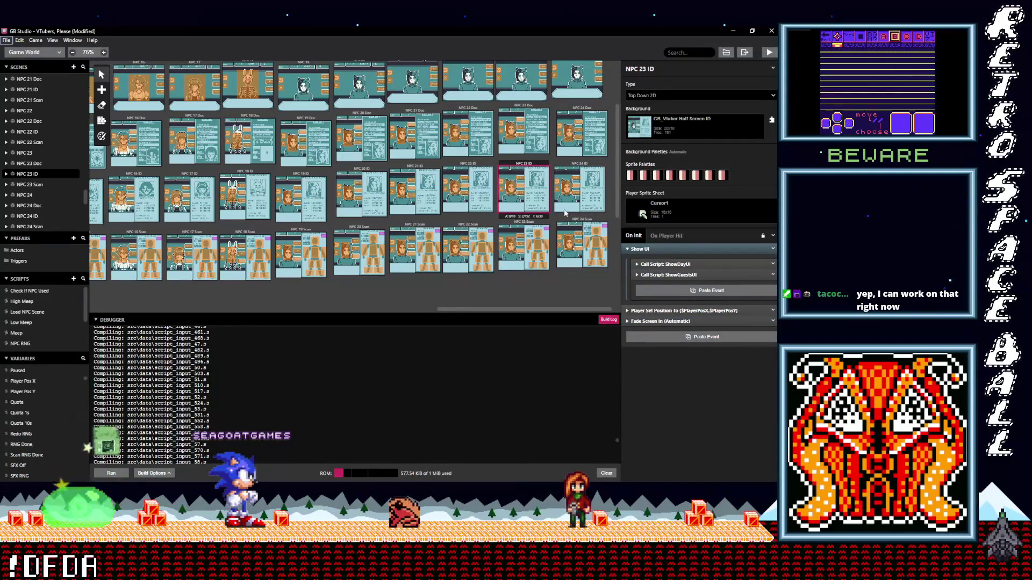
- Remove the start-button event from NPC 23 Doc and NPC 24 Doc, then paste it into NPC 24
{"action": "left_click", "coordinate": [524, 135]}
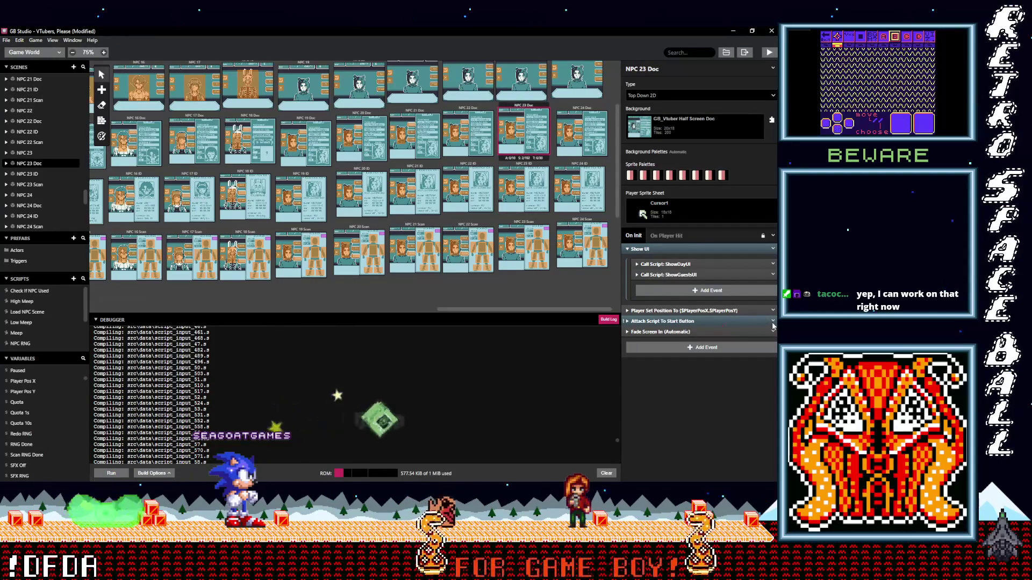
{"action": "left_click", "coordinate": [772, 324]}
{"action": "left_click", "coordinate": [740, 433]}
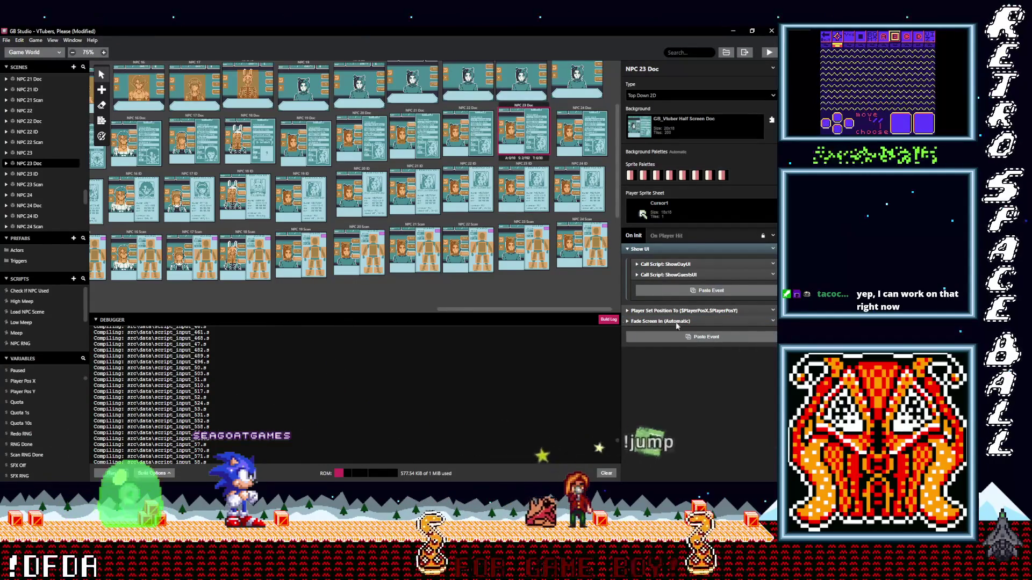
{"action": "left_click", "coordinate": [582, 135]}
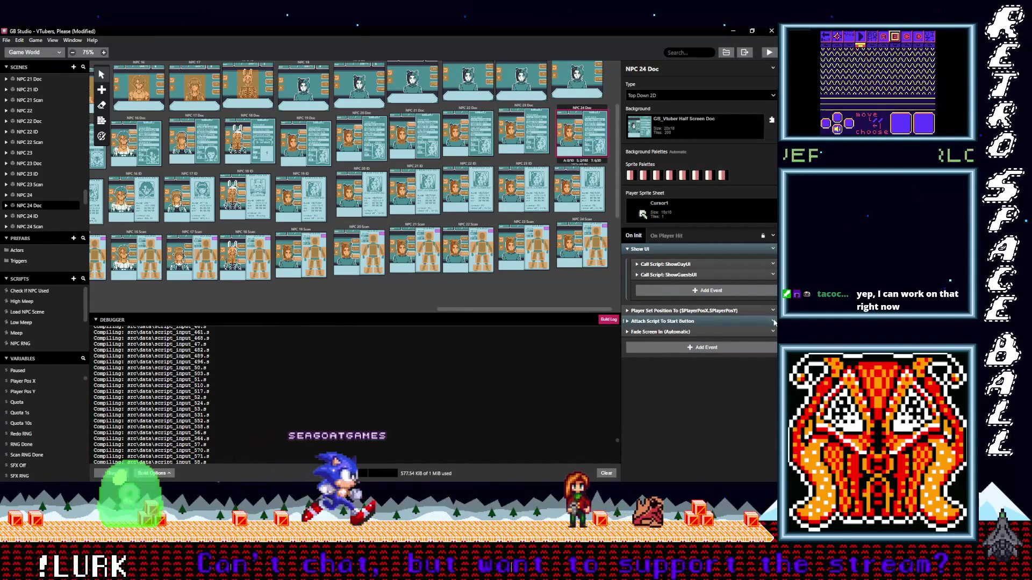
{"action": "left_click", "coordinate": [774, 322]}
{"action": "left_click", "coordinate": [739, 433]}
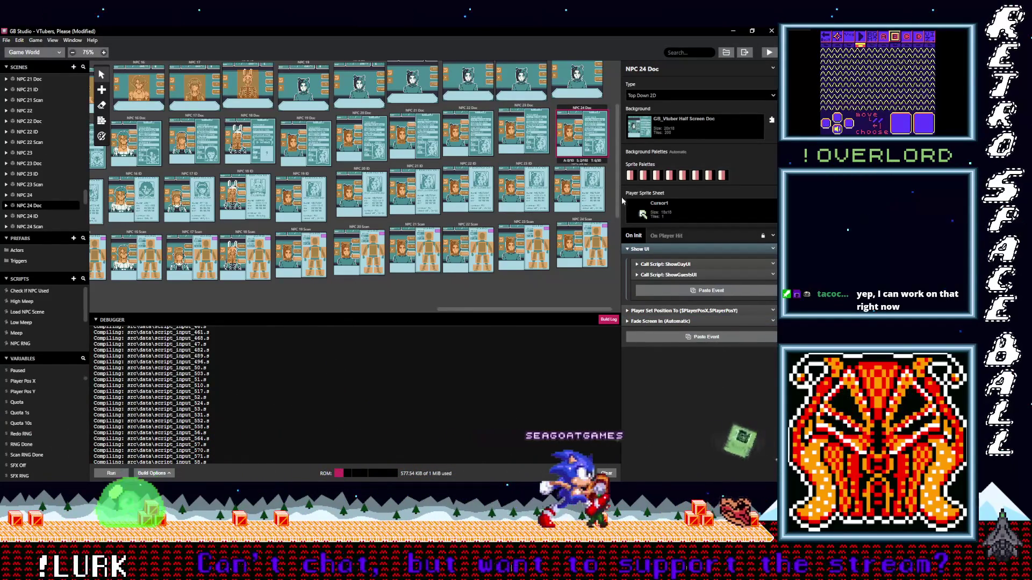
{"action": "left_click", "coordinate": [577, 81]}
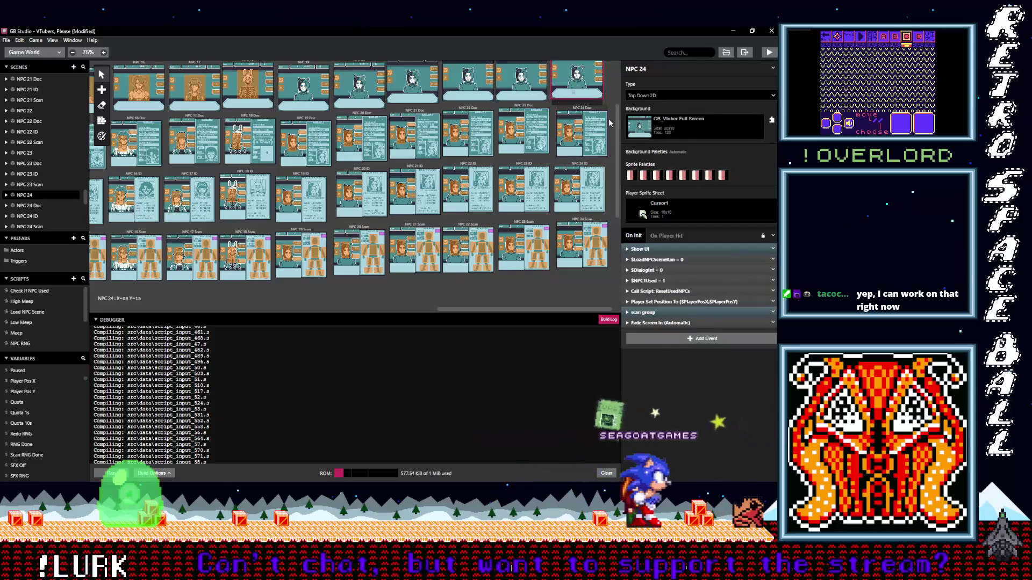
{"action": "left_click", "coordinate": [727, 339], "text": "alt"}
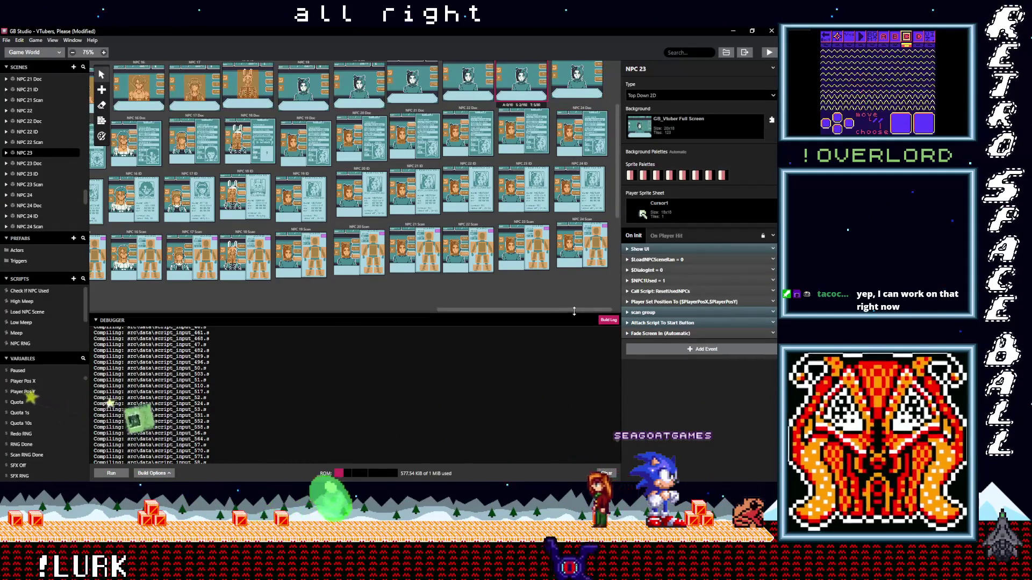
{"action": "left_click_drag", "start_coordinate": [562, 311], "coordinate": [501, 313]}
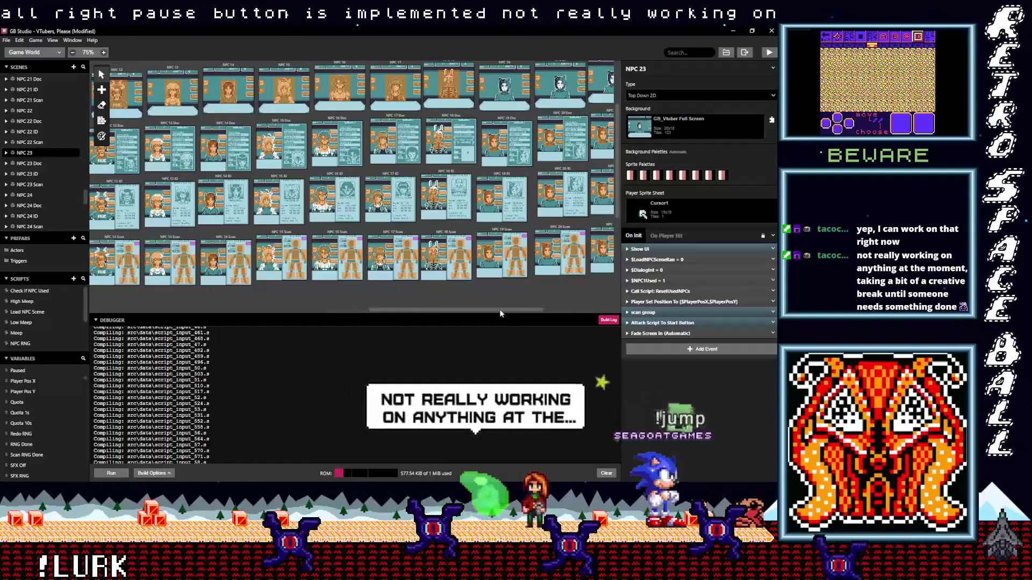
{"action": "left_click_drag", "start_coordinate": [501, 314], "coordinate": [254, 314]}
{"action": "scroll", "coordinate": [263, 294], "scroll_direction": "down", "scroll_amount": 1}
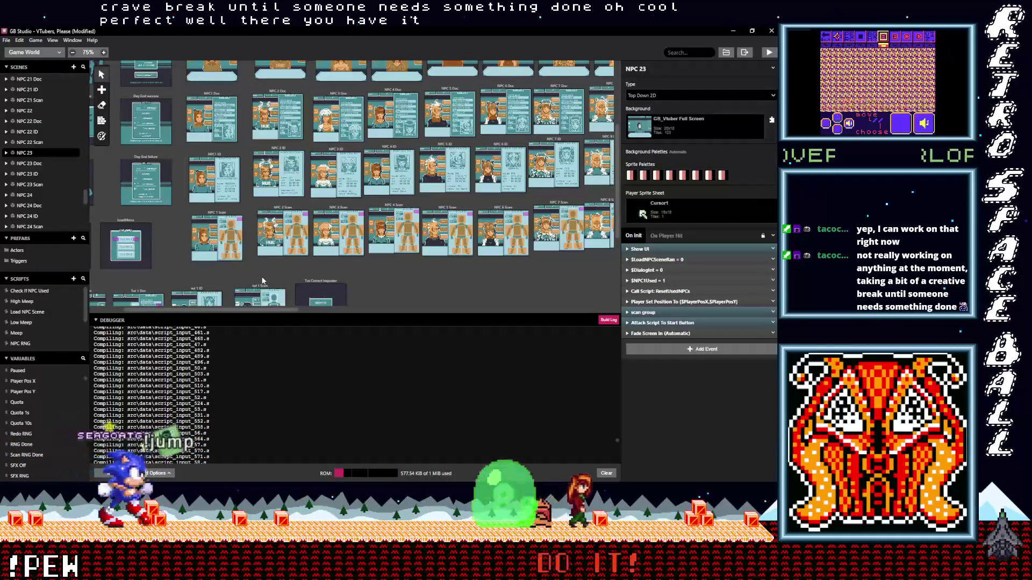
{"action": "scroll", "coordinate": [225, 273], "scroll_direction": "down", "scroll_amount": 1}
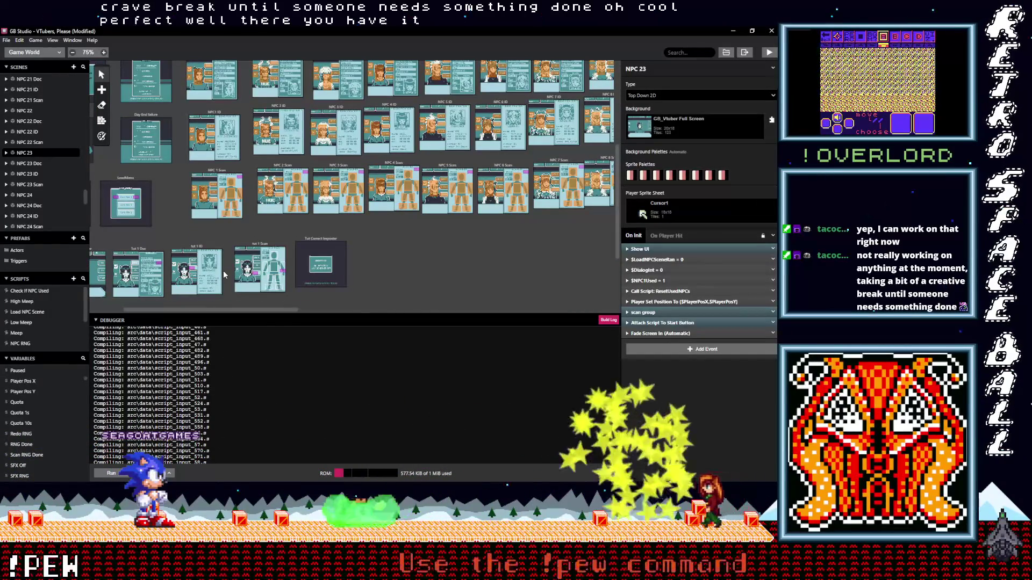
{"action": "scroll", "coordinate": [224, 248], "scroll_direction": "up", "scroll_amount": 1}
- Add a Remove B/A Button Script event to Trigger 12's On Leave script and copy it
{"action": "left_click", "coordinate": [214, 245]}
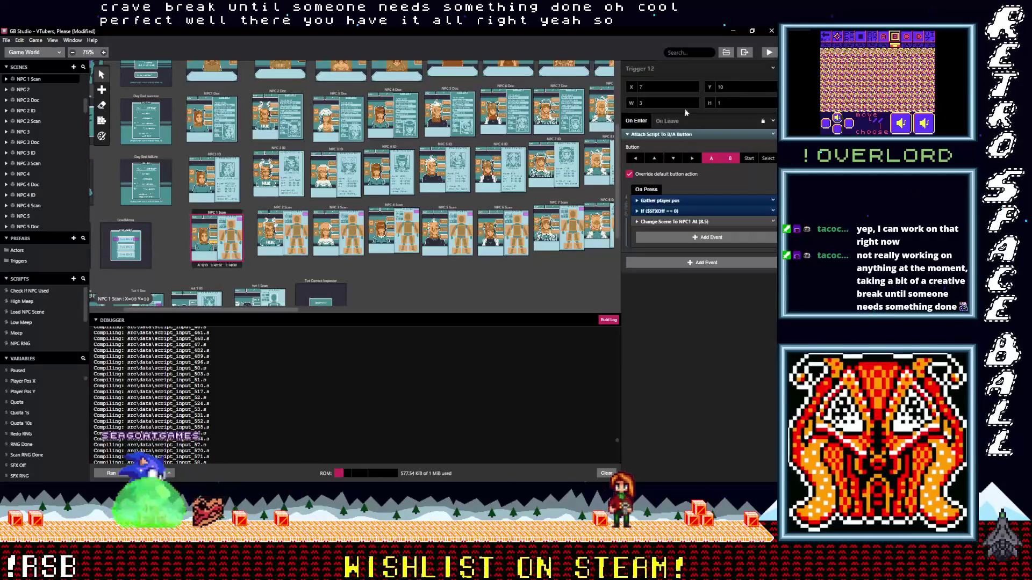
{"action": "left_click", "coordinate": [664, 121]}
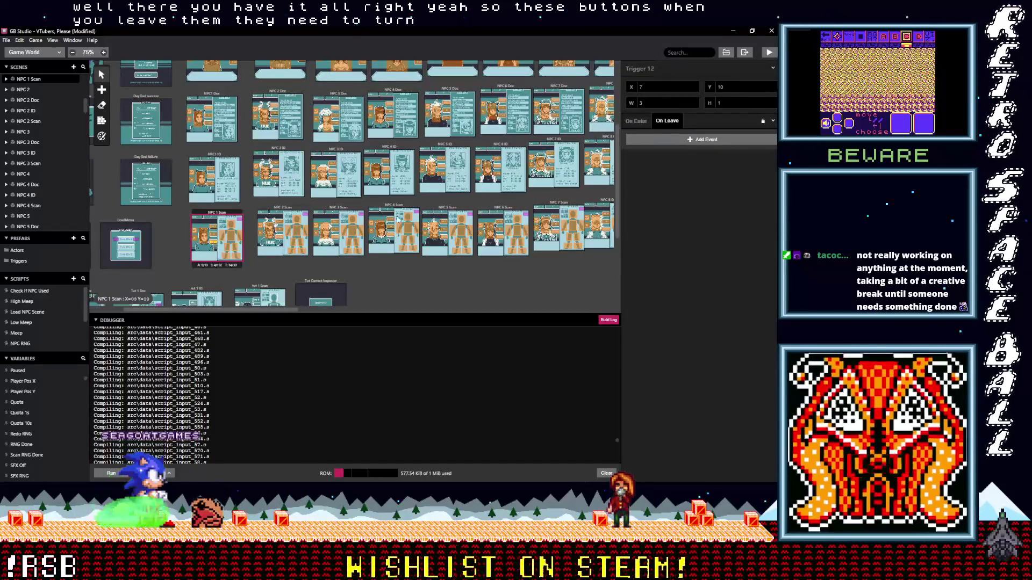
{"action": "left_click", "coordinate": [636, 122]}
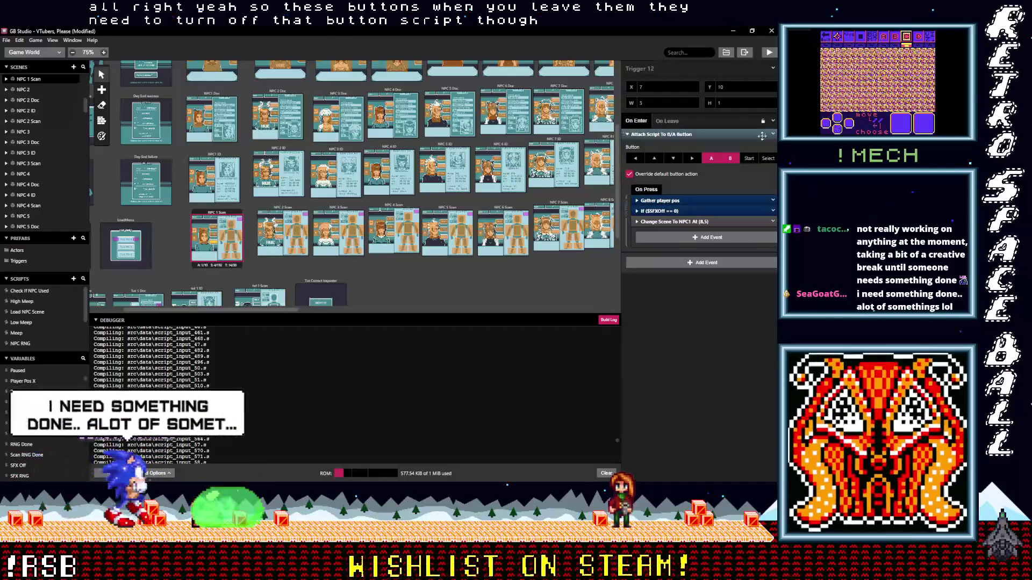
{"action": "left_click", "coordinate": [668, 121]}
{"action": "left_click", "coordinate": [660, 141]}
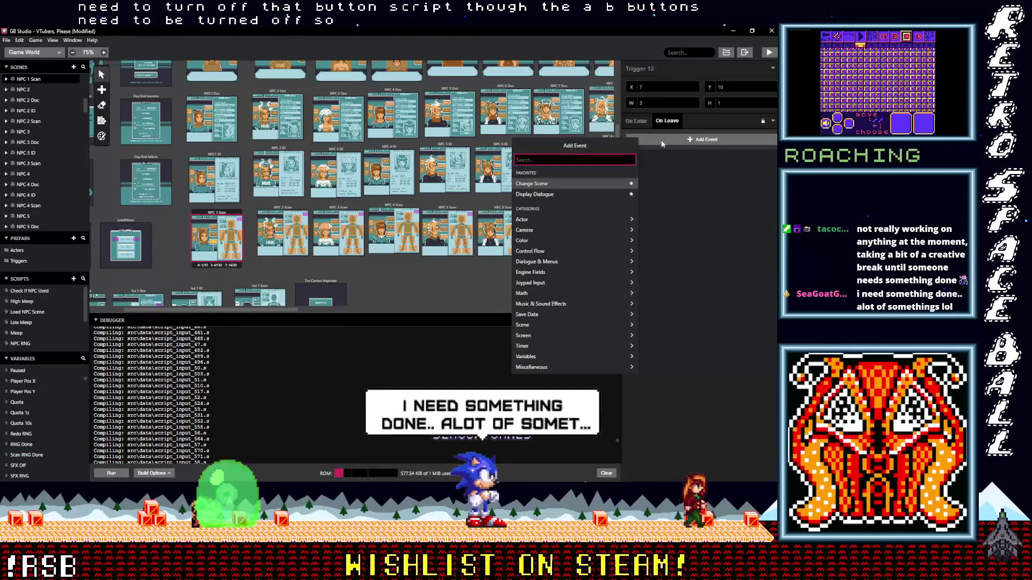
{"action": "type", "text": "button"}
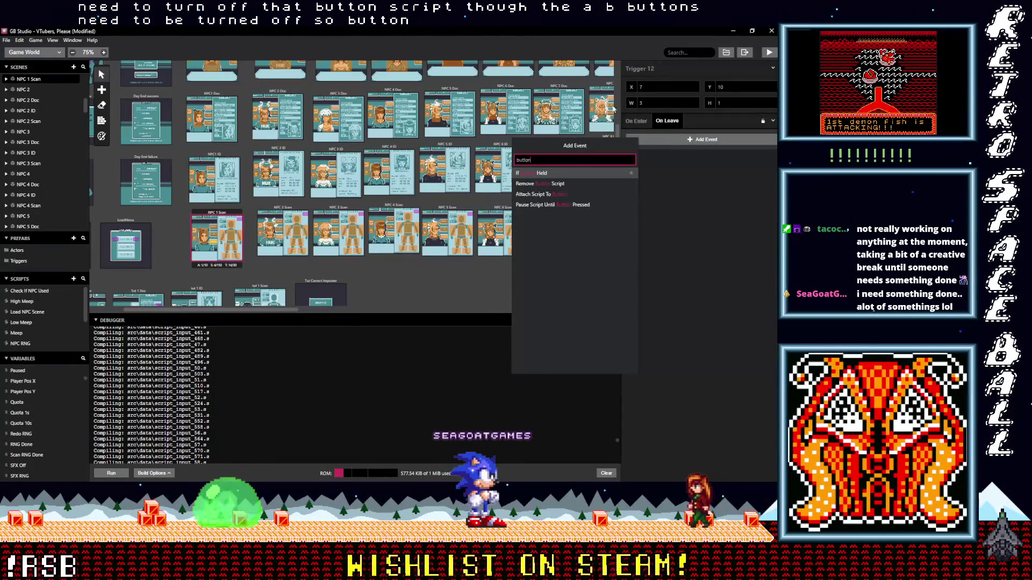
{"action": "left_click", "coordinate": [556, 184]}
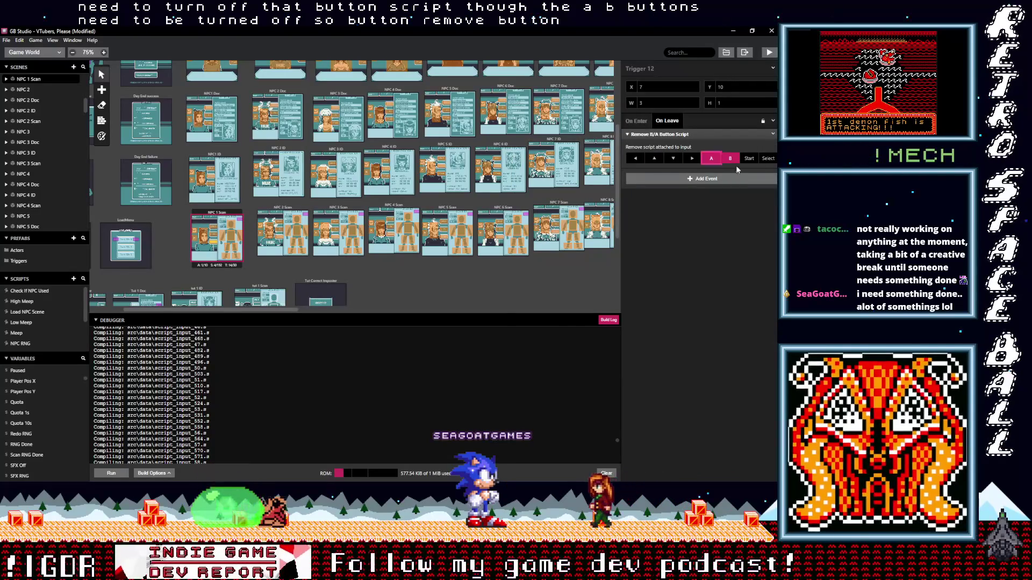
{"action": "left_click", "coordinate": [773, 135]}
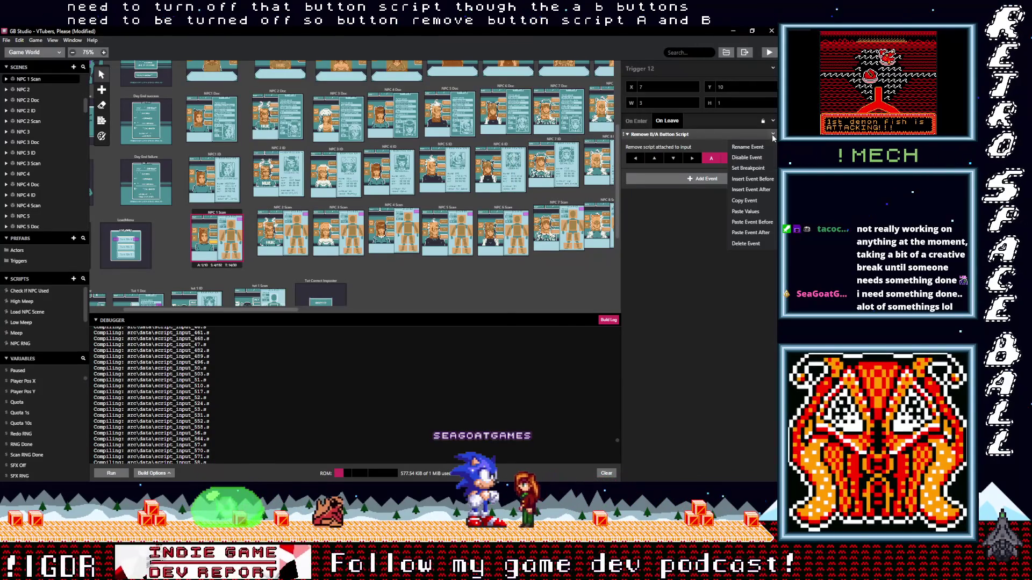
{"action": "left_click", "coordinate": [747, 201]}
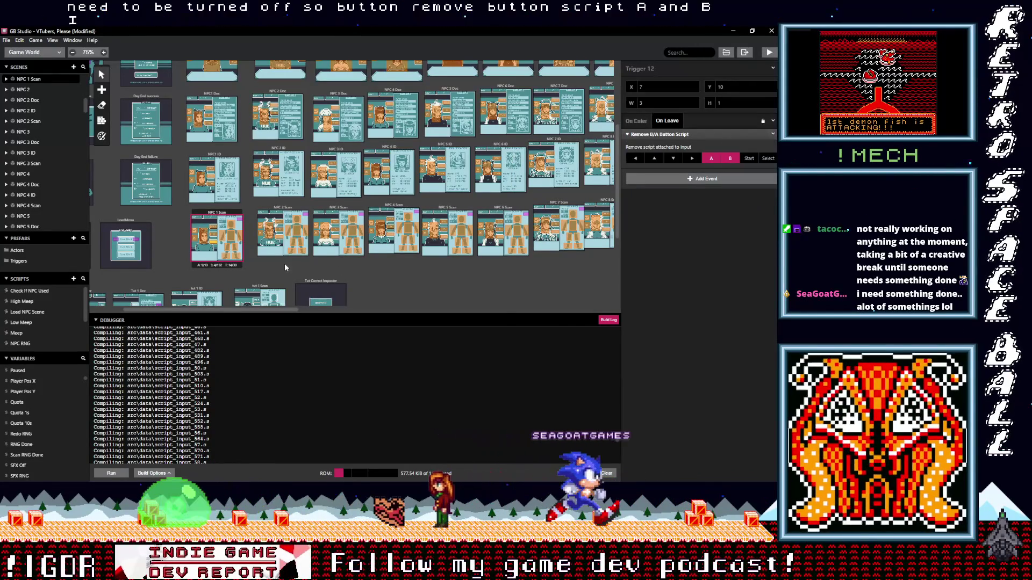
- Paste the Remove B/A Button Script into On Leave of NPC 1 Scan's Triggers 13 and 11
{"action": "left_click", "coordinate": [213, 240]}
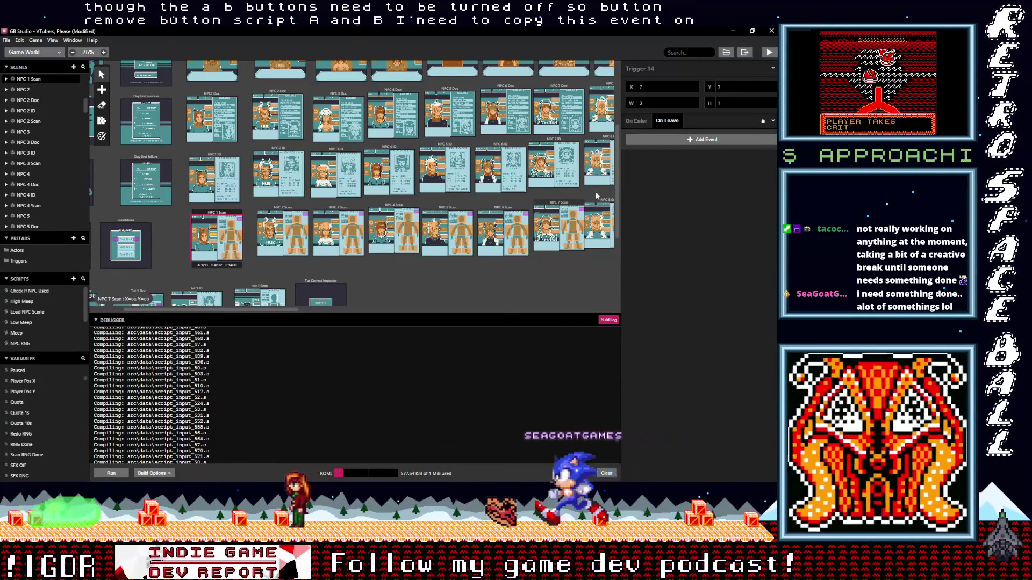
{"action": "key", "text": "alt"}
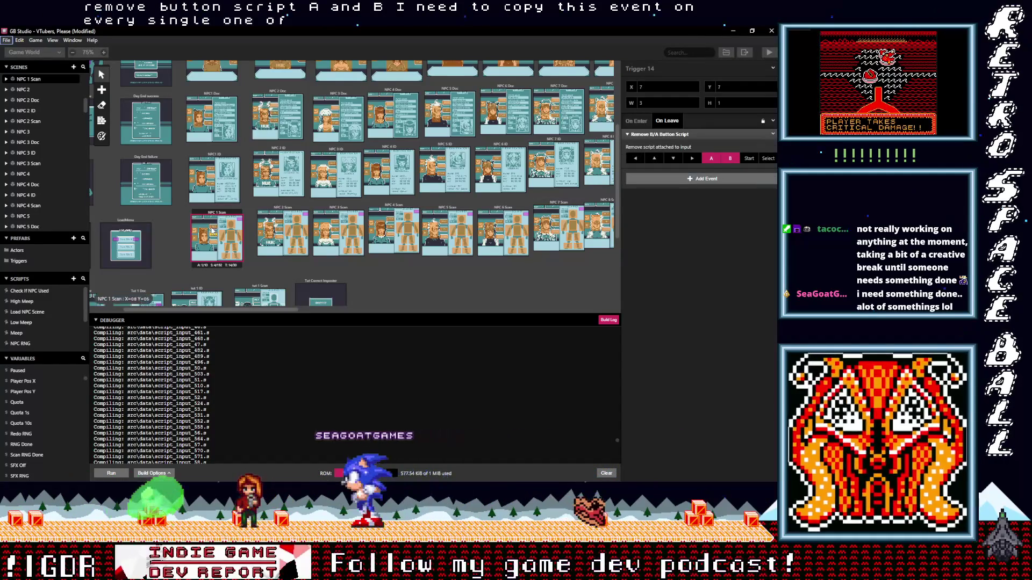
{"action": "left_click", "coordinate": [390, 224]}
{"action": "left_click", "coordinate": [678, 139], "text": "alt"}
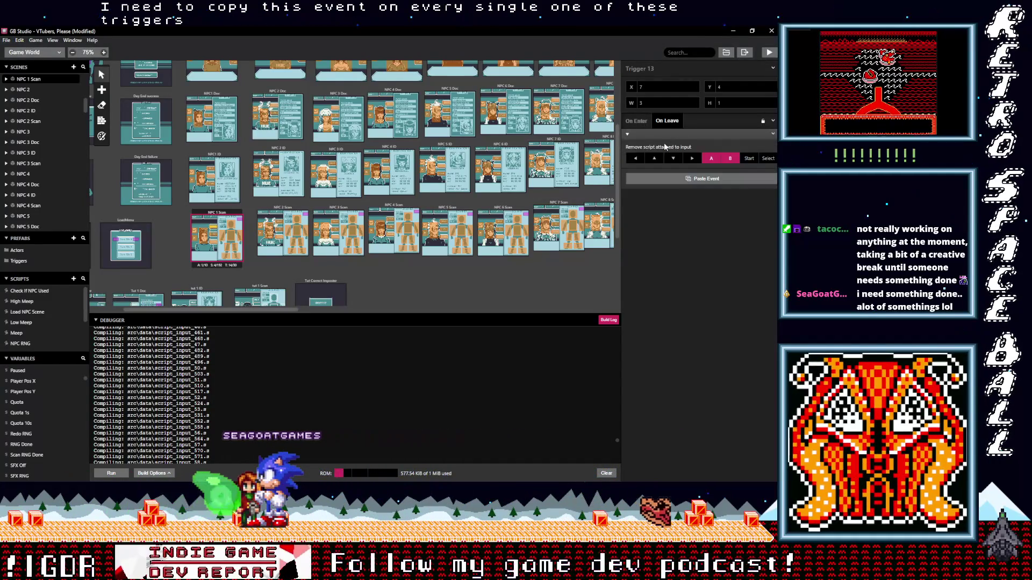
{"action": "left_click", "coordinate": [205, 239]}
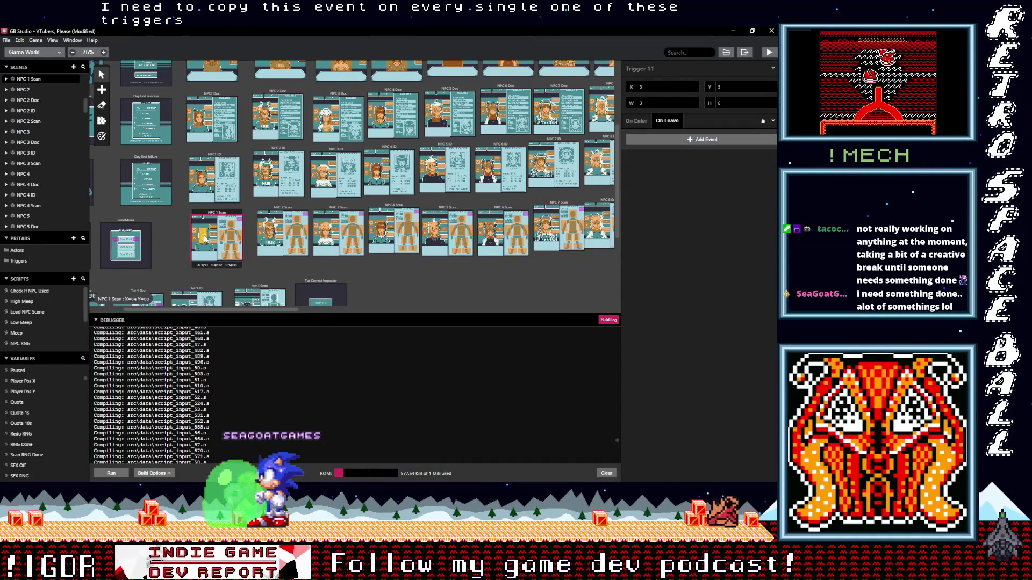
{"action": "left_click", "coordinate": [664, 140], "text": "alt"}
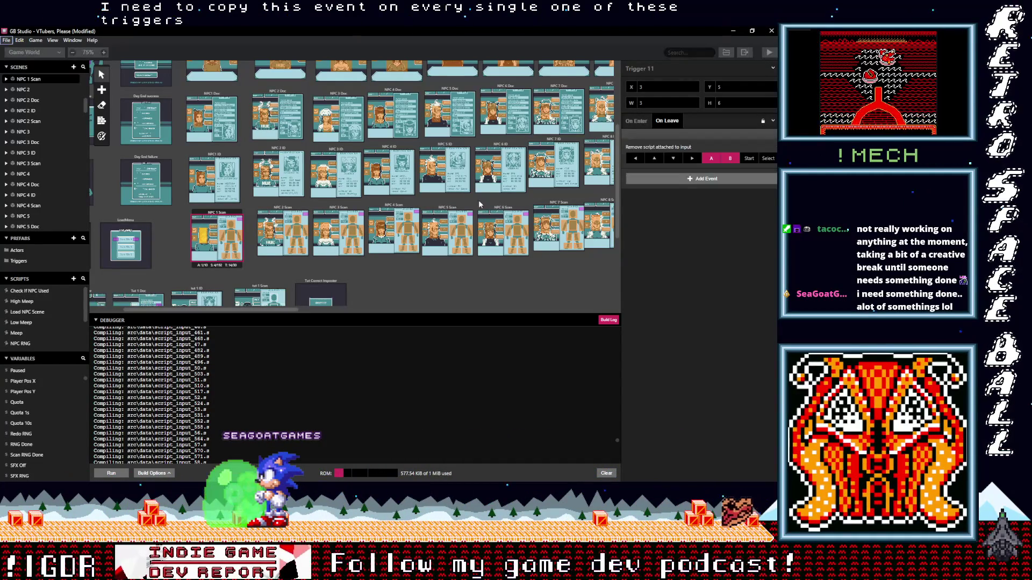
{"action": "left_click", "coordinate": [194, 242]}
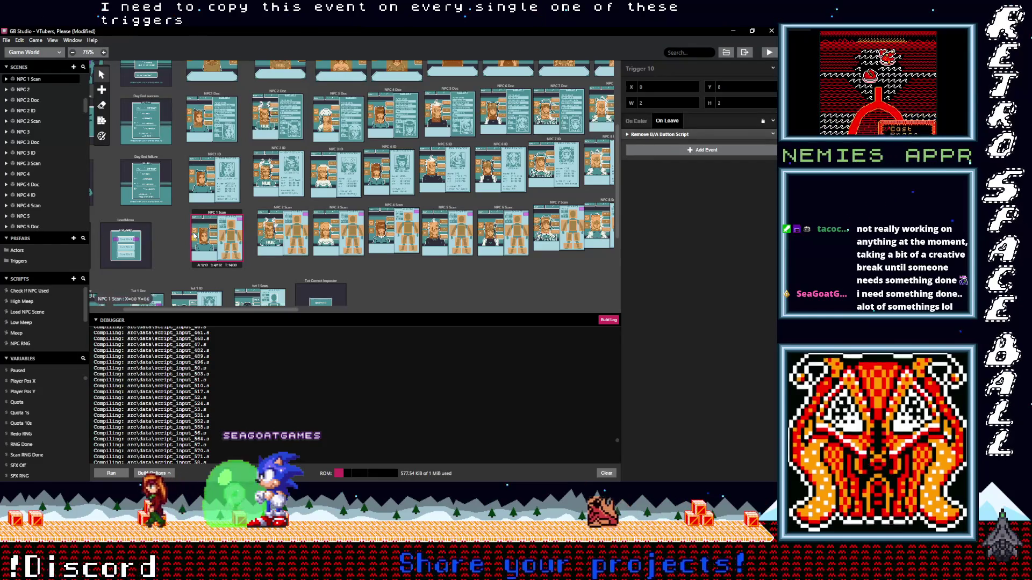
- Add the Remove B/A Button Script on leave to NPC 2 Scan's Triggers 12, 14, 13 and 11
{"action": "left_click", "coordinate": [278, 243]}
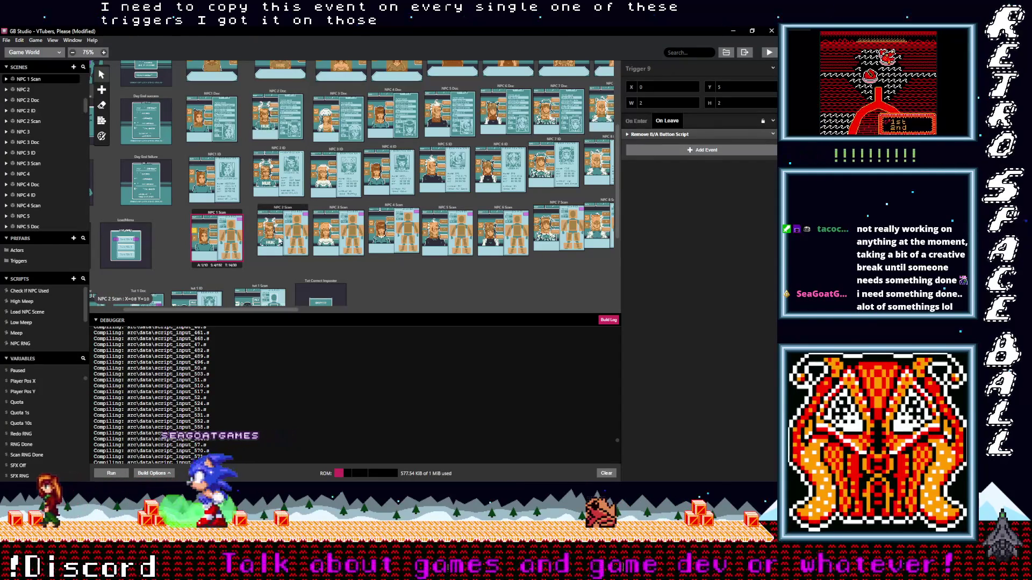
{"action": "left_click", "coordinate": [279, 241]}
{"action": "left_click", "coordinate": [663, 139]}
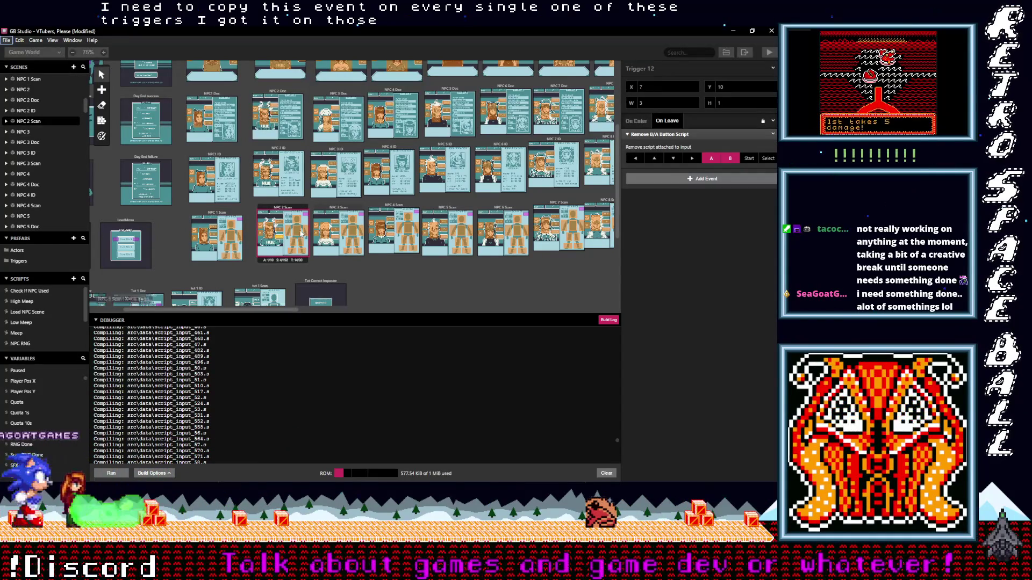
{"action": "left_click", "coordinate": [281, 233]}
{"action": "left_click", "coordinate": [657, 140], "text": "alt"}
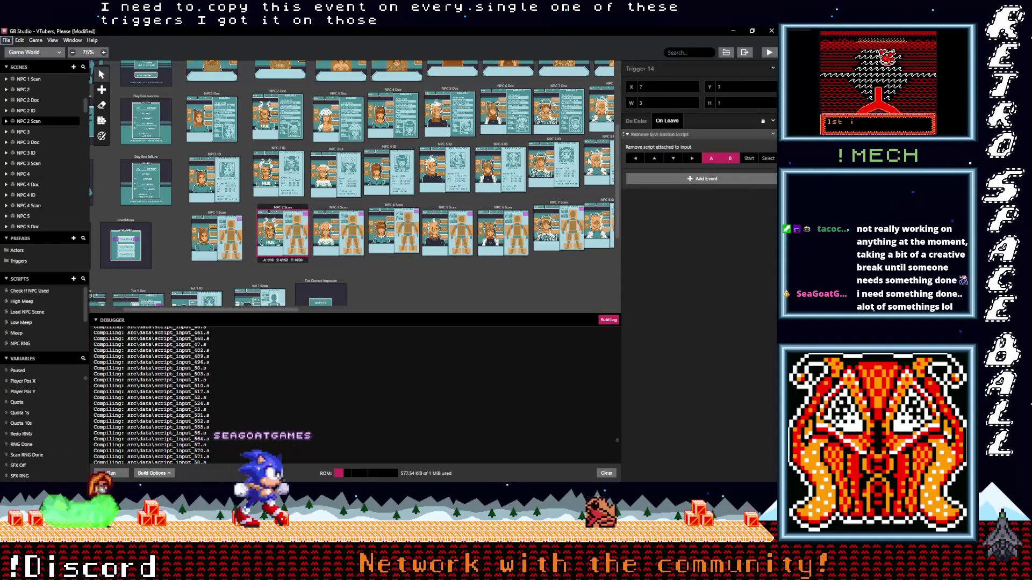
{"action": "left_click", "coordinate": [282, 224]}
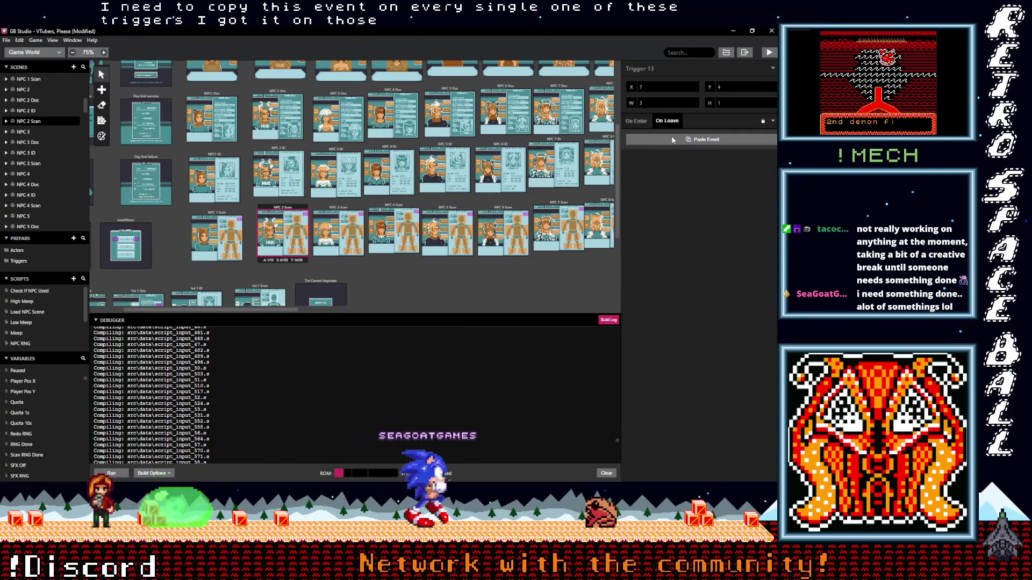
{"action": "left_click", "coordinate": [671, 135], "text": "alt"}
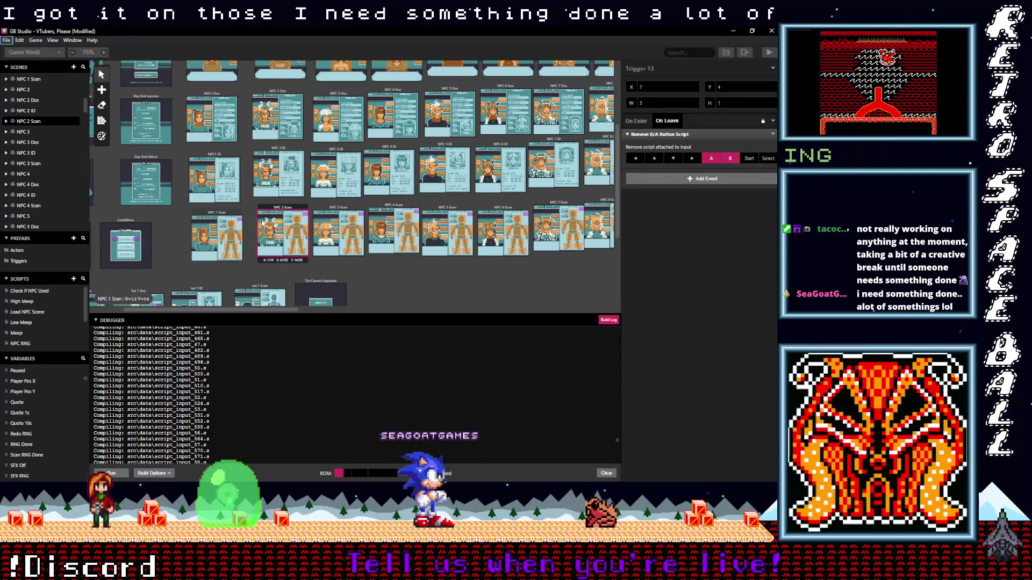
{"action": "left_click", "coordinate": [272, 229]}
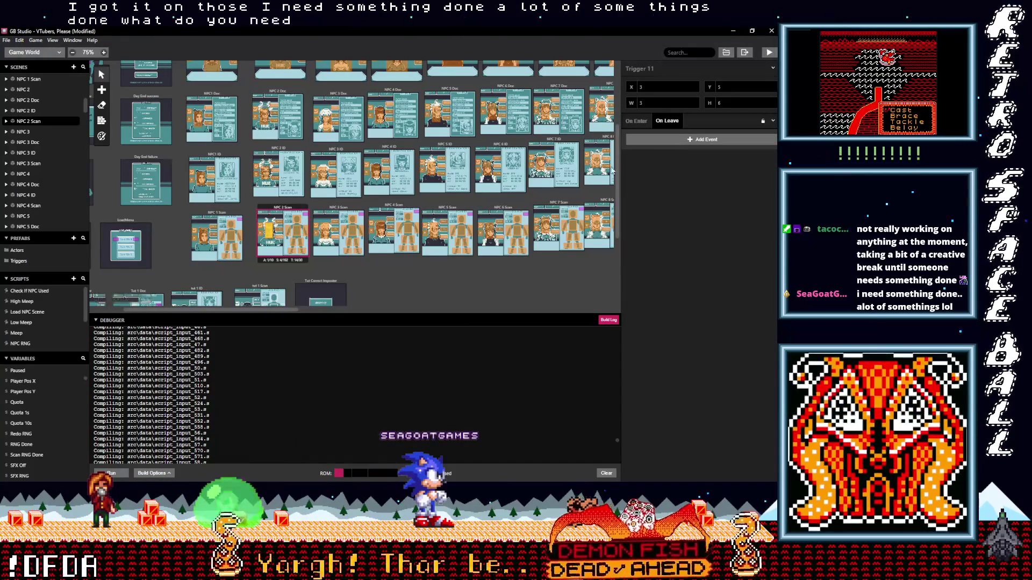
{"action": "left_click", "coordinate": [652, 140], "text": "alt"}
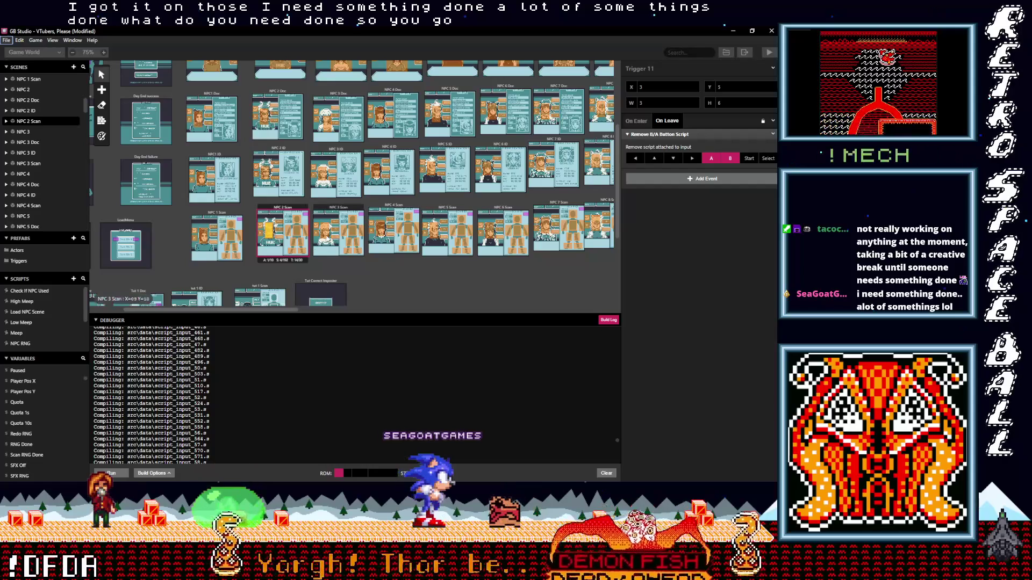
- Add the Remove B/A Button Script on leave to NPC 3 Scan's Triggers 12, 14 and 13
{"action": "left_click", "coordinate": [327, 235]}
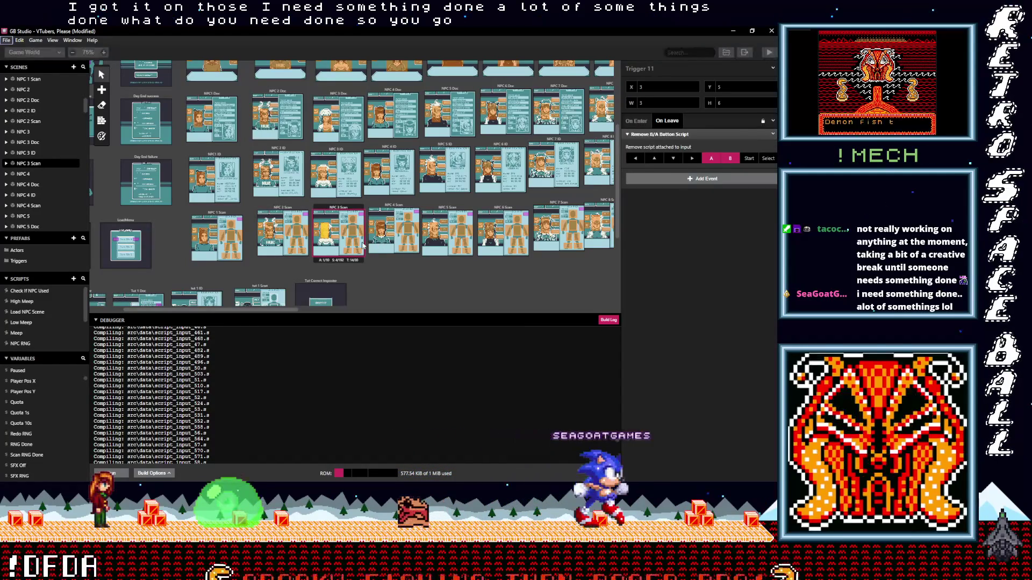
{"action": "left_click", "coordinate": [337, 237]}
{"action": "left_click", "coordinate": [668, 142], "text": "alt"}
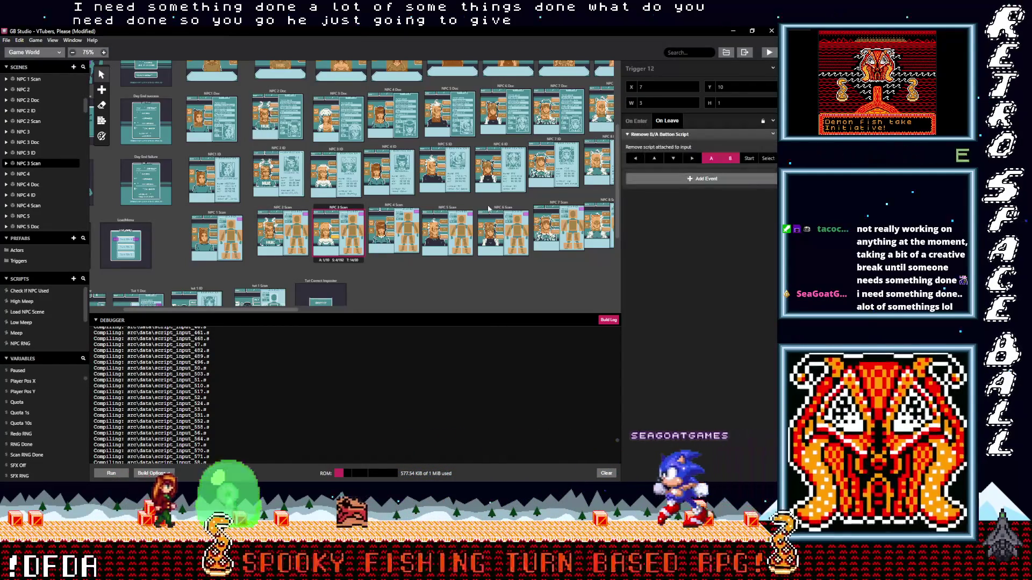
{"action": "left_click", "coordinate": [337, 235]}
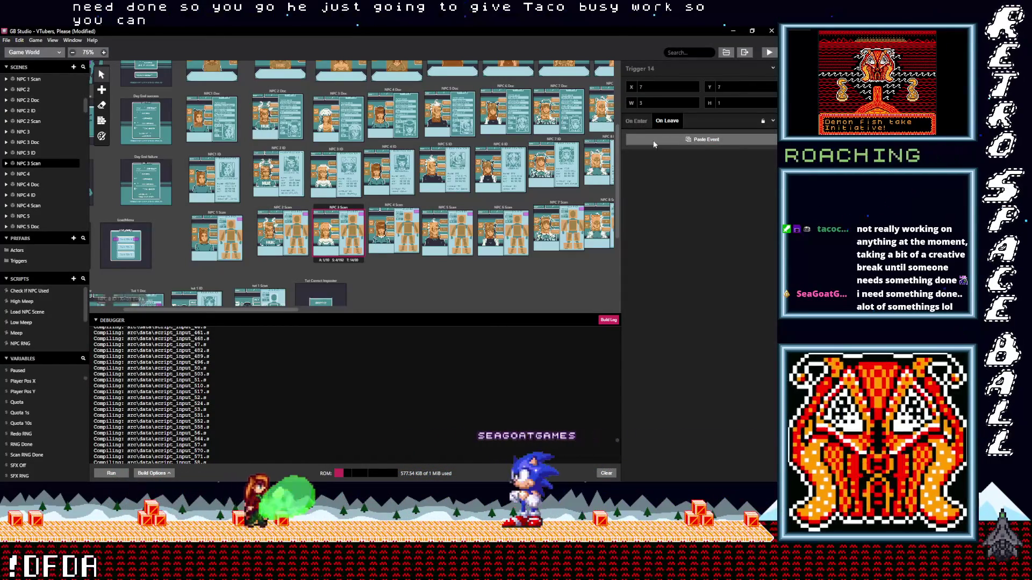
{"action": "left_click", "coordinate": [668, 142], "text": "alt"}
{"action": "left_click", "coordinate": [336, 226]}
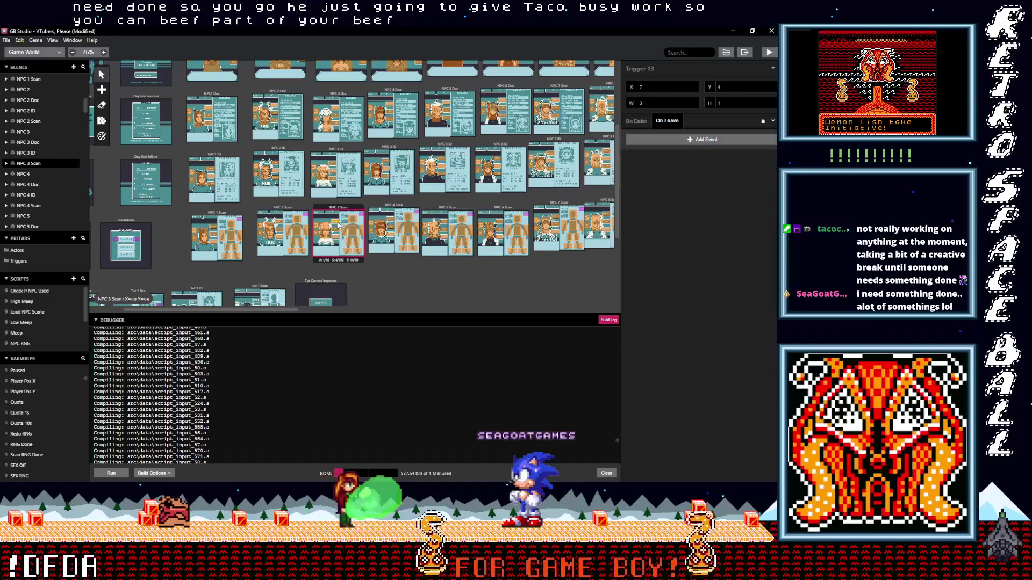
{"action": "left_click", "coordinate": [680, 139], "text": "alt"}
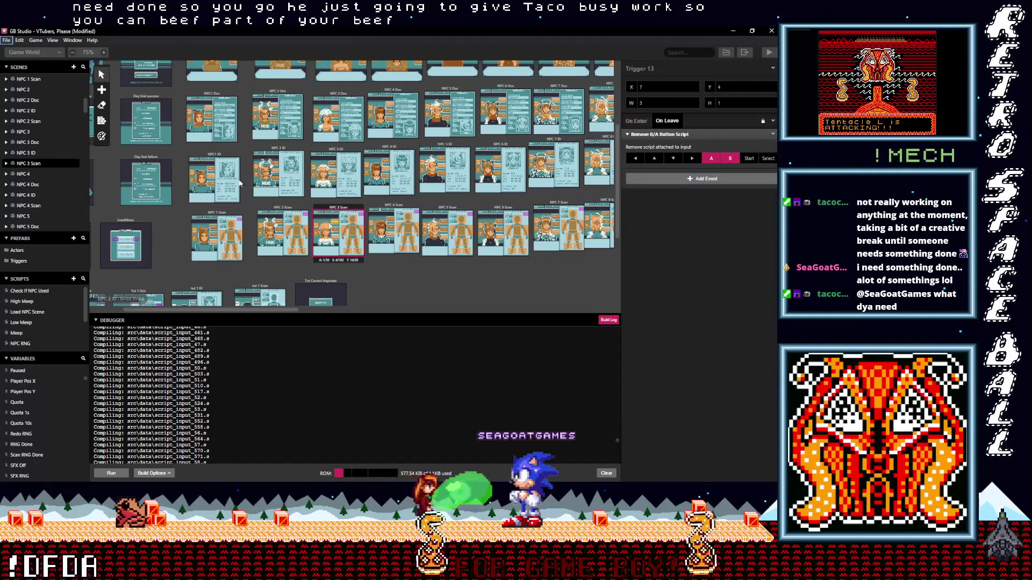
- Inspect triggers in the NPC 2/3 ID and Doc scenes and recheck earlier Scan triggers
{"action": "left_click", "coordinate": [211, 188]}
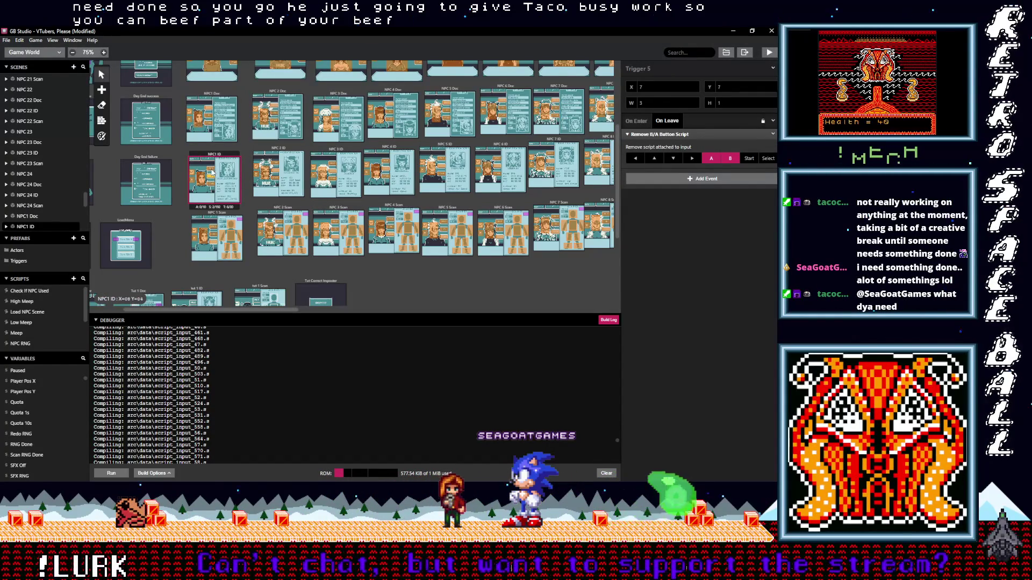
{"action": "left_click", "coordinate": [276, 168]}
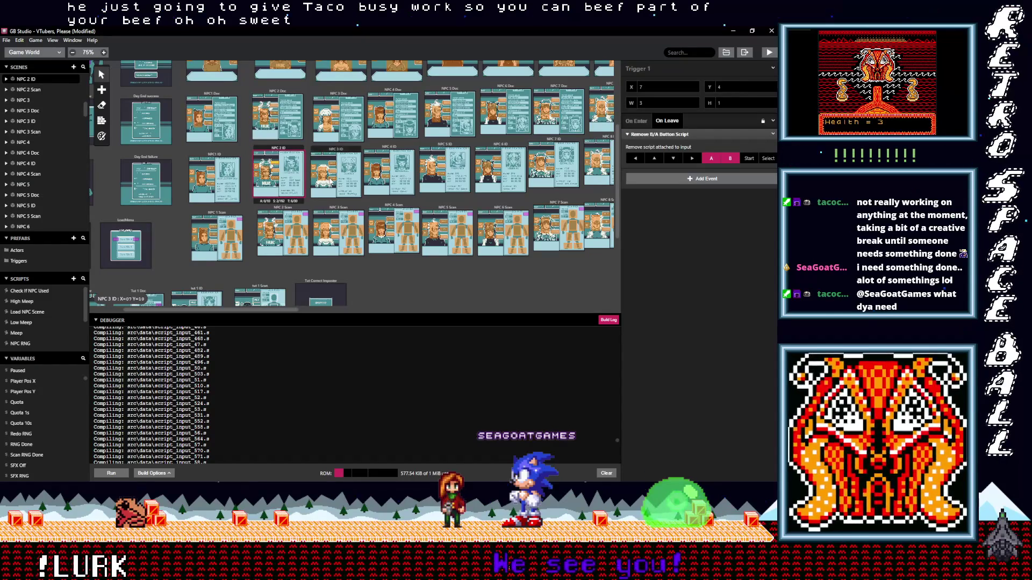
{"action": "left_click", "coordinate": [331, 166]}
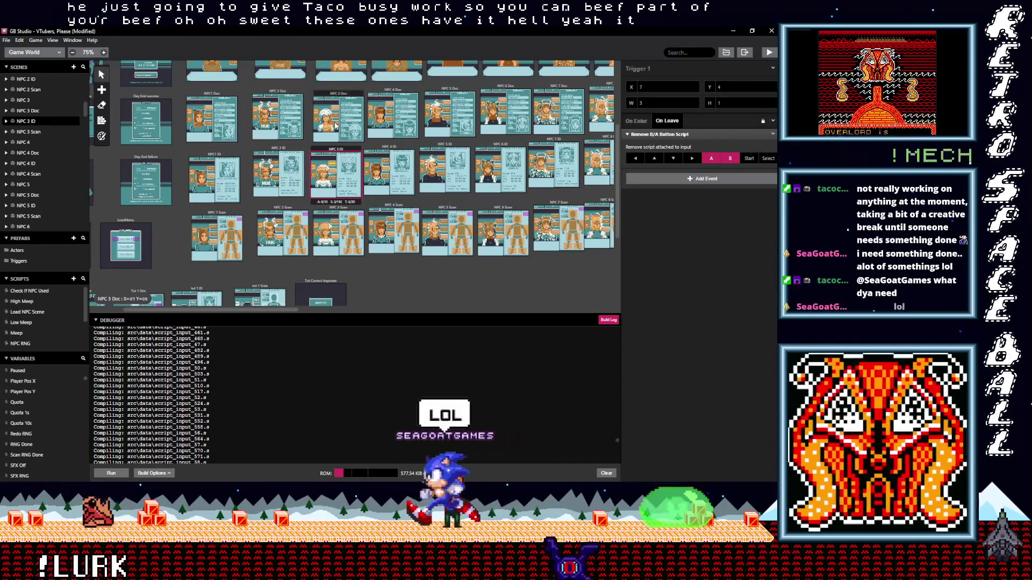
{"action": "left_click", "coordinate": [336, 126]}
{"action": "left_click", "coordinate": [283, 232]}
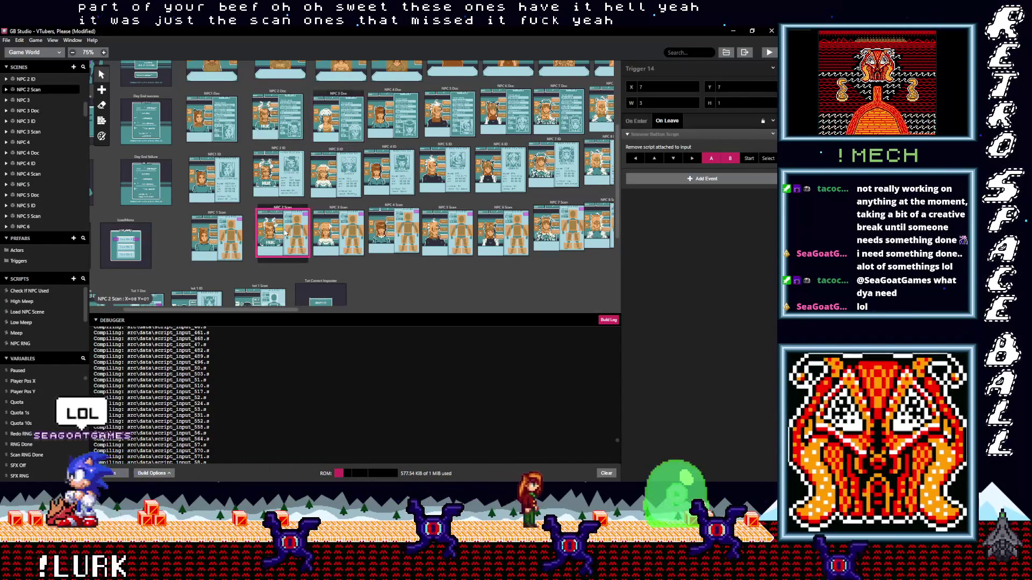
{"action": "left_click", "coordinate": [333, 243]}
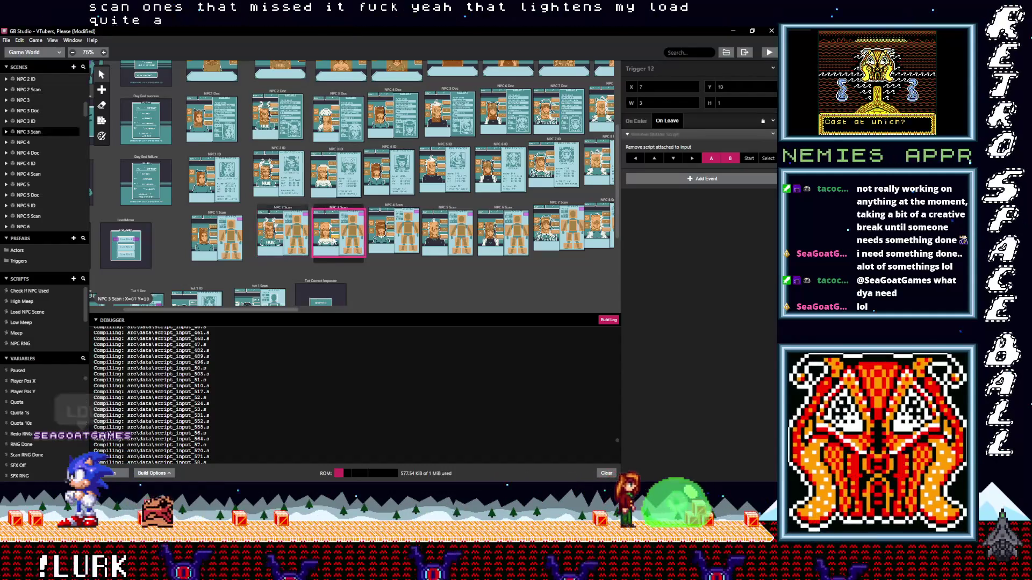
- Add the Remove B/A Button Script on leave to NPC 4 Scan's triggers, including 14, 13 and 11
{"action": "left_click", "coordinate": [394, 233]}
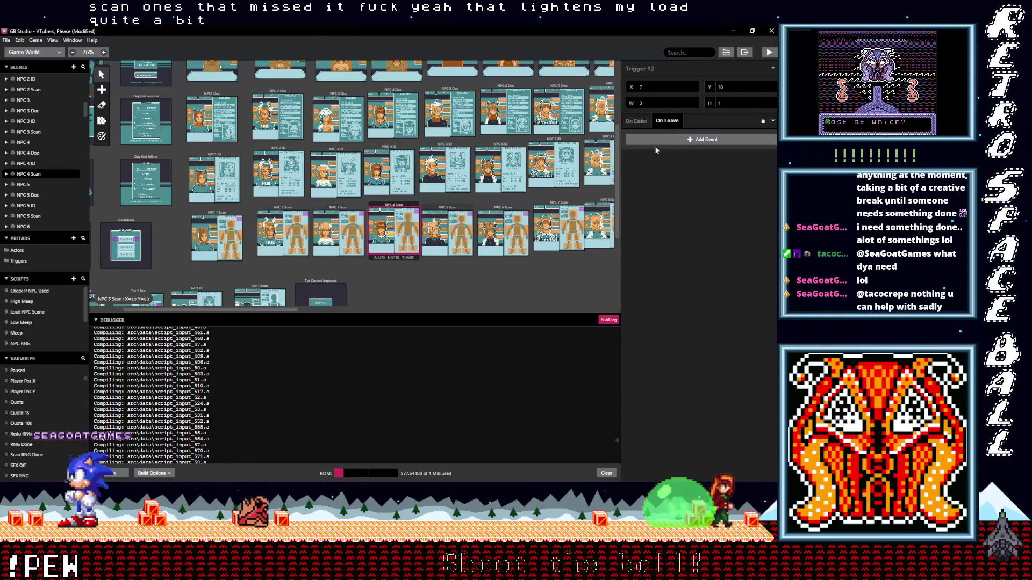
{"action": "left_click", "coordinate": [672, 141]}
{"action": "left_click", "coordinate": [386, 178]}
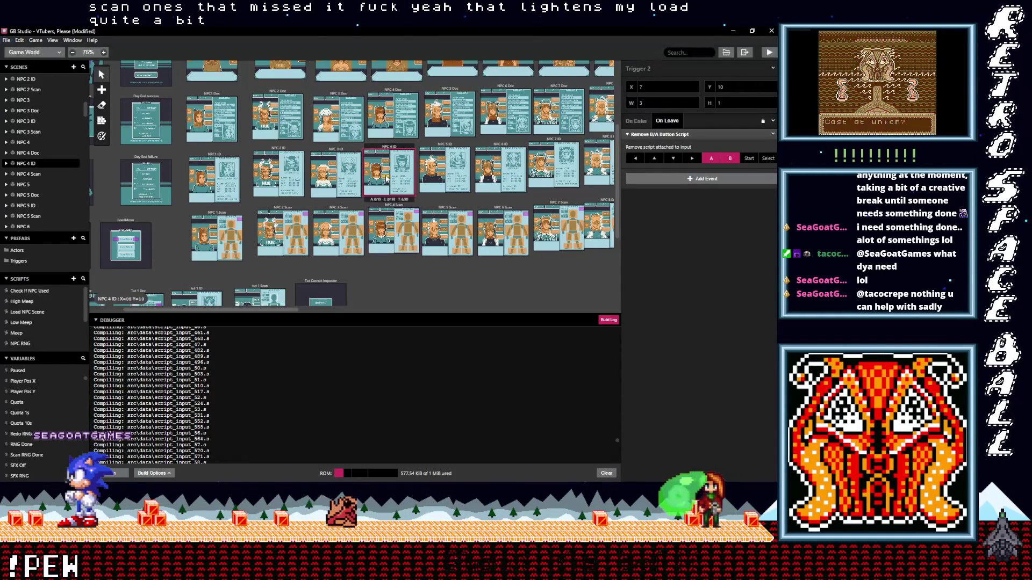
{"action": "left_click", "coordinate": [404, 229]}
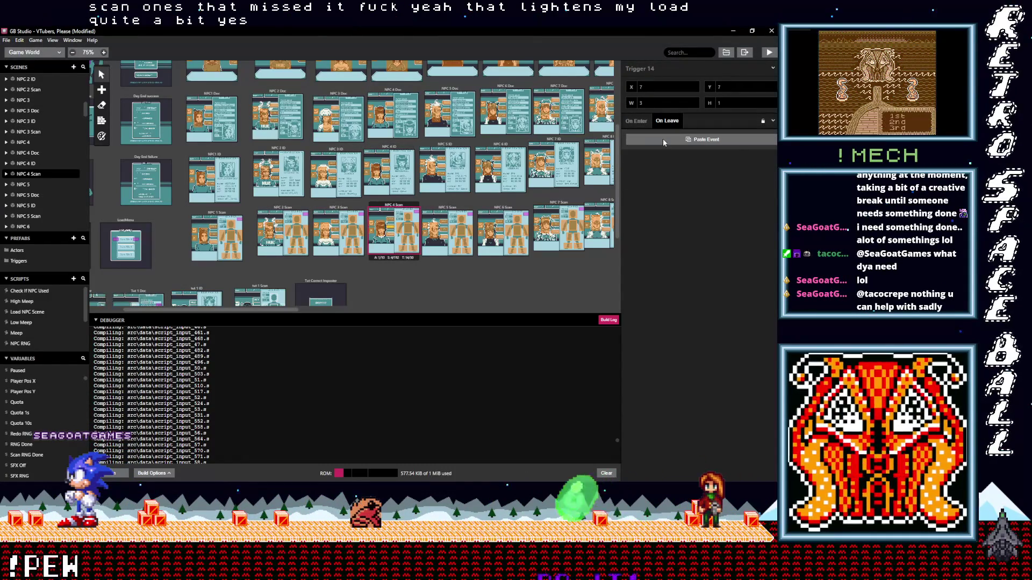
{"action": "left_click", "coordinate": [663, 142]}
{"action": "left_click", "coordinate": [391, 221]}
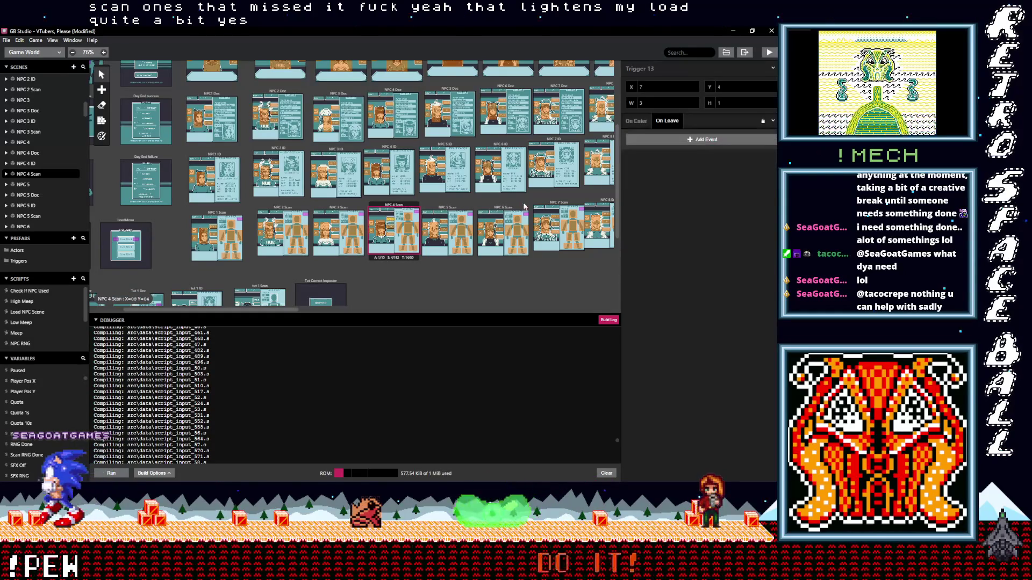
{"action": "left_click", "coordinate": [656, 139], "text": "alt"}
{"action": "left_click", "coordinate": [381, 229]}
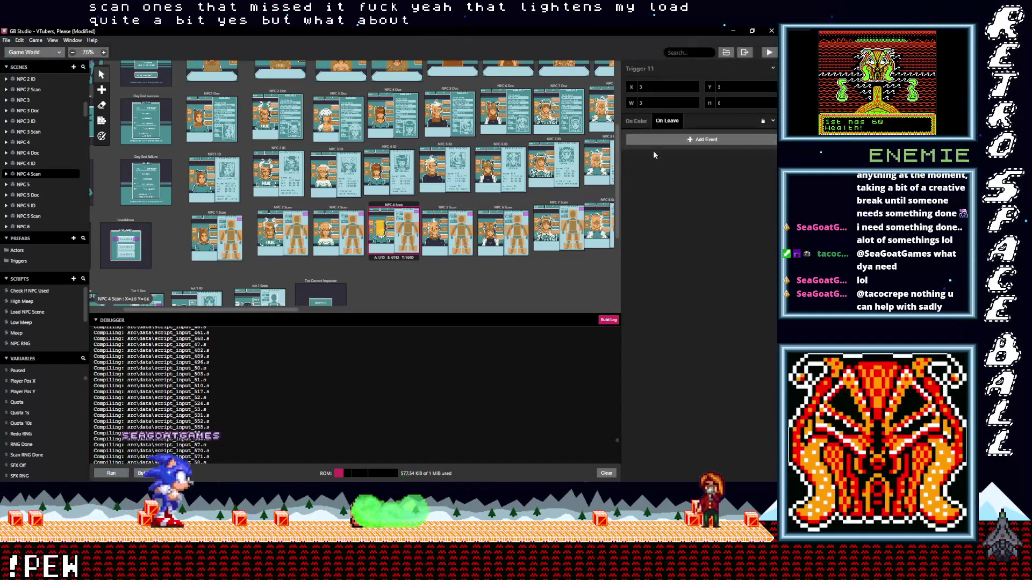
{"action": "left_click", "coordinate": [668, 140], "text": "alt"}
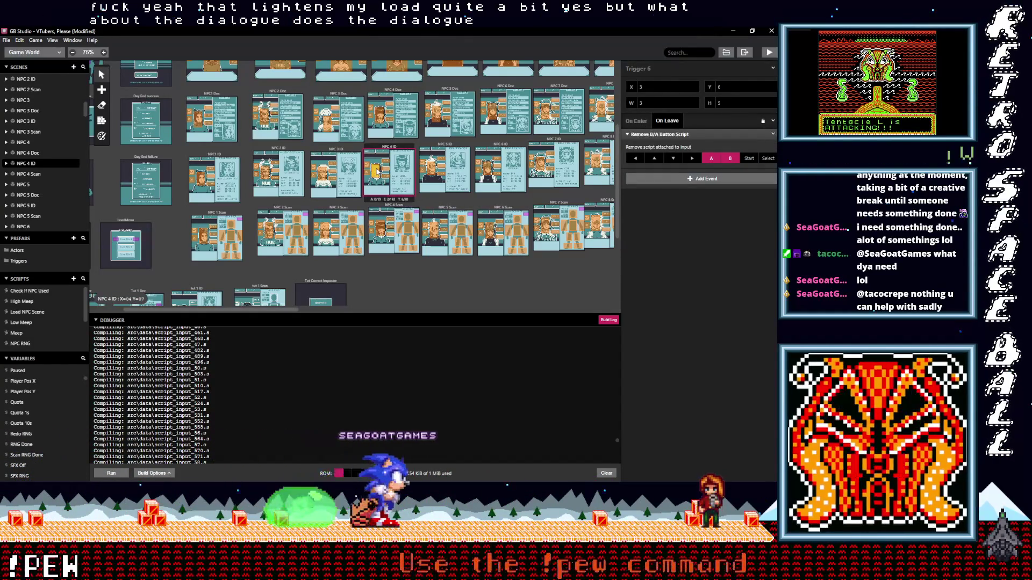
- Add the Remove B/A Button Script on leave to NPC 5 Scan's Triggers 13 and 11
{"action": "left_click", "coordinate": [323, 173]}
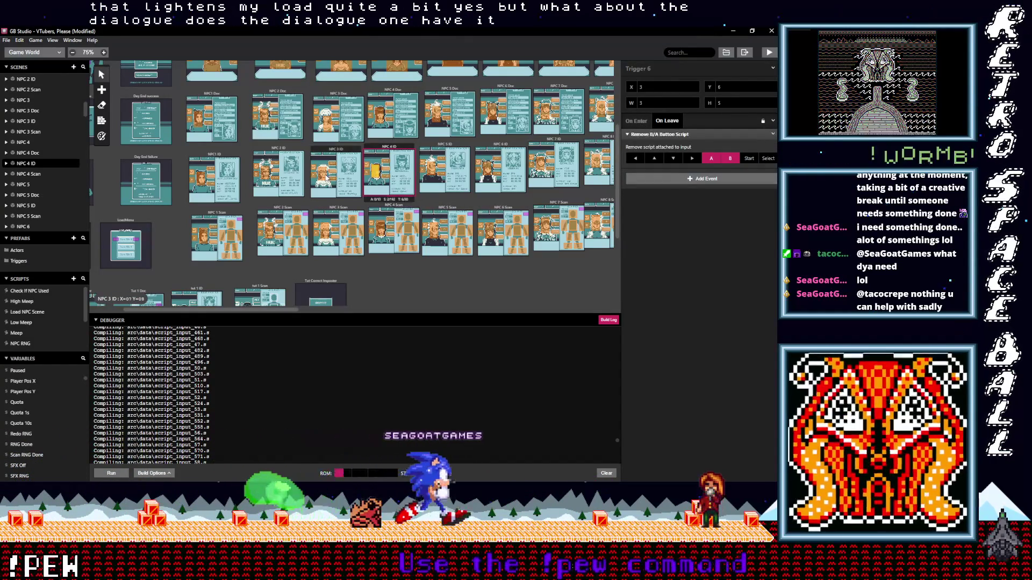
{"action": "left_click", "coordinate": [446, 237]}
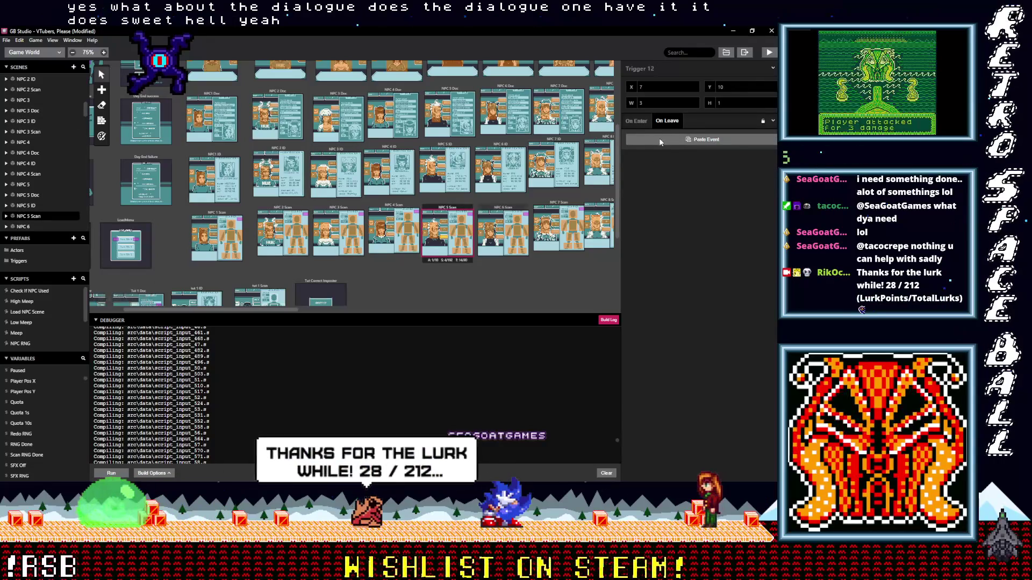
{"action": "left_click", "coordinate": [446, 229]}
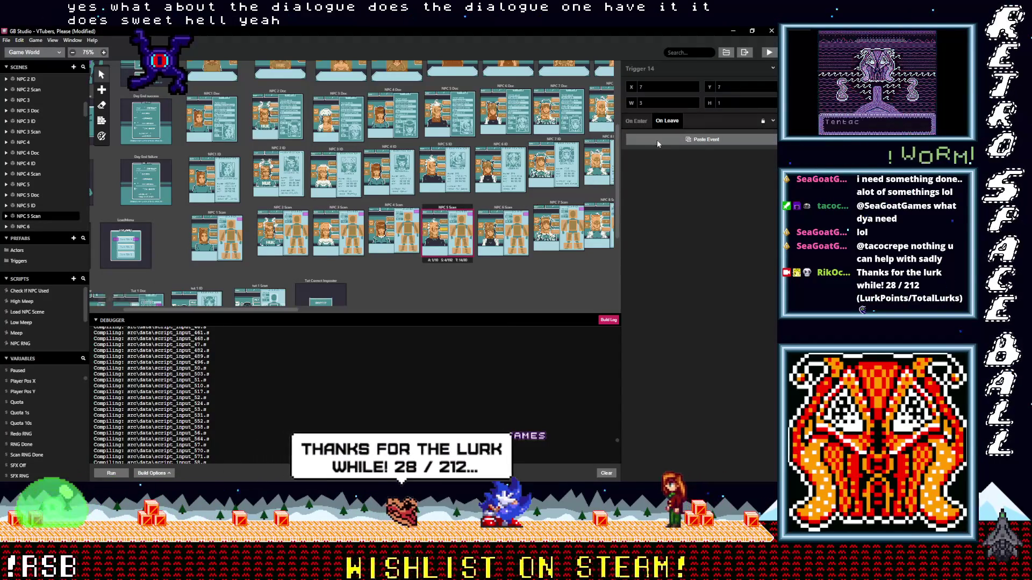
{"action": "left_click", "coordinate": [446, 224]}
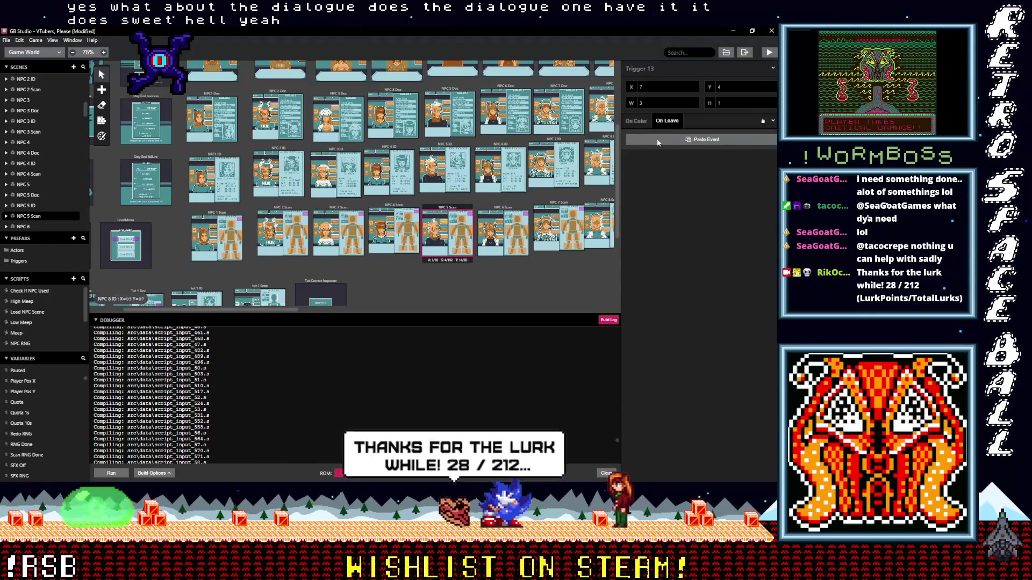
{"action": "left_click", "coordinate": [652, 140], "text": "alt"}
{"action": "left_click", "coordinate": [434, 230]}
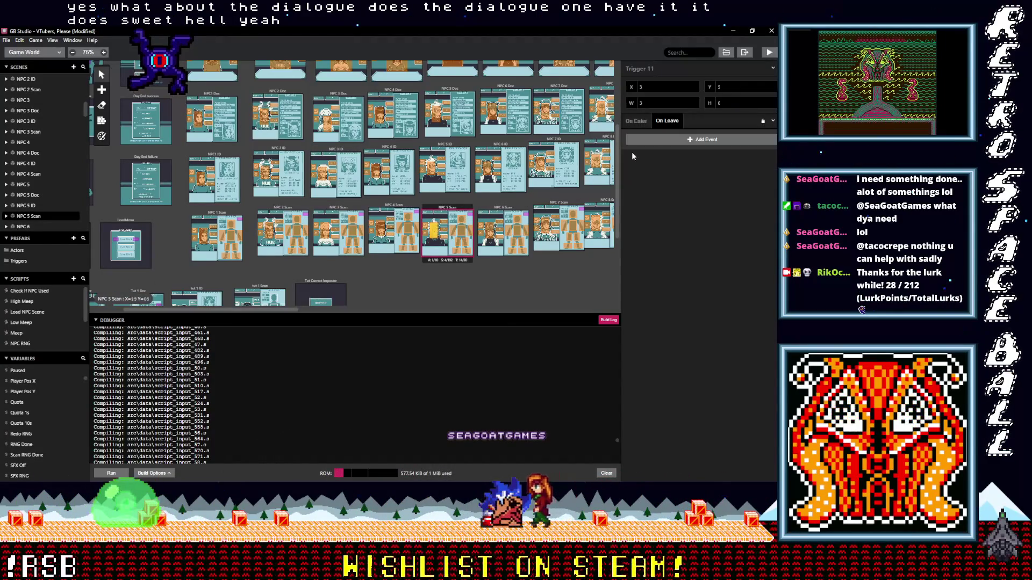
{"action": "left_click", "coordinate": [649, 140], "text": "alt"}
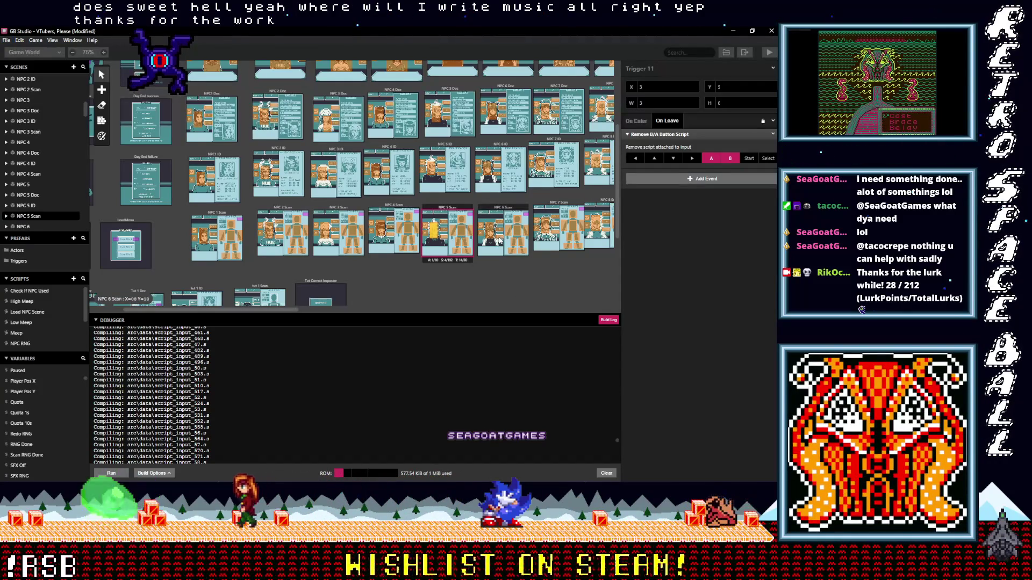
- Add the Remove B/A Button Script on leave to NPC 6 Scan's Triggers 12, 14, 13 and 11
{"action": "left_click", "coordinate": [502, 237]}
{"action": "left_click", "coordinate": [660, 141]}
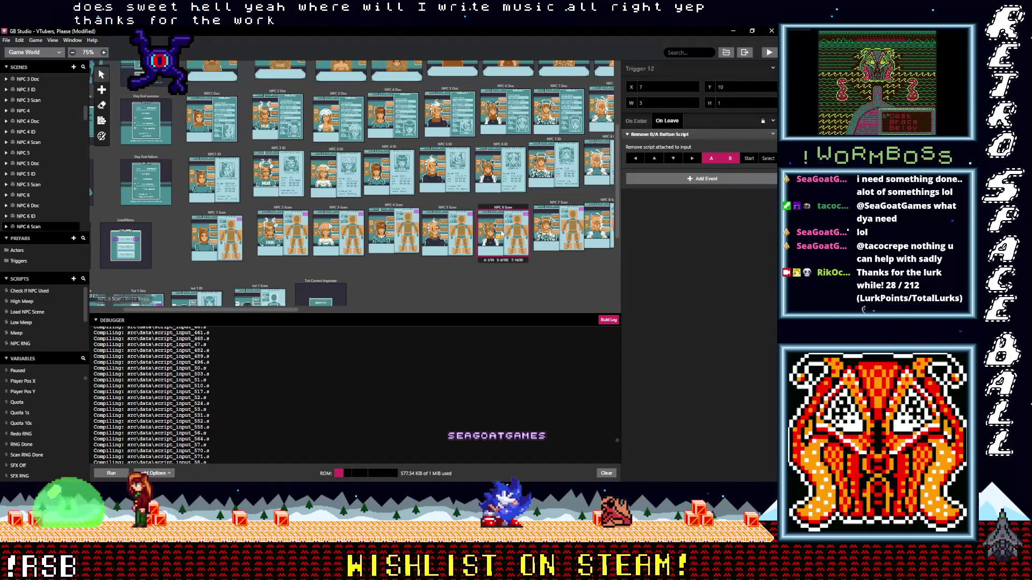
{"action": "left_click", "coordinate": [505, 232]}
{"action": "left_click", "coordinate": [660, 140]}
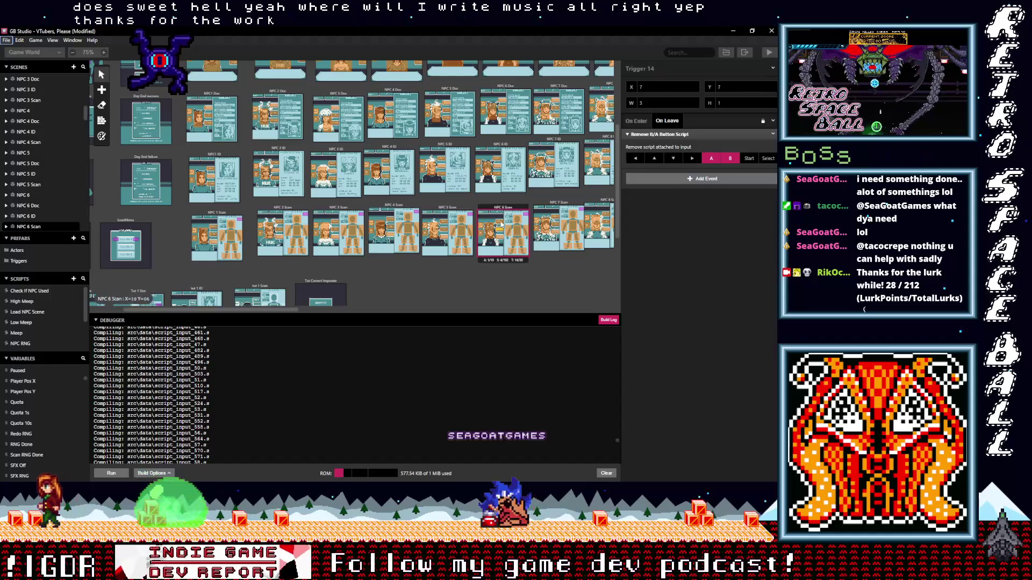
{"action": "left_click", "coordinate": [500, 224]}
{"action": "left_click", "coordinate": [662, 139]}
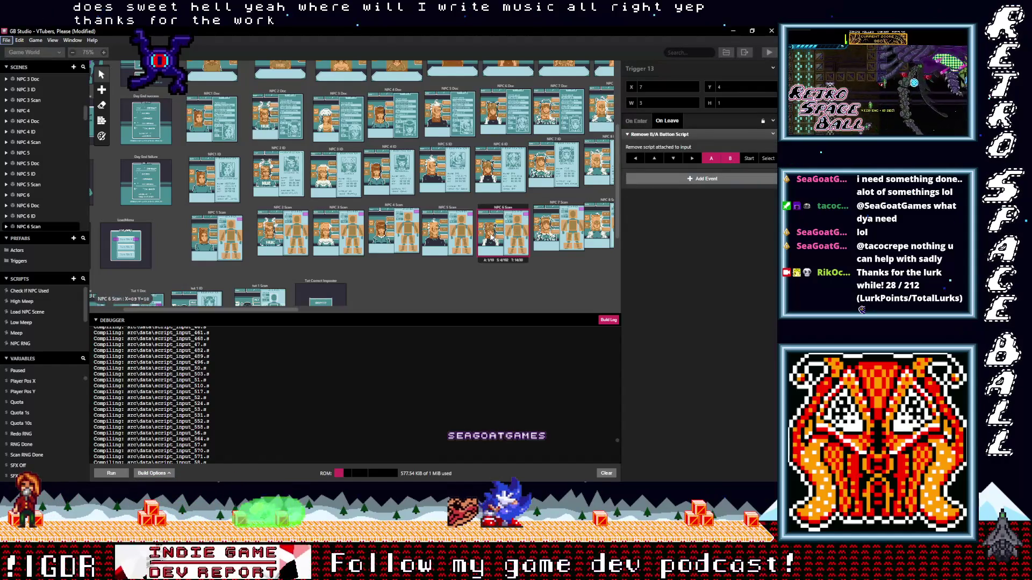
{"action": "left_click", "coordinate": [489, 233]}
{"action": "left_click", "coordinate": [653, 140]}
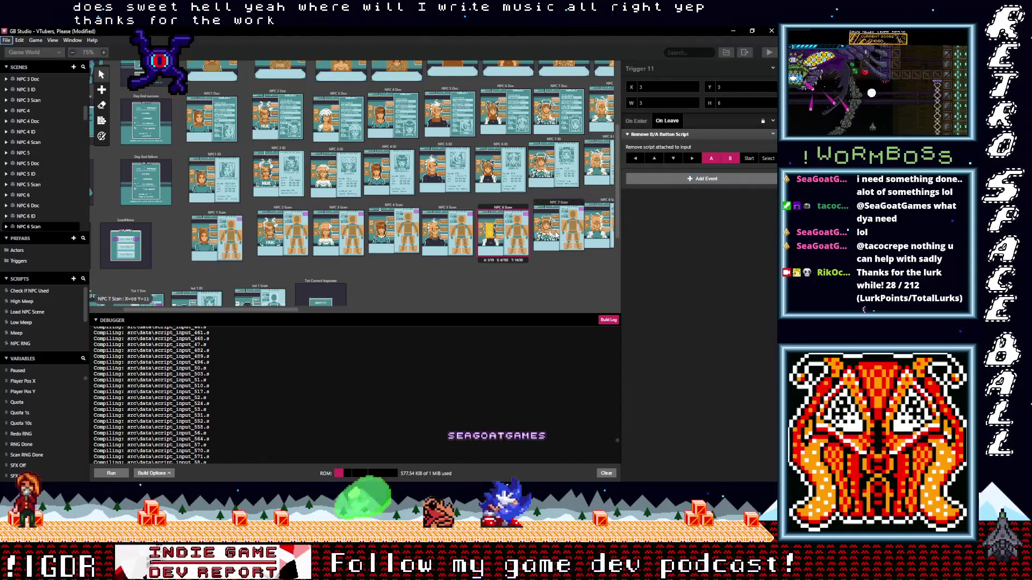
- Add the Remove B/A Button Script on leave to NPC 7 Scan's Triggers 12, 13 and 11
{"action": "left_click", "coordinate": [557, 233]}
{"action": "left_click", "coordinate": [673, 141]}
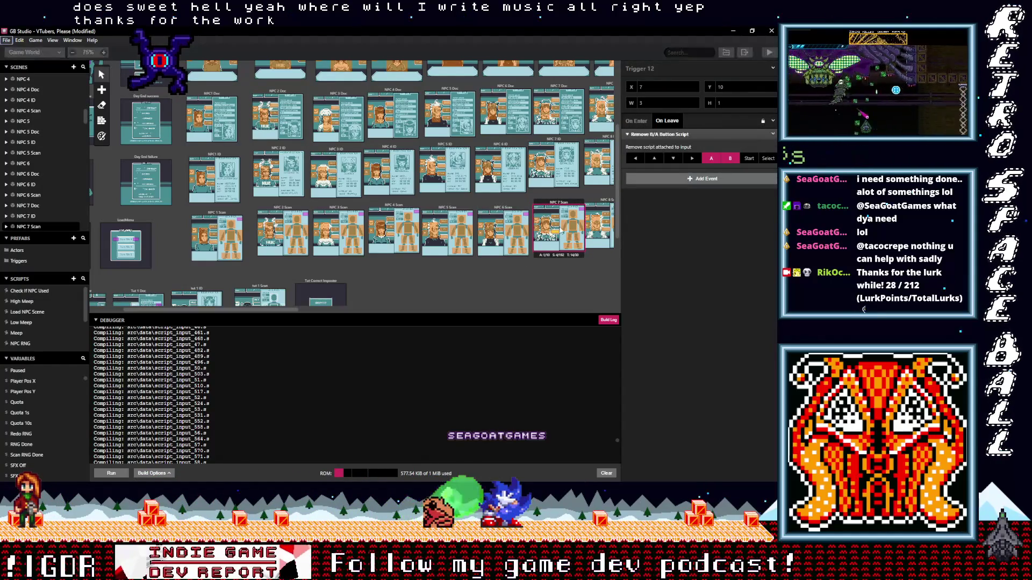
{"action": "left_click", "coordinate": [556, 228]}
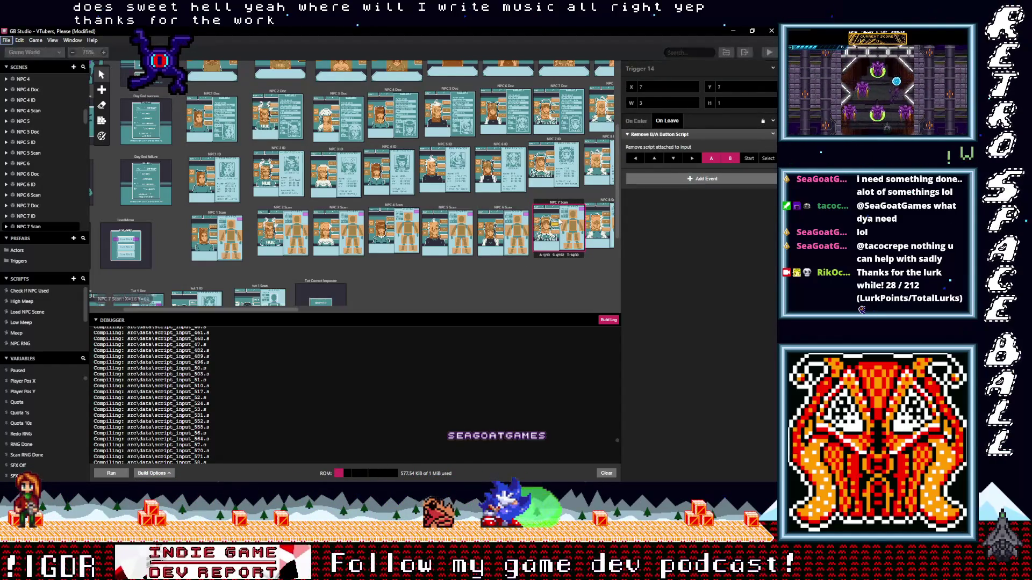
{"action": "left_click", "coordinate": [555, 220]}
{"action": "left_click", "coordinate": [673, 141]}
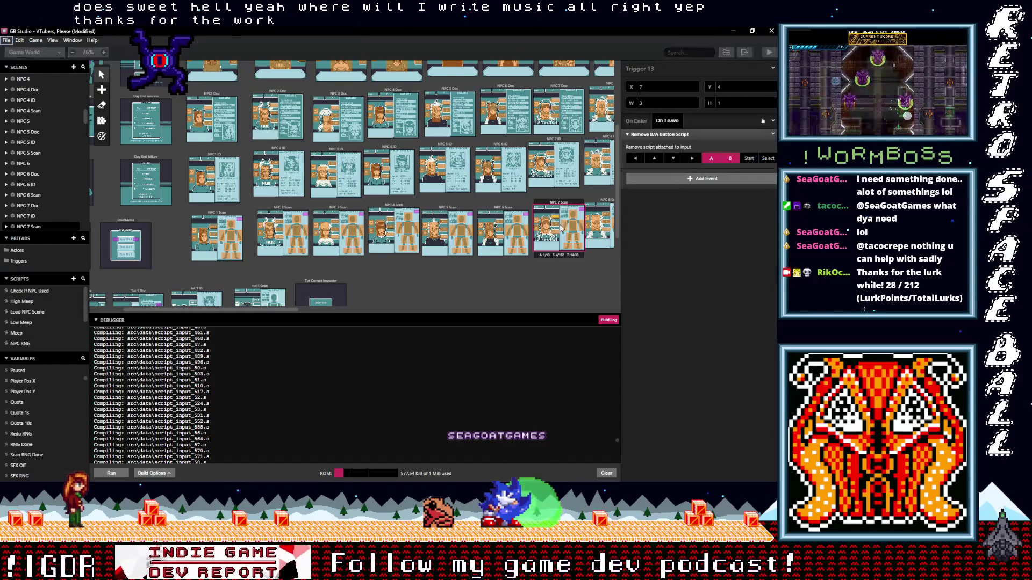
{"action": "left_click", "coordinate": [545, 225]}
{"action": "left_click", "coordinate": [656, 142]}
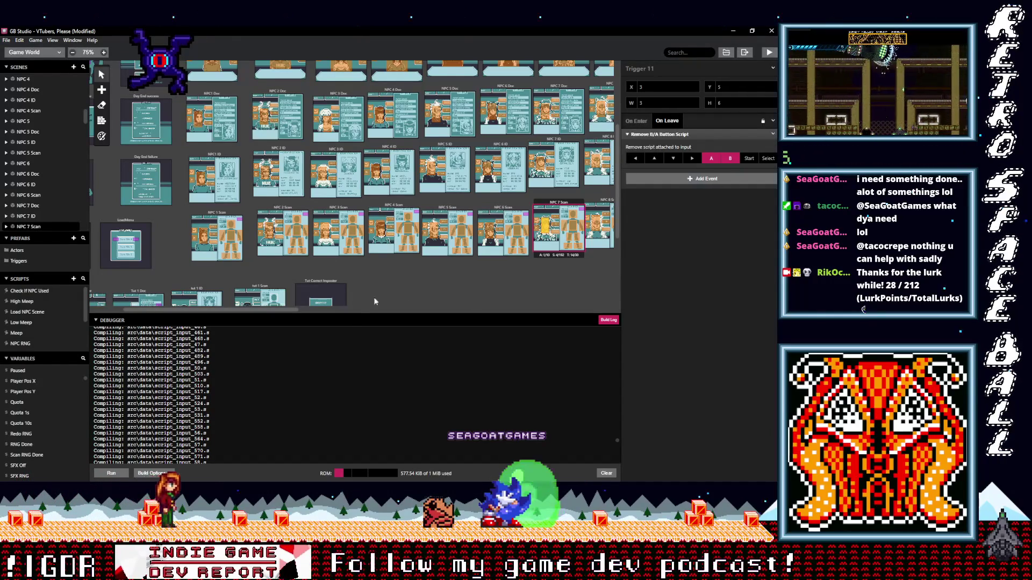
- Add the Remove B/A Button Script on leave to NPC 8 Scan's Triggers 12, 14 and 11
{"action": "left_click_drag", "start_coordinate": [279, 308], "coordinate": [350, 302]}
{"action": "left_click", "coordinate": [450, 235]}
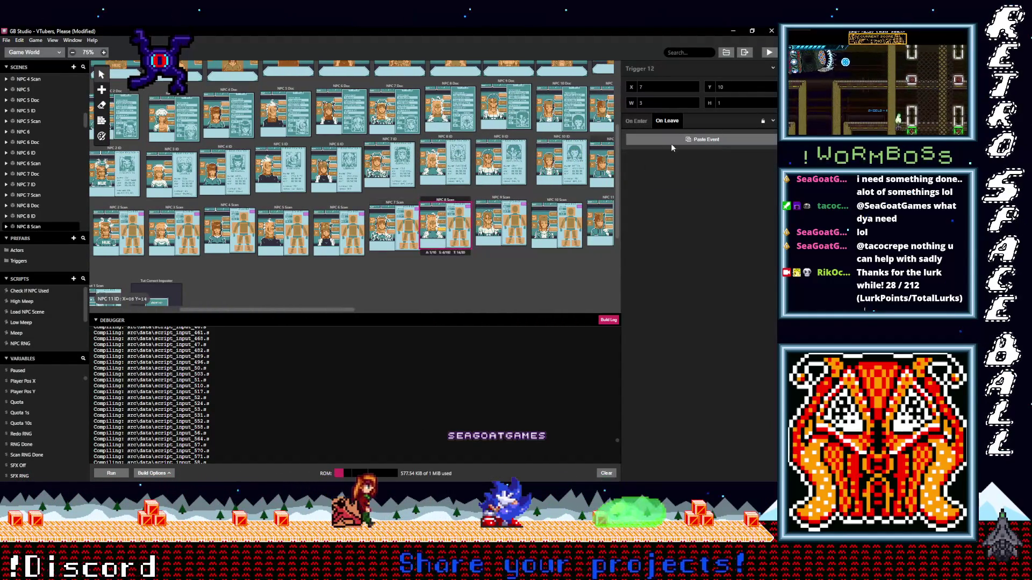
{"action": "left_click", "coordinate": [671, 142]}
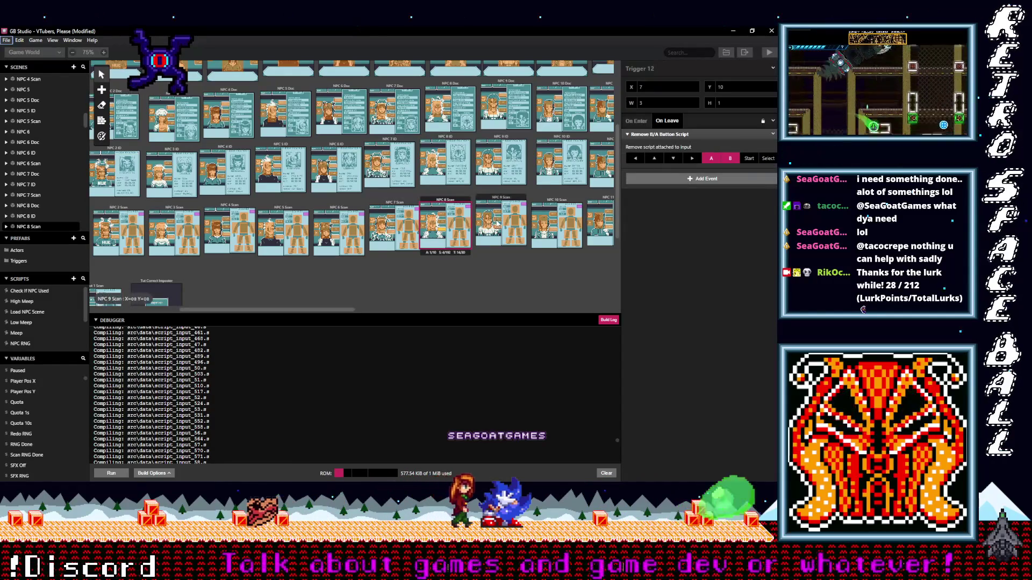
{"action": "left_click", "coordinate": [444, 222]}
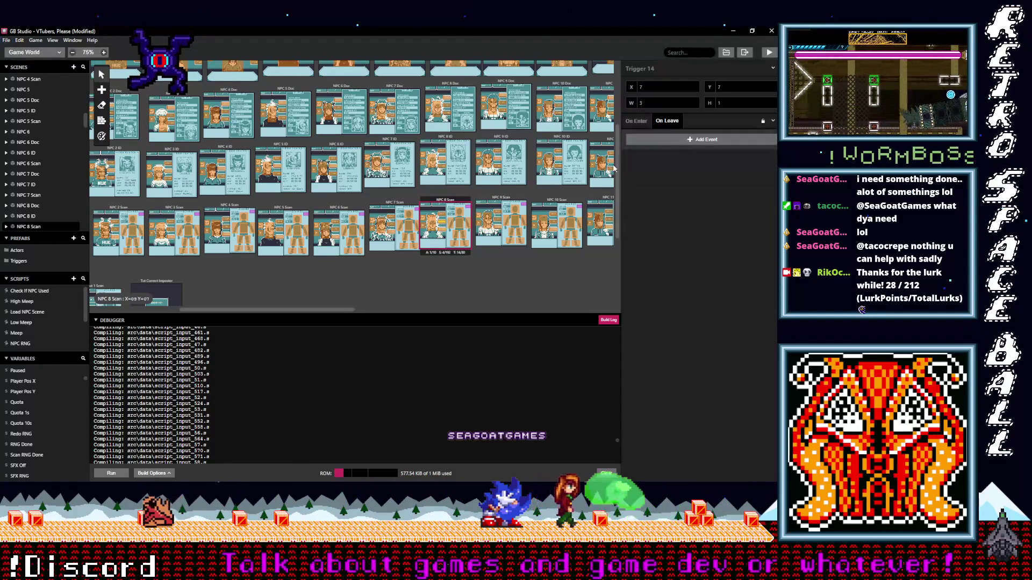
{"action": "left_click", "coordinate": [667, 141]}
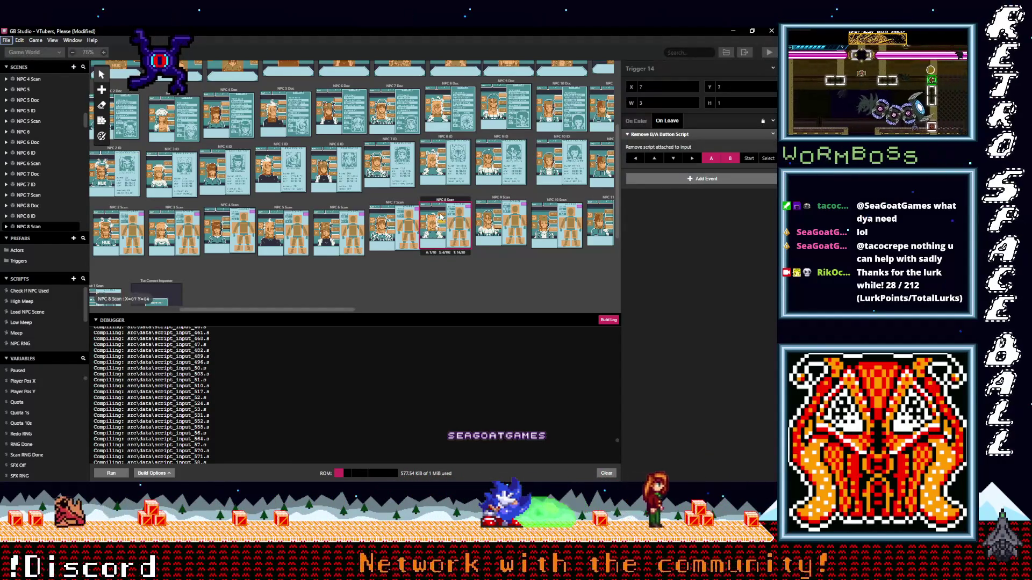
{"action": "left_click", "coordinate": [453, 228]}
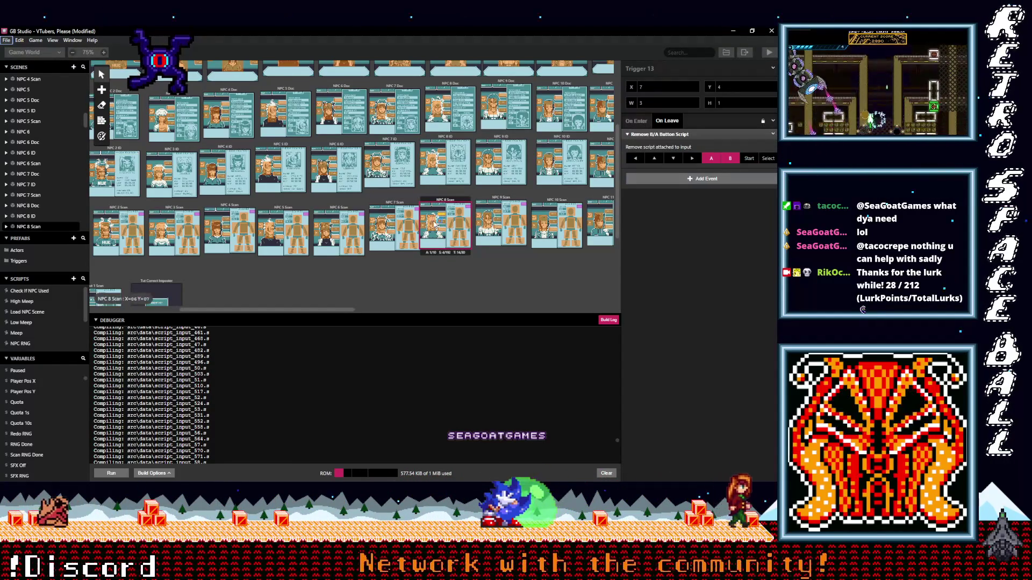
{"action": "left_click", "coordinate": [432, 225]}
{"action": "left_click", "coordinate": [658, 139]}
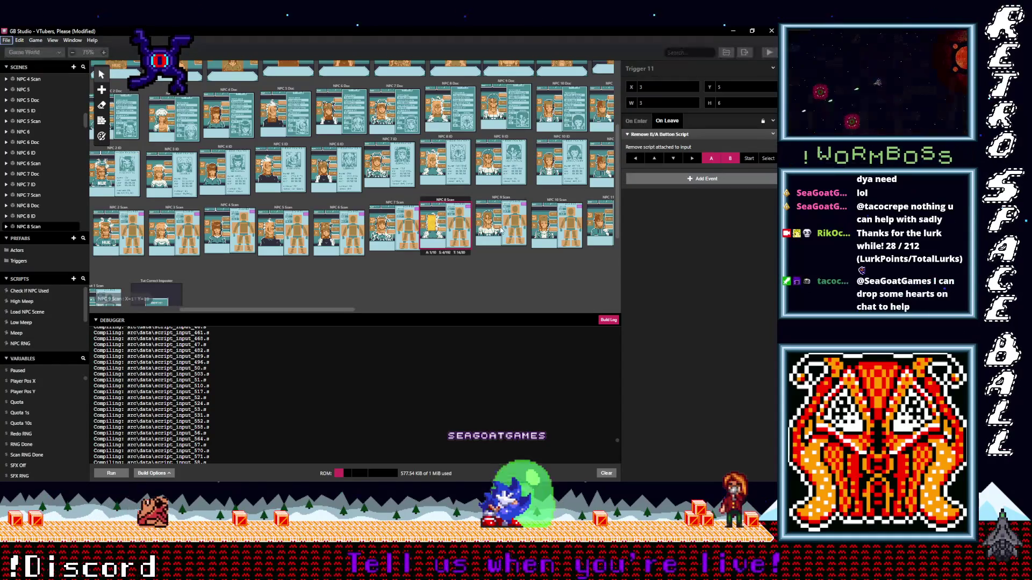
- Add the Remove B/A Button Script on leave to NPC 9 Scan's Triggers 12, 14 and 13
{"action": "left_click", "coordinate": [499, 230]}
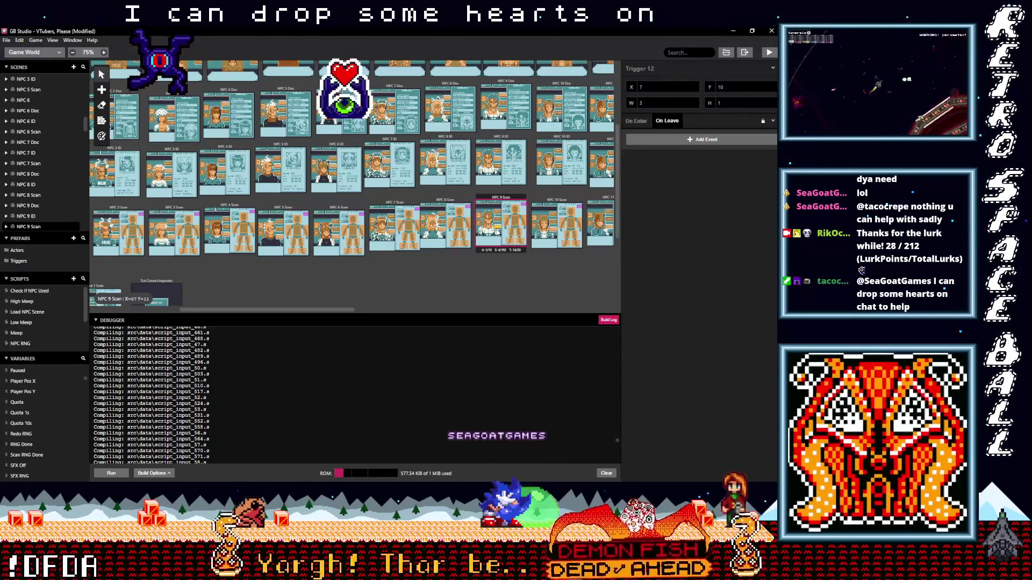
{"action": "left_click", "coordinate": [662, 140], "text": "alt"}
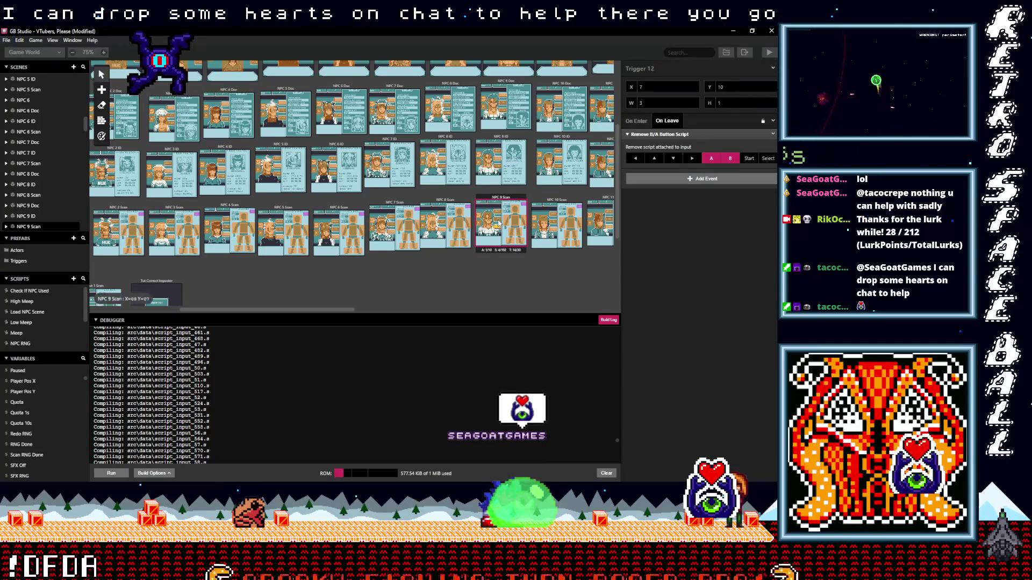
{"action": "left_click", "coordinate": [497, 219]}
{"action": "left_click", "coordinate": [662, 140], "text": "alt"}
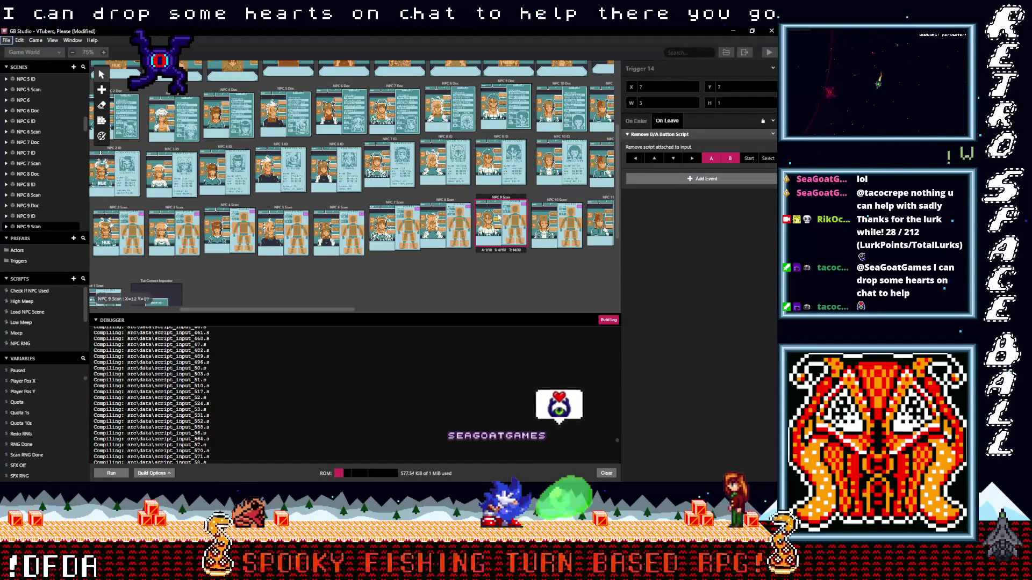
{"action": "left_click", "coordinate": [503, 213]}
{"action": "left_click", "coordinate": [655, 141], "text": "alt"}
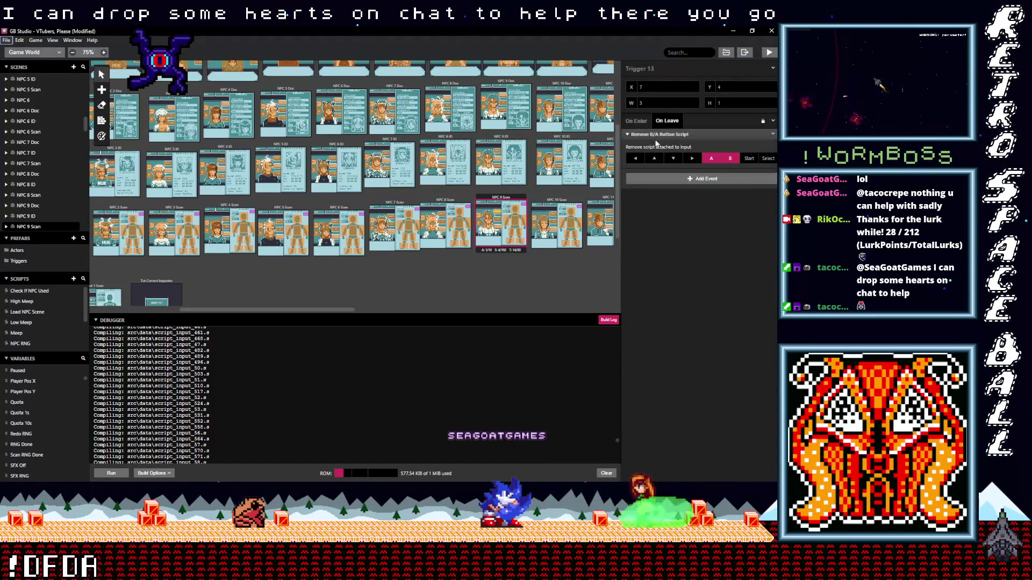
{"action": "left_click", "coordinate": [487, 221]}
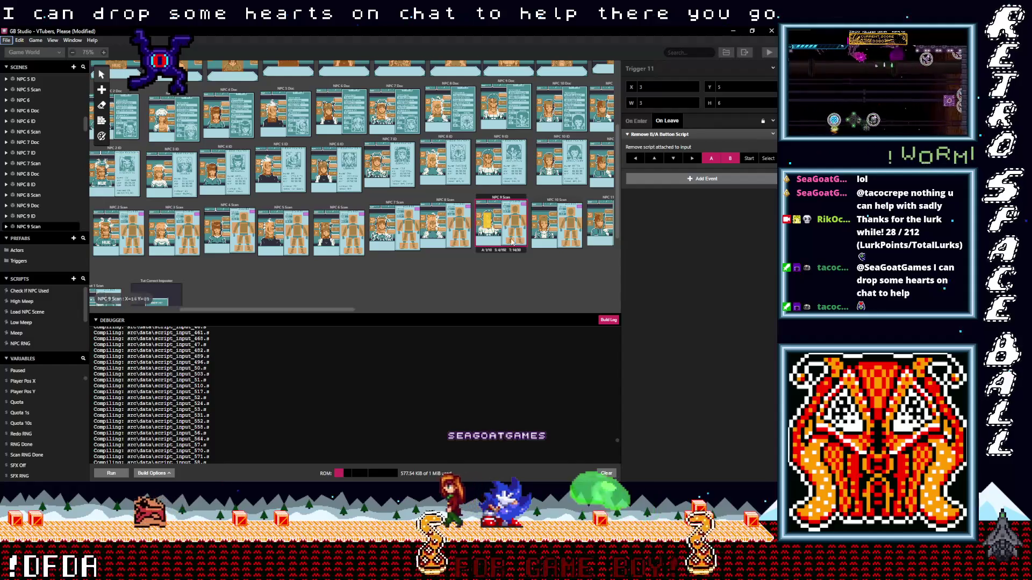
{"action": "left_click", "coordinate": [480, 225]}
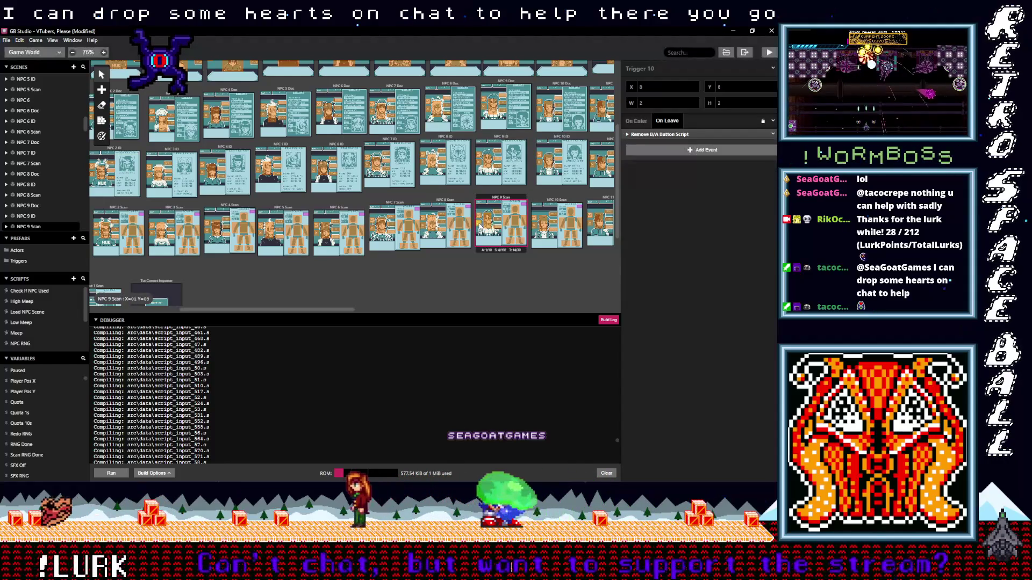
- Paste the Remove B/A Button Script into On Leave of NPC 10 Scan's Trigger 11
{"action": "left_click", "coordinate": [552, 228]}
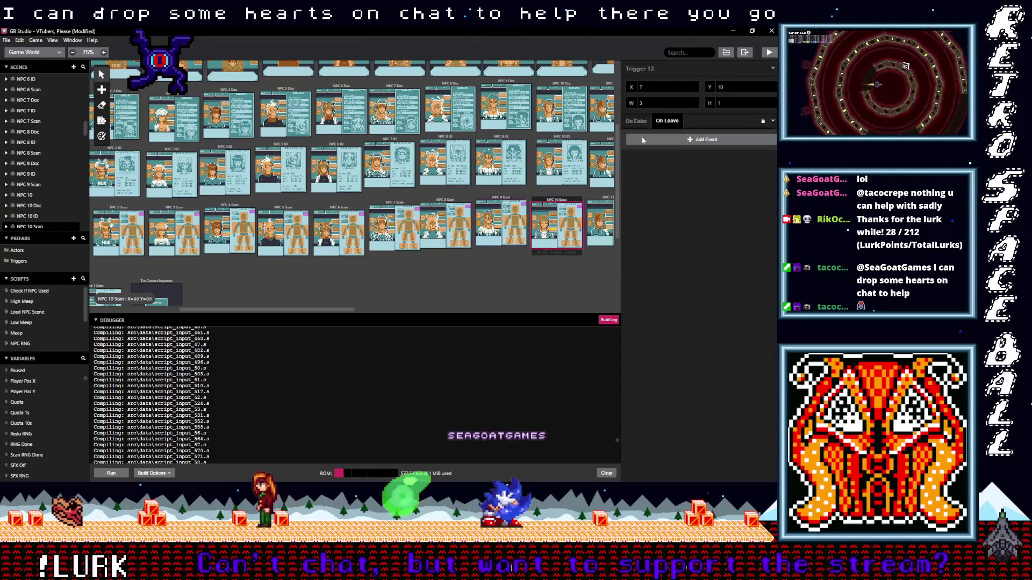
{"action": "left_click", "coordinate": [555, 221]}
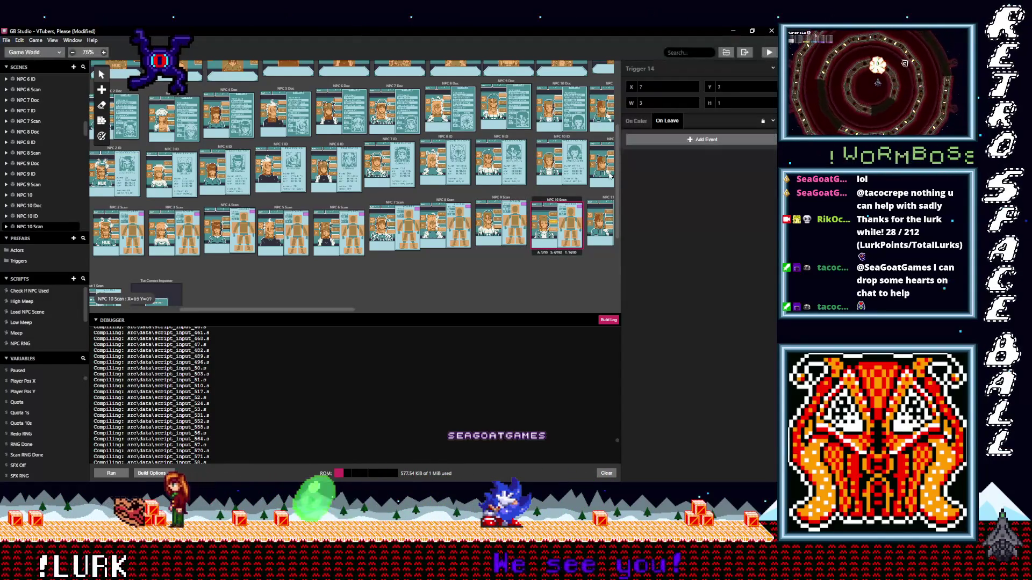
{"action": "left_click", "coordinate": [555, 211]}
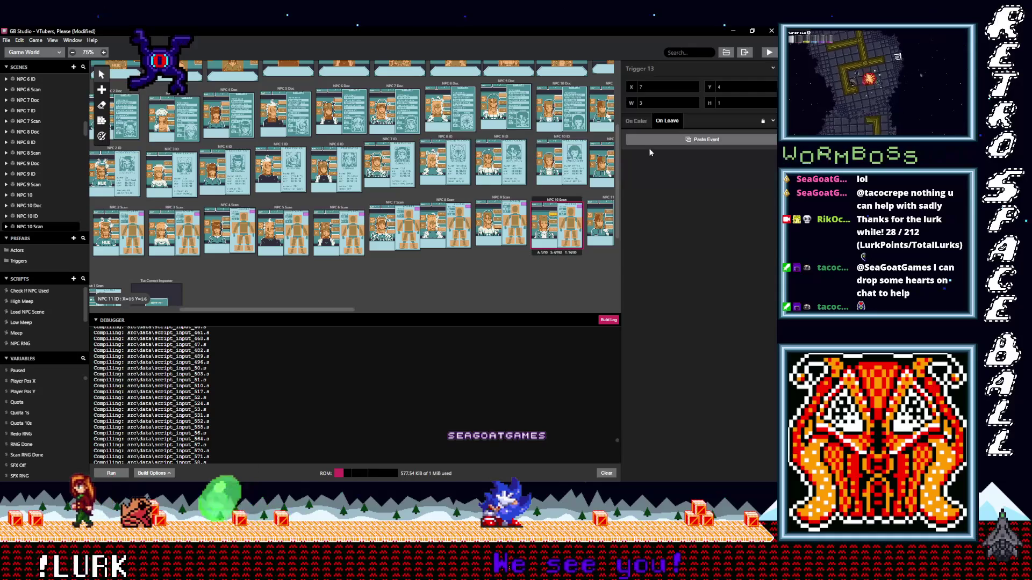
{"action": "left_click", "coordinate": [541, 226]}
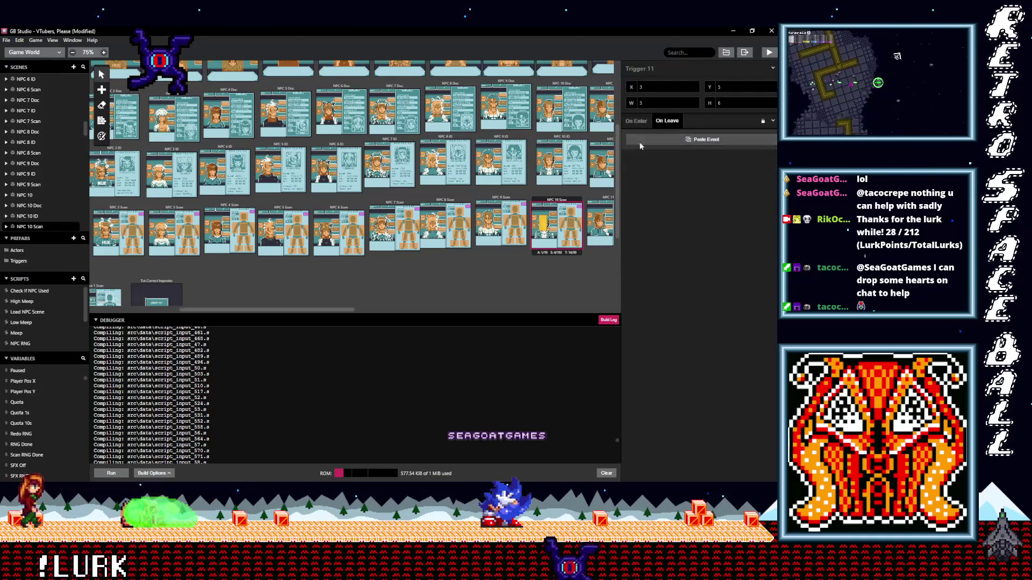
{"action": "left_click", "coordinate": [640, 141]}
{"action": "scroll", "coordinate": [317, 310], "scroll_direction": "right", "scroll_amount": 10}
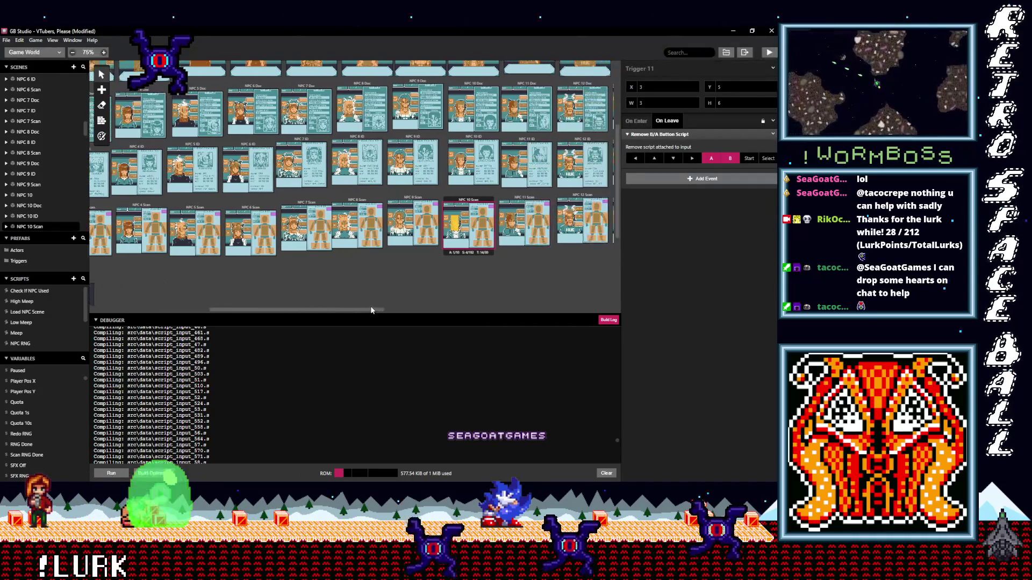
- Add the Remove B/A Button Script on leave to NPC 11 Scan's Triggers 14, 13 and 11
{"action": "left_click", "coordinate": [255, 219]}
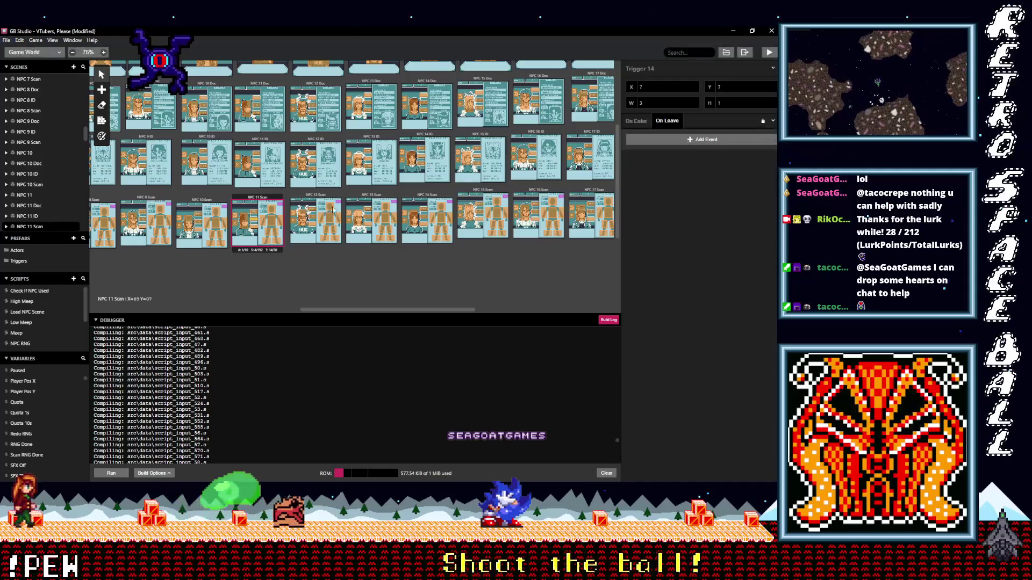
{"action": "left_click", "coordinate": [663, 131]}
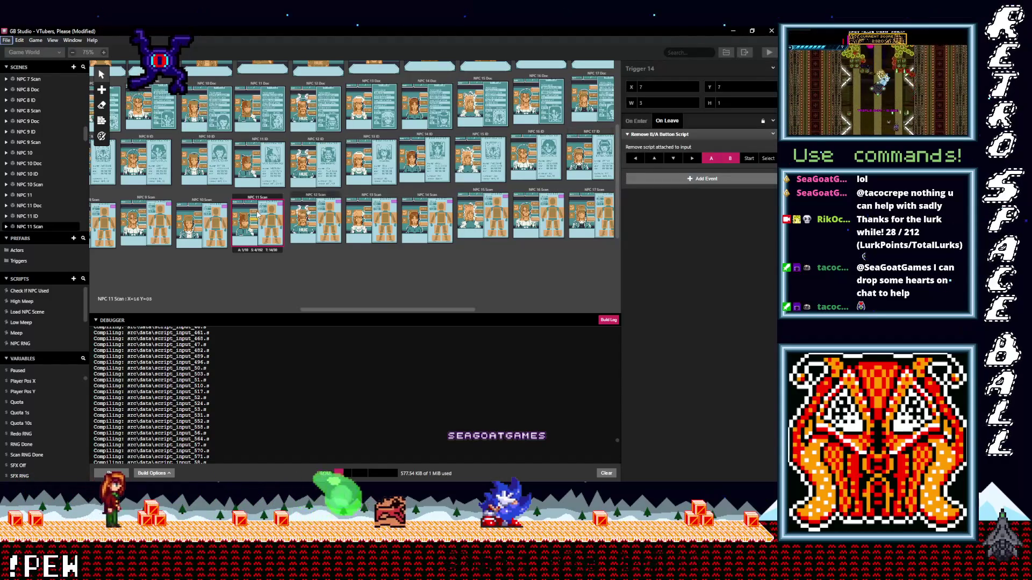
{"action": "left_click", "coordinate": [277, 212]}
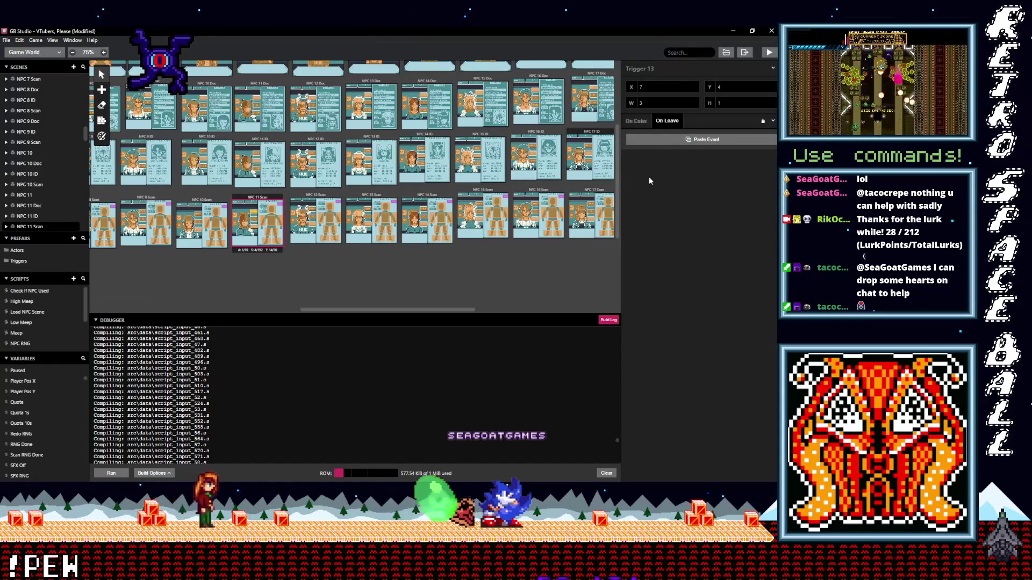
{"action": "left_click", "coordinate": [677, 139]}
{"action": "left_click", "coordinate": [241, 221]}
{"action": "left_click", "coordinate": [656, 141]}
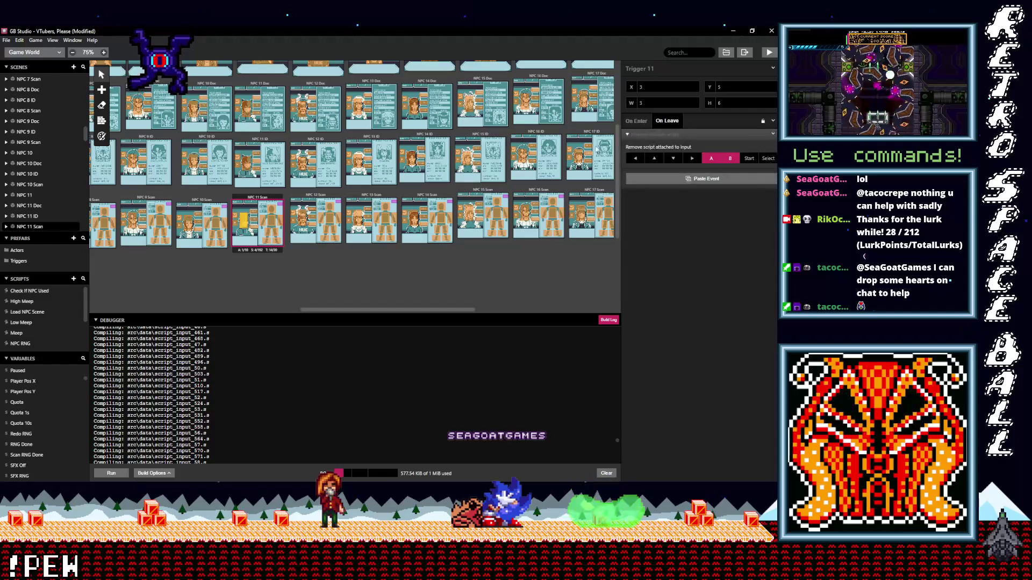
- Add the Remove B/A Button Script on leave to NPC 12 Scan's Triggers 12, 14 and 11
{"action": "left_click", "coordinate": [313, 229]}
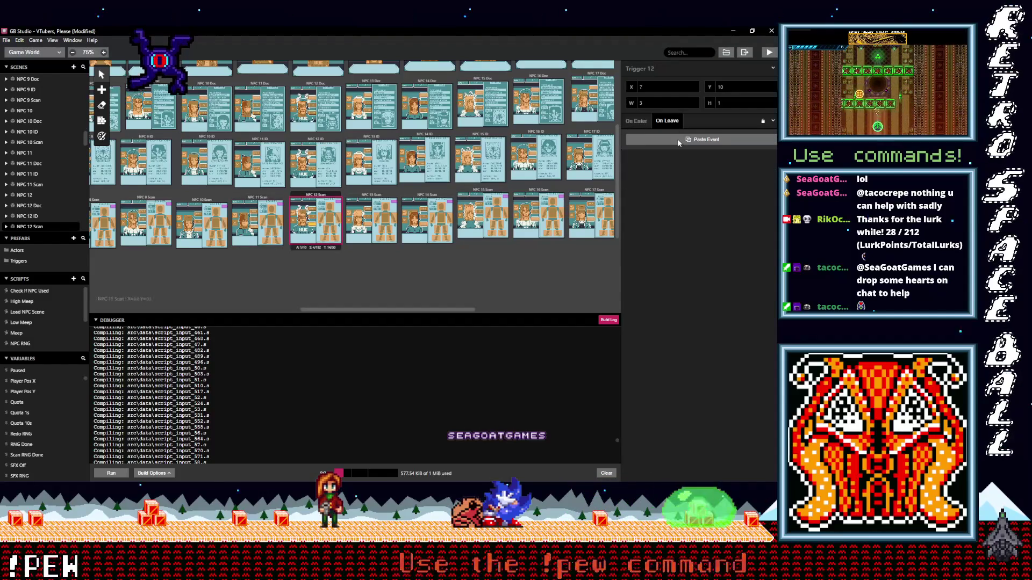
{"action": "left_click", "coordinate": [677, 139]}
{"action": "left_click", "coordinate": [586, 168]}
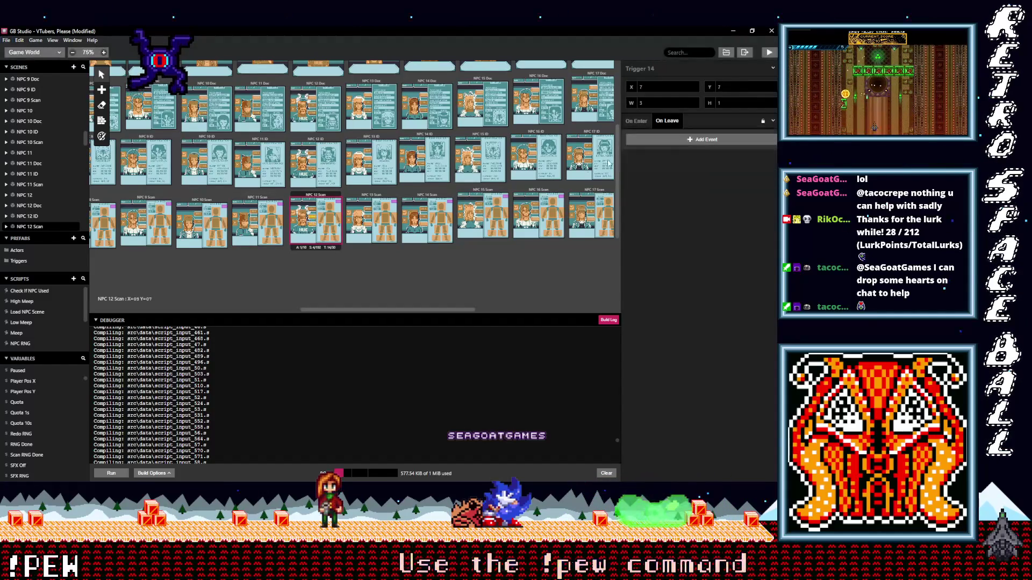
{"action": "left_click", "coordinate": [682, 140]}
{"action": "left_click", "coordinate": [313, 212]}
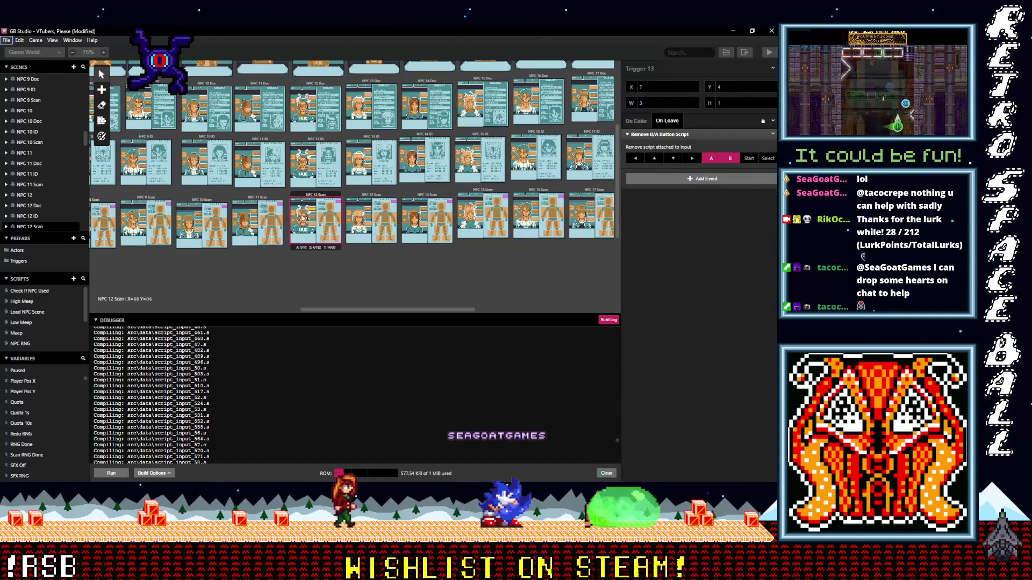
{"action": "left_click", "coordinate": [305, 219]}
{"action": "left_click", "coordinate": [649, 140], "text": "alt"}
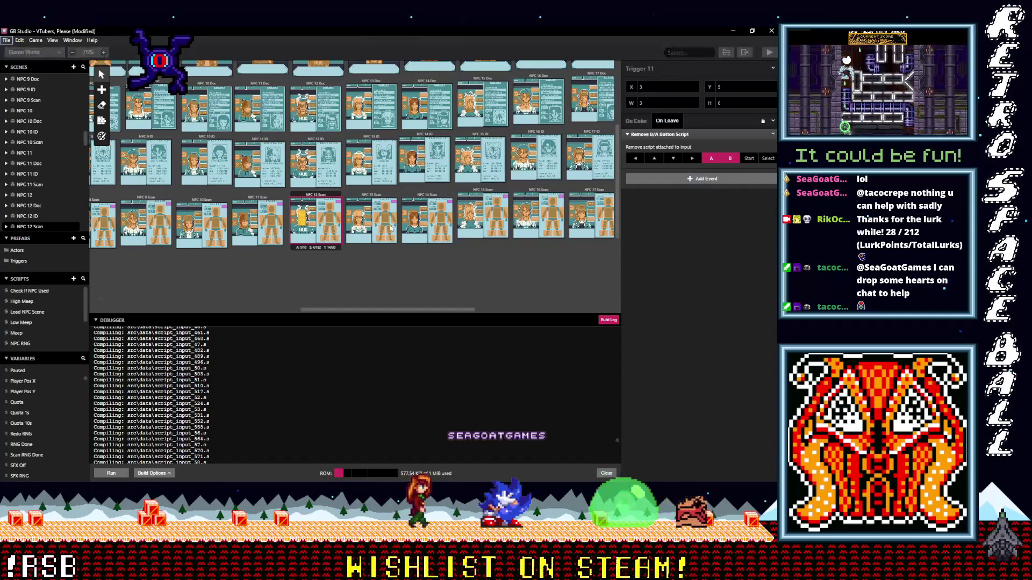
- Add the Remove B/A Button Script on leave to NPC 13 Scan's Triggers 12, 14, 13 and 11
{"action": "left_click", "coordinate": [368, 225]}
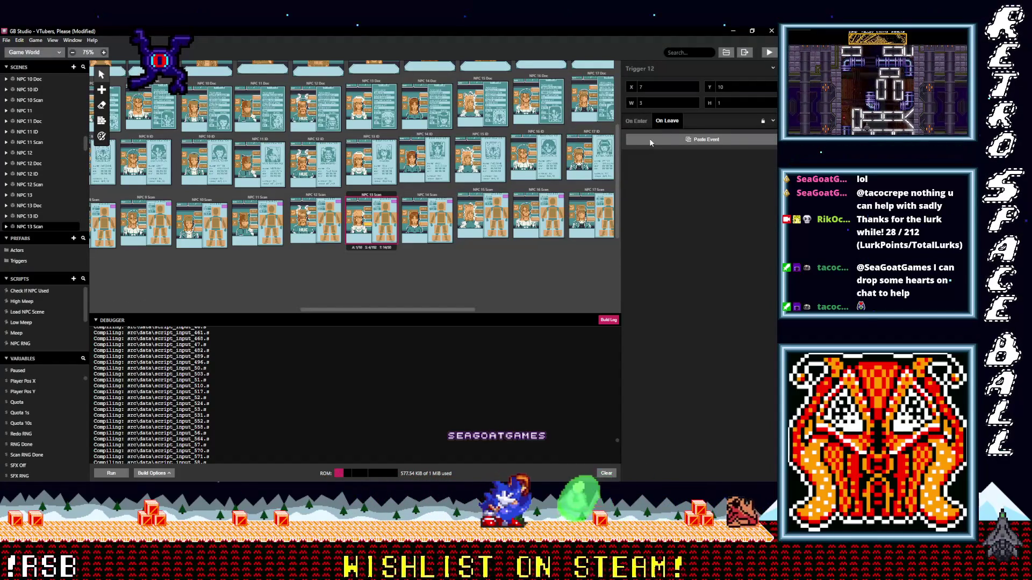
{"action": "left_click", "coordinate": [649, 140], "text": "alt"}
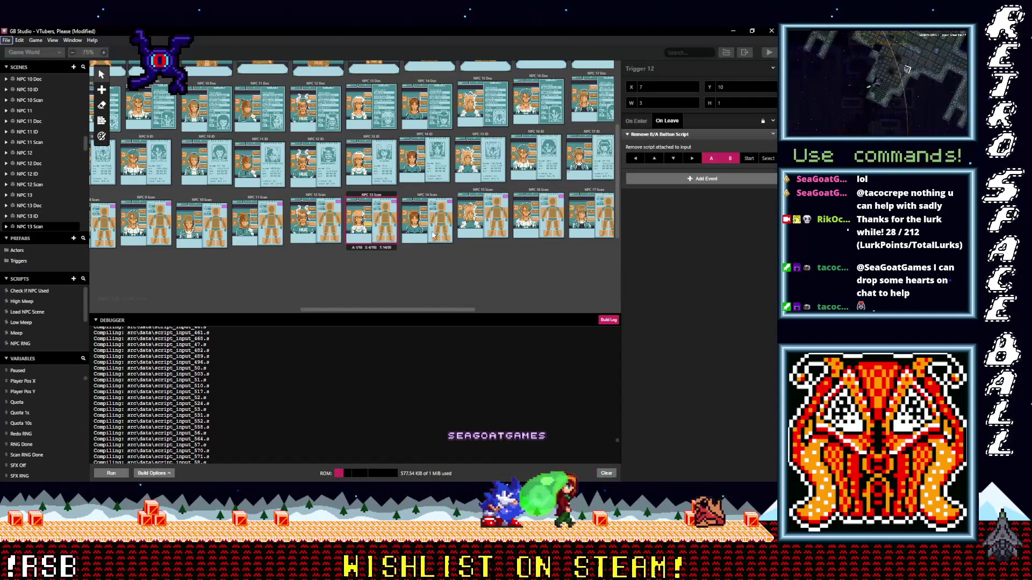
{"action": "left_click", "coordinate": [368, 219]}
{"action": "left_click", "coordinate": [656, 138], "text": "alt"}
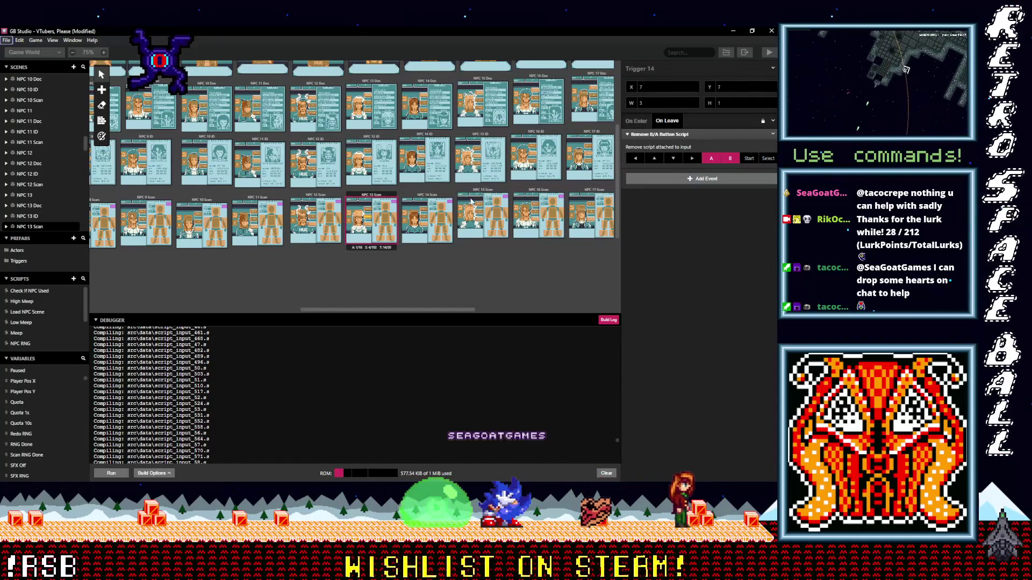
{"action": "left_click", "coordinate": [371, 211]}
{"action": "left_click", "coordinate": [660, 140], "text": "alt"}
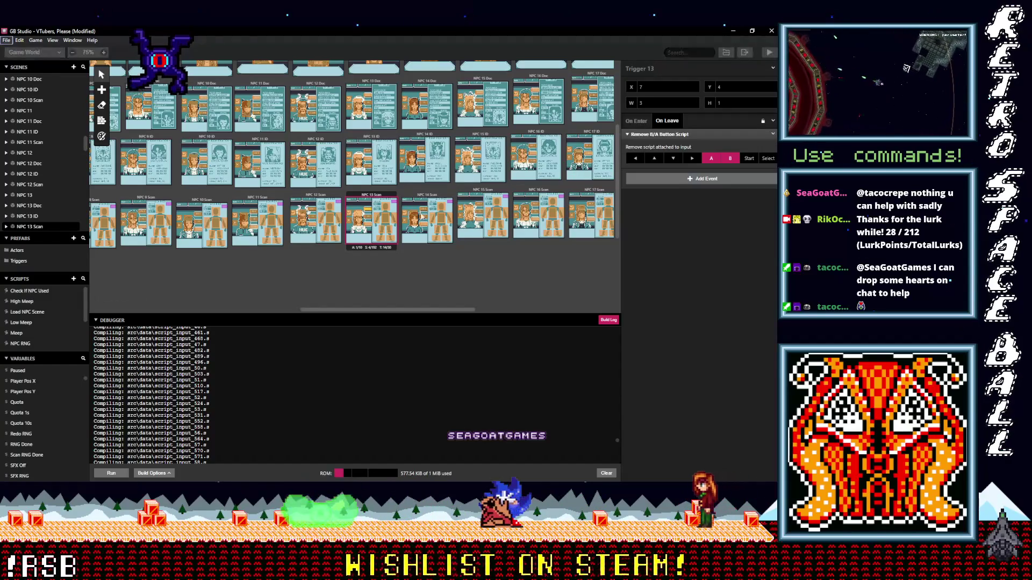
{"action": "left_click", "coordinate": [359, 222]}
{"action": "left_click", "coordinate": [650, 137], "text": "alt"}
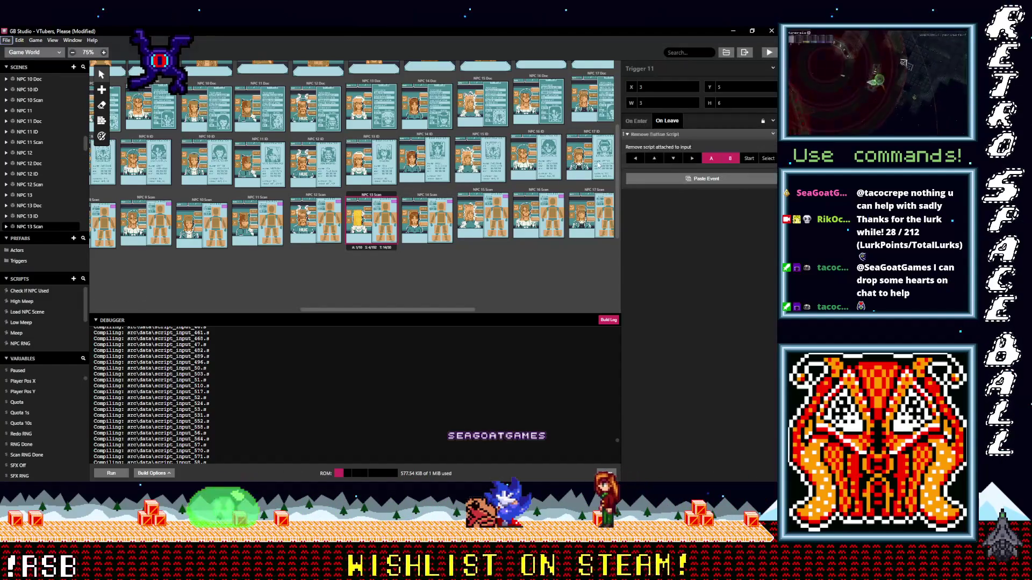
- Add the Remove B/A Button Script on leave to NPC 14 Scan's Triggers 12, 14, 13 and 11
{"action": "left_click", "coordinate": [425, 224]}
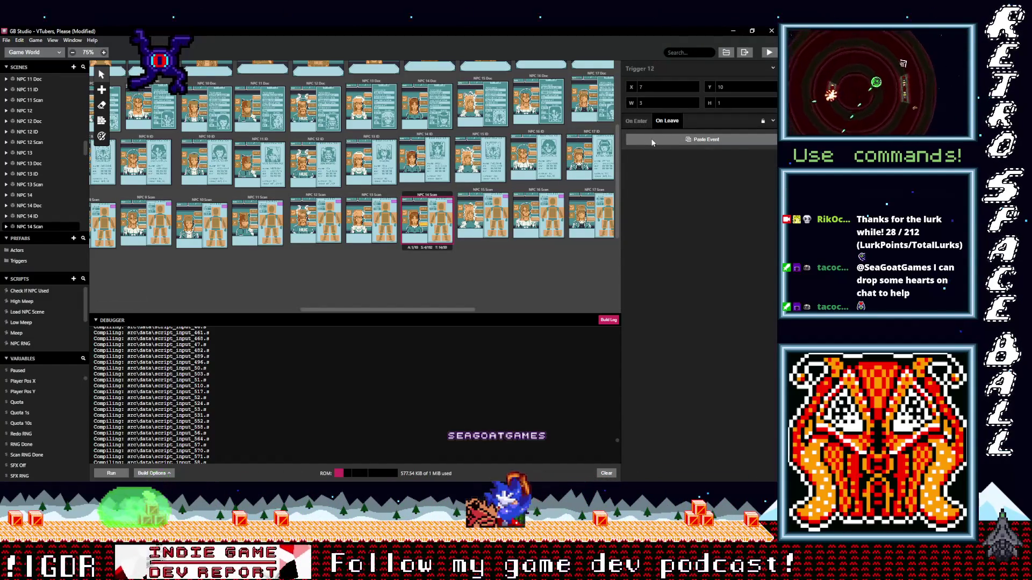
{"action": "left_click", "coordinate": [634, 136], "text": "alt"}
{"action": "left_click", "coordinate": [431, 218]}
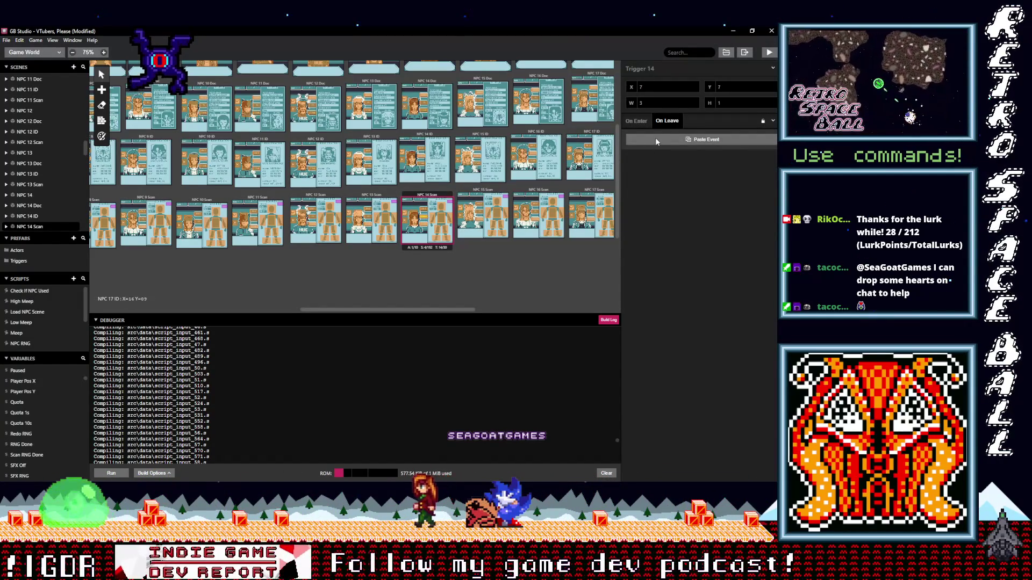
{"action": "left_click", "coordinate": [656, 141], "text": "alt"}
{"action": "left_click", "coordinate": [424, 212]}
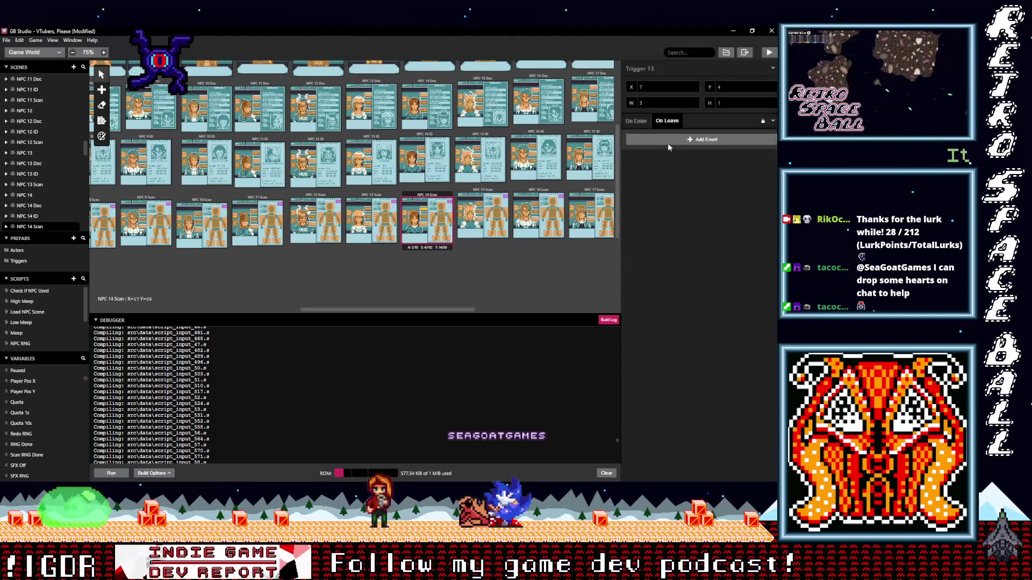
{"action": "left_click", "coordinate": [670, 139], "text": "alt"}
{"action": "left_click", "coordinate": [414, 218]}
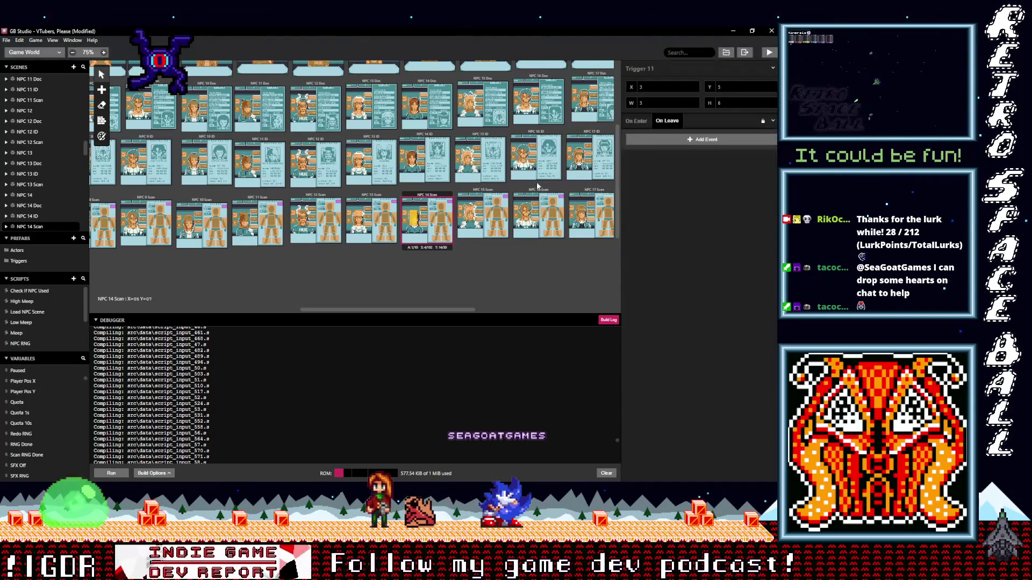
{"action": "left_click", "coordinate": [656, 140], "text": "alt"}
- Add the Remove B/A Button Script on leave to NPC 15 Scan's Triggers 12, 14, 13 and 11
{"action": "left_click", "coordinate": [479, 222]}
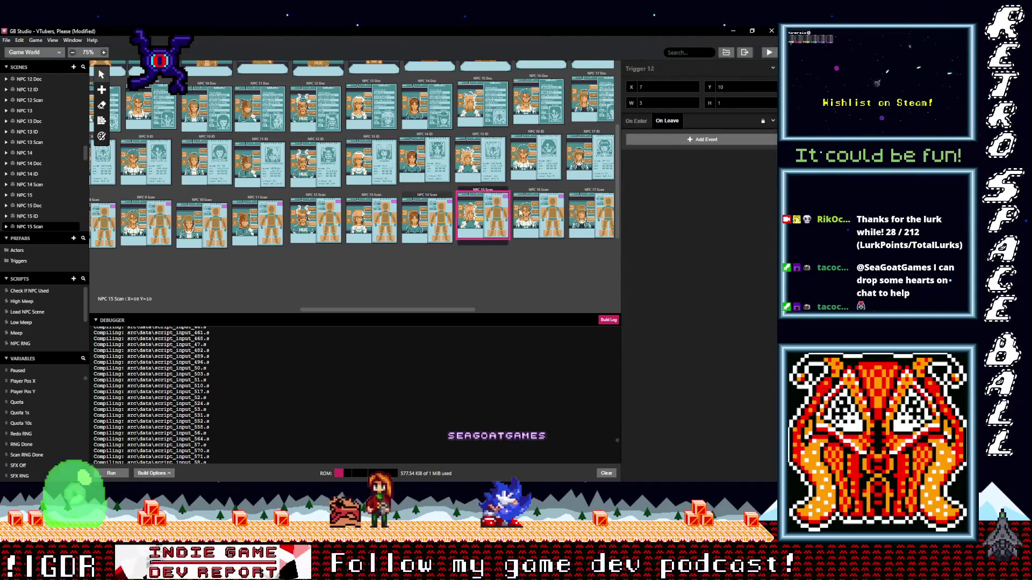
{"action": "left_click", "coordinate": [667, 137], "text": "alt"}
{"action": "left_click", "coordinate": [479, 214]}
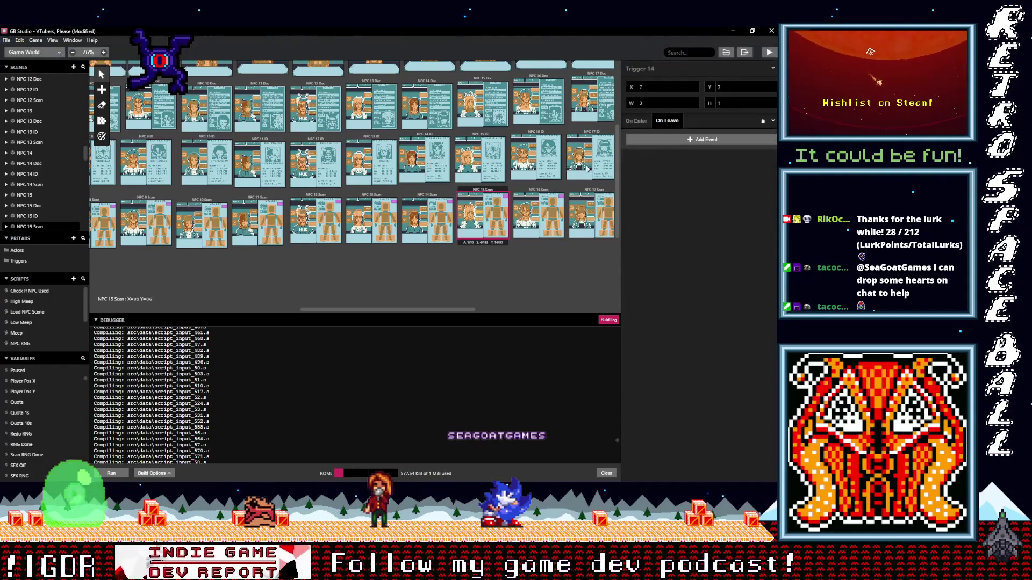
{"action": "left_click", "coordinate": [650, 139], "text": "alt"}
{"action": "left_click", "coordinate": [478, 207]}
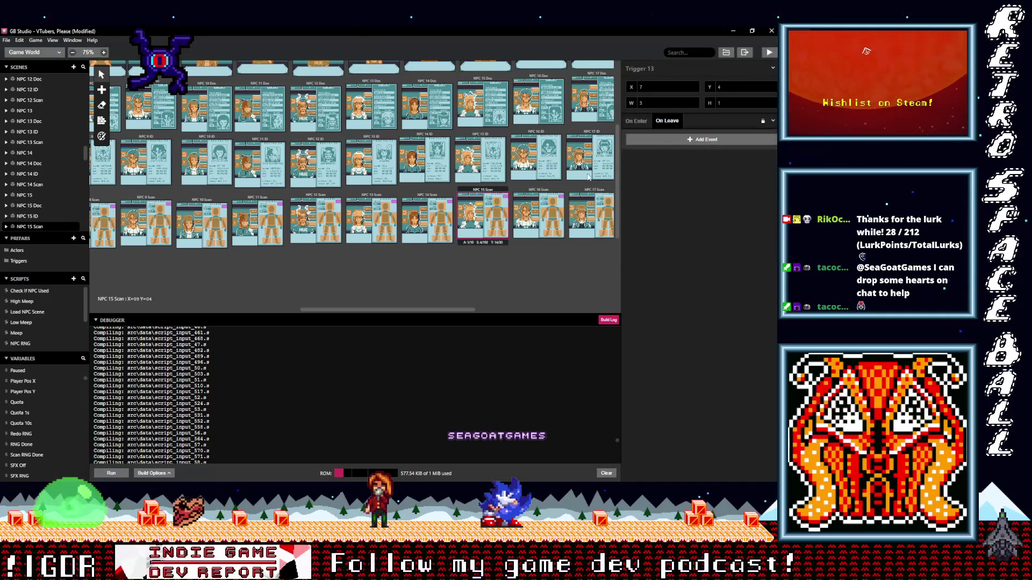
{"action": "left_click", "coordinate": [658, 142], "text": "alt"}
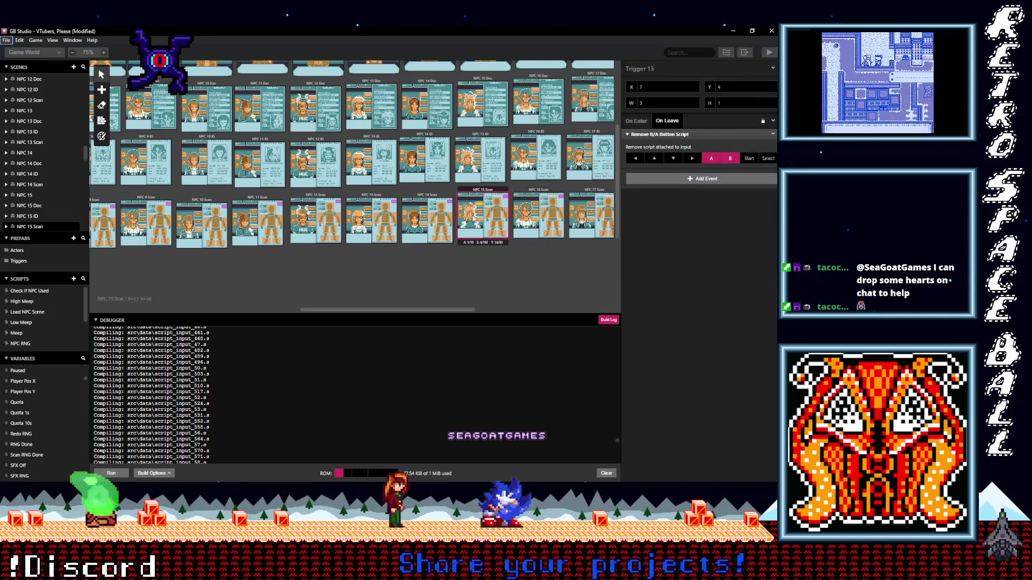
{"action": "left_click", "coordinate": [470, 215]}
{"action": "left_click", "coordinate": [665, 137], "text": "alt"}
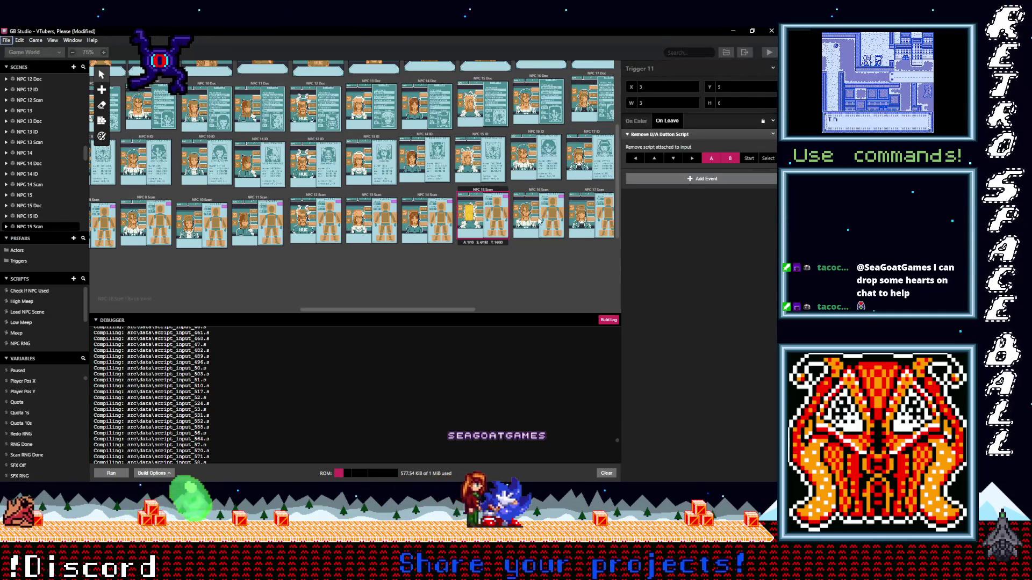
- Add the Remove B/A Button Script on leave to NPC 16 Scan's Triggers 12, 14, 13 and 11
{"action": "left_click", "coordinate": [536, 219]}
{"action": "left_click", "coordinate": [665, 140], "text": "alt"}
{"action": "left_click", "coordinate": [588, 155]}
{"action": "left_click", "coordinate": [666, 138], "text": "alt"}
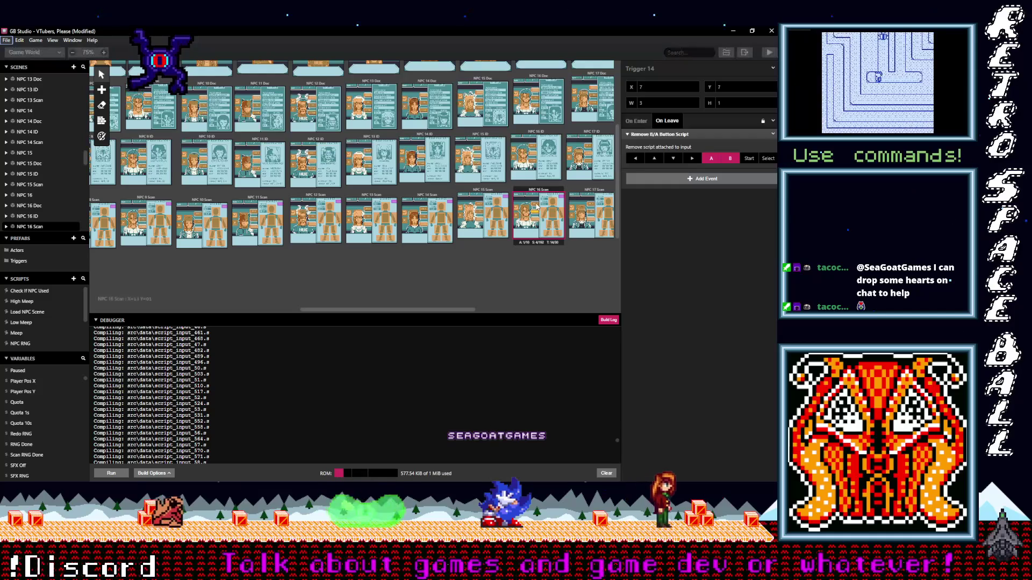
{"action": "left_click", "coordinate": [541, 203]}
{"action": "left_click", "coordinate": [663, 142], "text": "alt"}
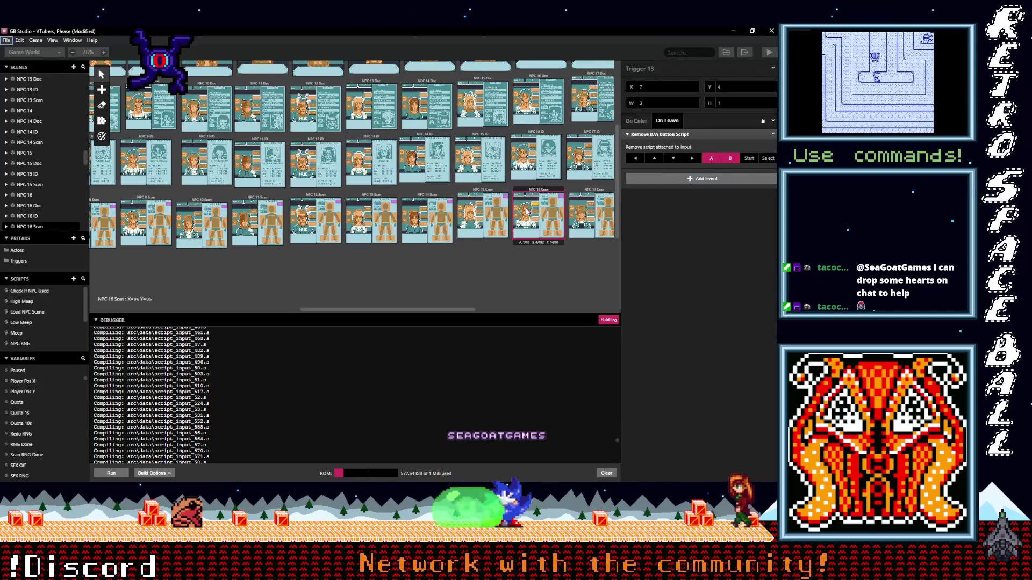
{"action": "left_click", "coordinate": [525, 215]}
{"action": "left_click", "coordinate": [672, 140], "text": "alt"}
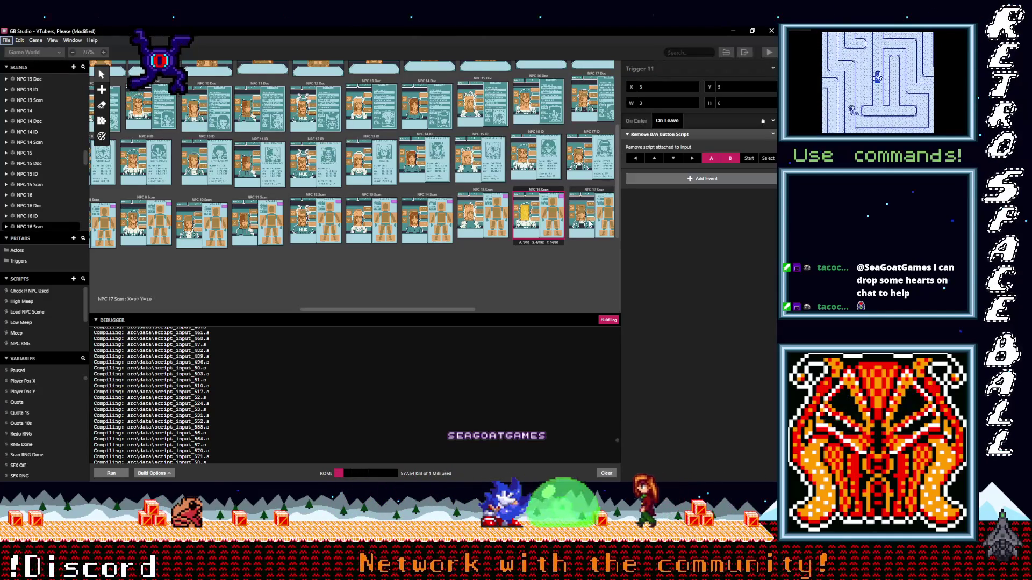
- Add the Remove B/A Button Script on leave to NPC 17 Scan's triggers, undoing duplicate pastes
{"action": "left_click", "coordinate": [590, 224]}
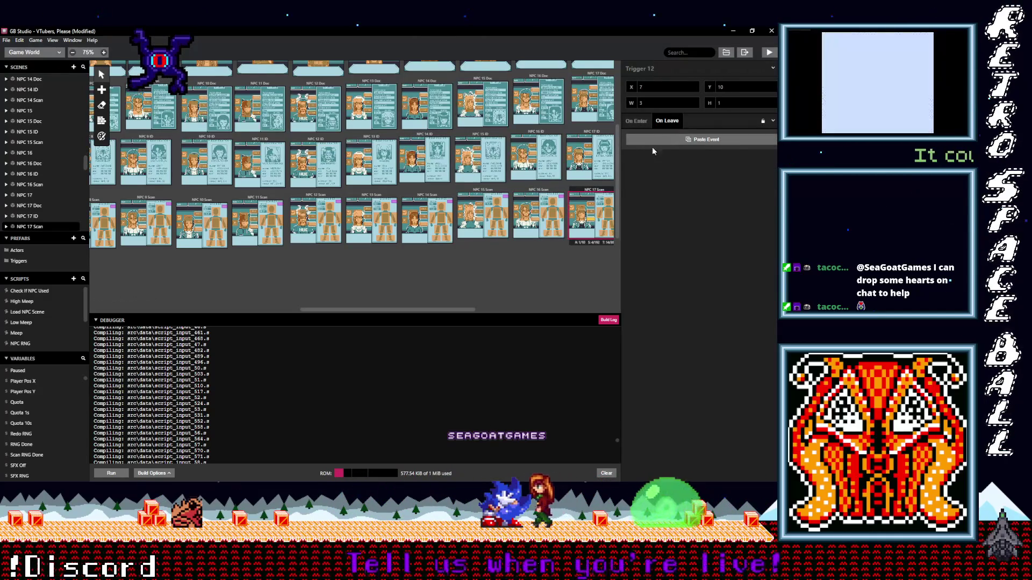
{"action": "left_click", "coordinate": [656, 144], "text": "alt"}
{"action": "left_click", "coordinate": [590, 208]}
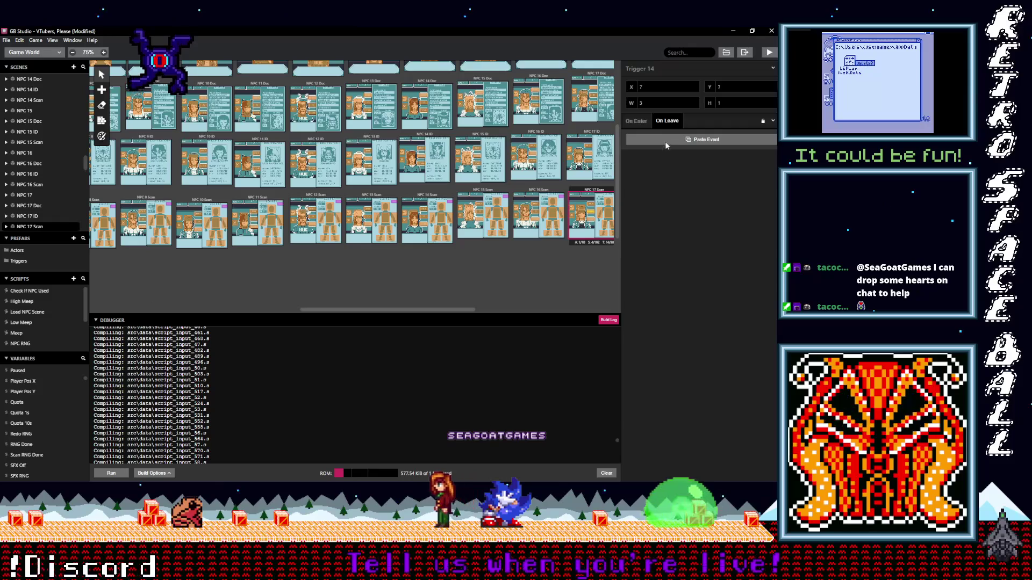
{"action": "left_click", "coordinate": [668, 140], "text": "alt"}
{"action": "key", "text": "ctrl+z"}
{"action": "left_click", "coordinate": [665, 140], "text": "alt"}
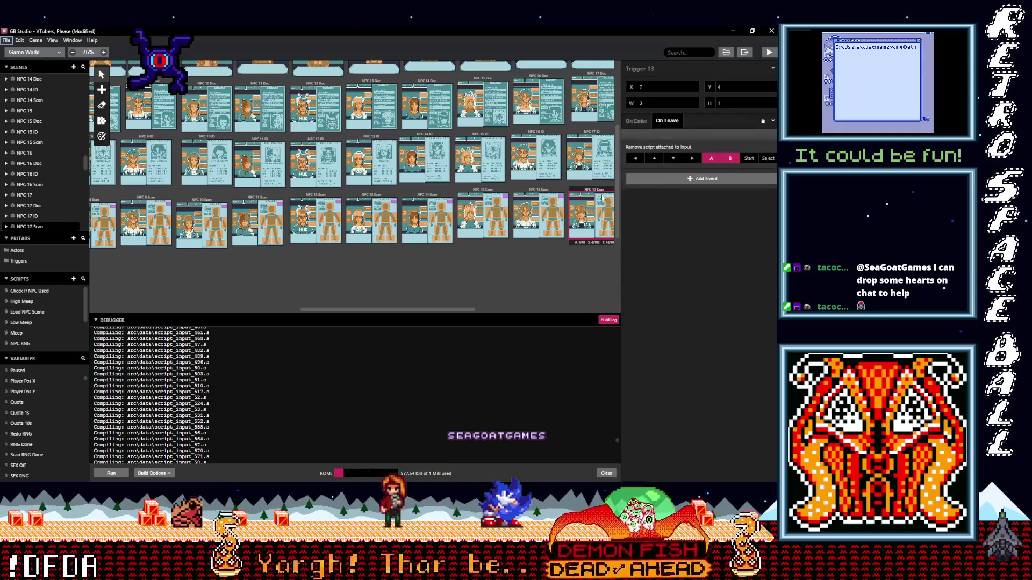
{"action": "key", "text": "ctrl+z"}
{"action": "left_click", "coordinate": [660, 141], "text": "alt"}
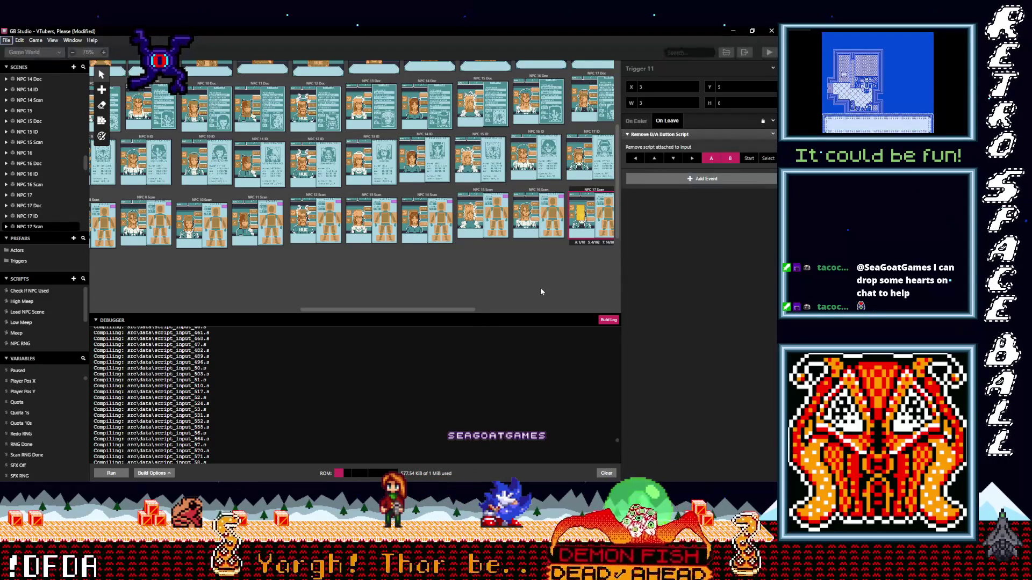
{"action": "left_click_drag", "start_coordinate": [465, 311], "coordinate": [595, 304]}
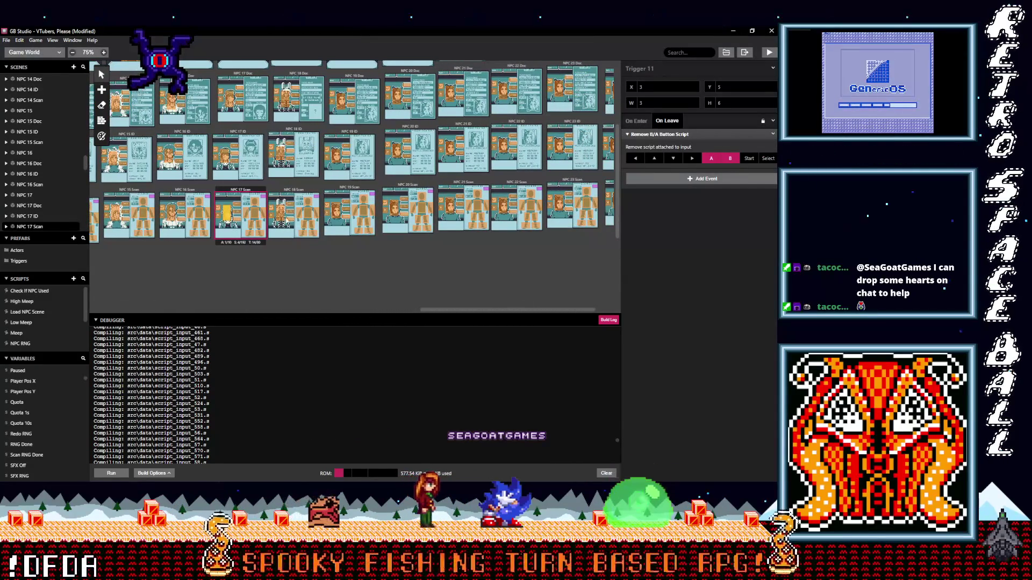
- Paste the Remove B/A Button Script event into On Leave of NPC 18 Scan's Triggers 14, 13 and 11
{"action": "left_click", "coordinate": [294, 223]}
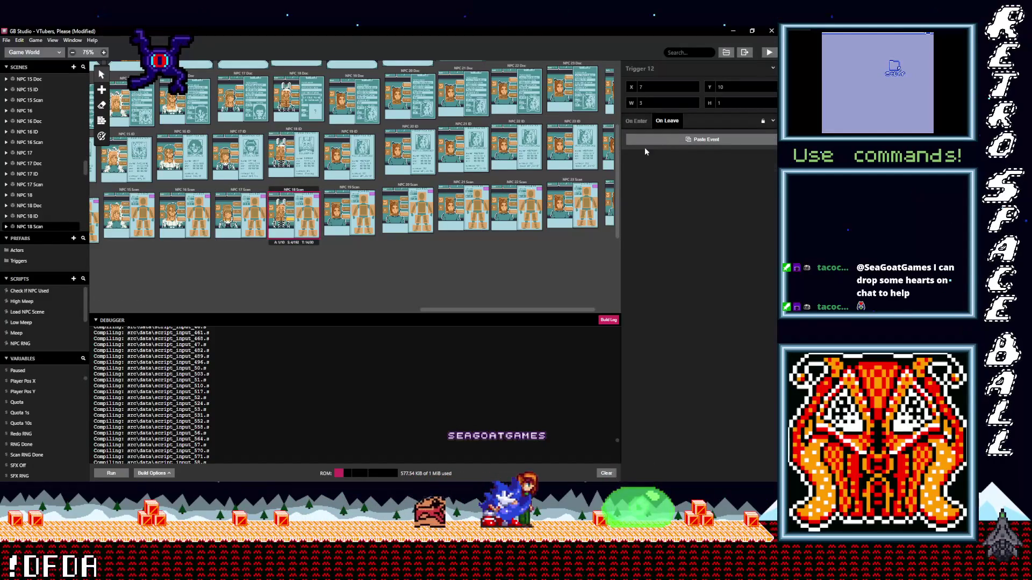
{"action": "left_click", "coordinate": [290, 213]}
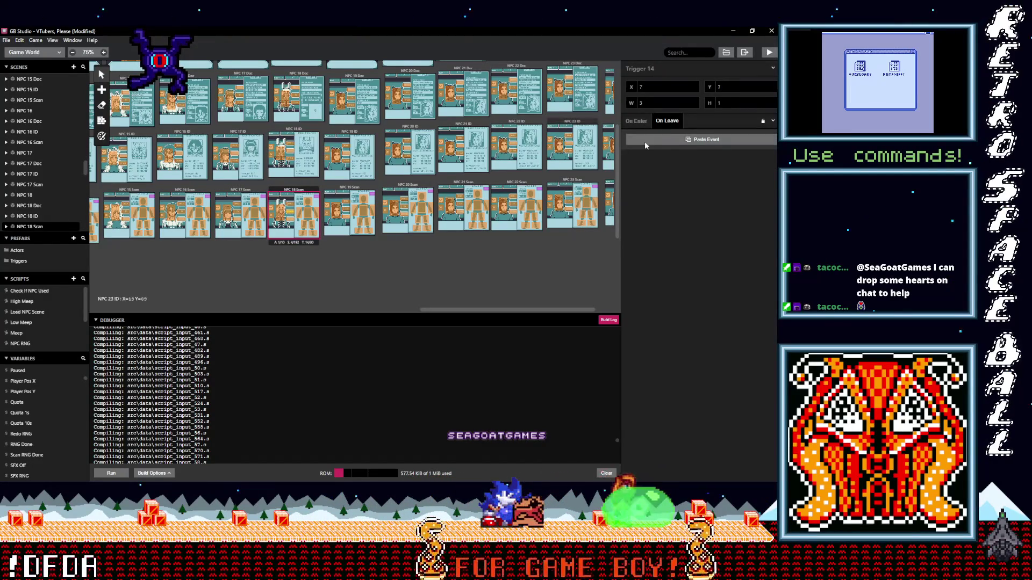
{"action": "left_click", "coordinate": [643, 140]}
{"action": "left_click", "coordinate": [292, 207]}
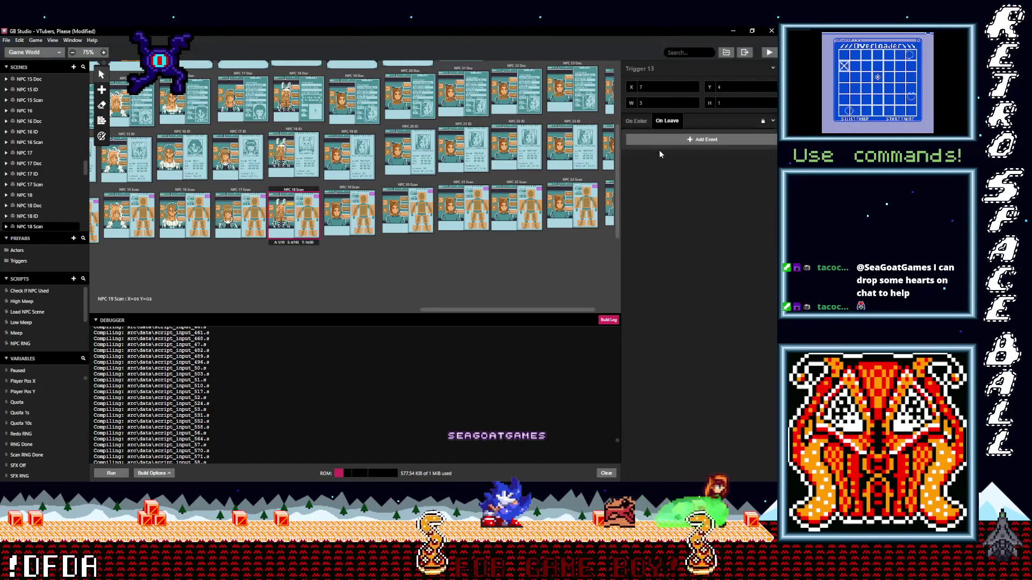
{"action": "left_click", "coordinate": [678, 142]}
{"action": "left_click", "coordinate": [283, 214]}
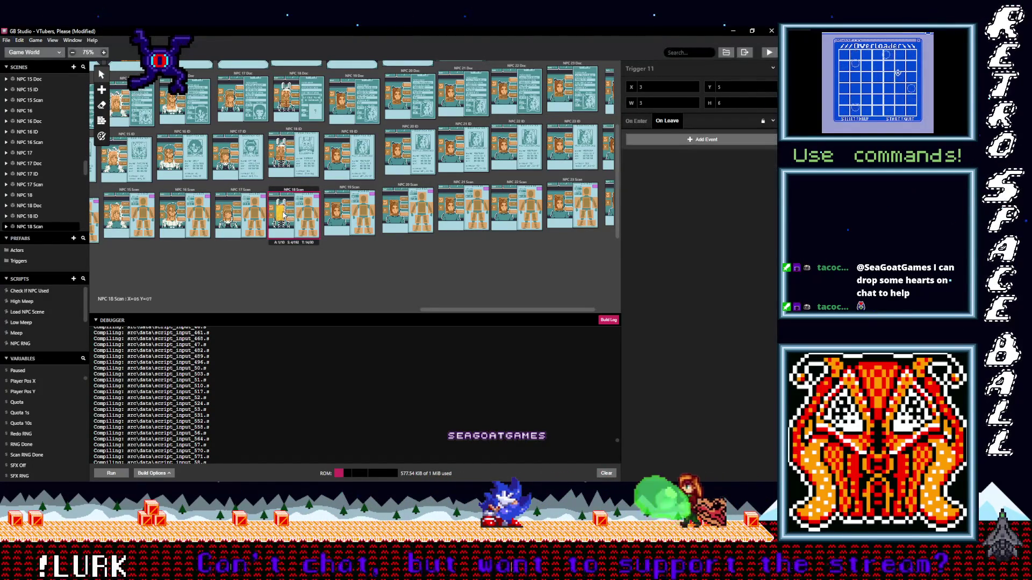
{"action": "left_click", "coordinate": [661, 141]}
- Add the Remove B/A Button Script leave event to NPC 19 Scan's Triggers 12, 14, 13 and 11
{"action": "left_click", "coordinate": [349, 218]}
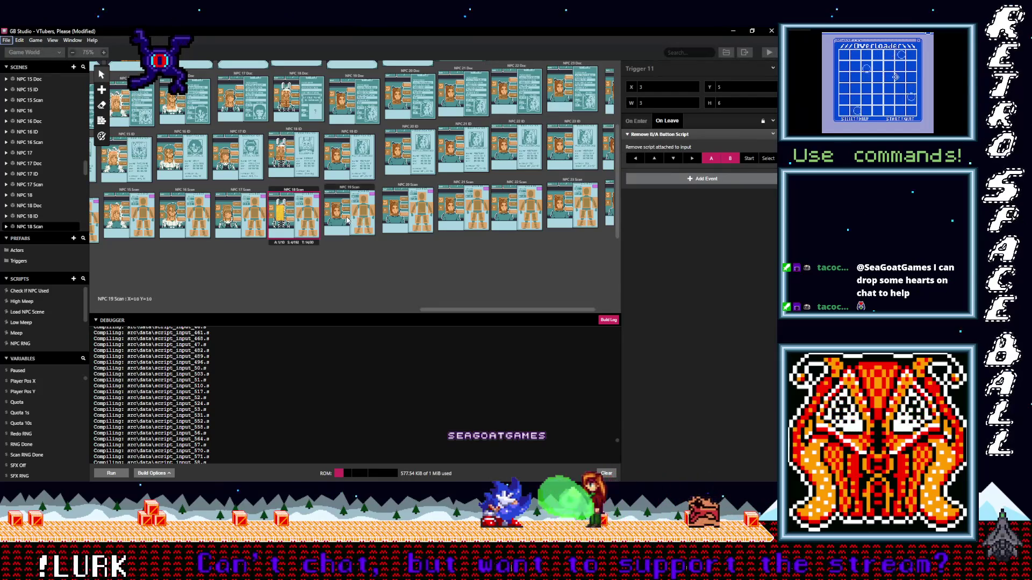
{"action": "left_click", "coordinate": [644, 146]}
{"action": "left_click", "coordinate": [409, 199]}
{"action": "left_click", "coordinate": [643, 142]}
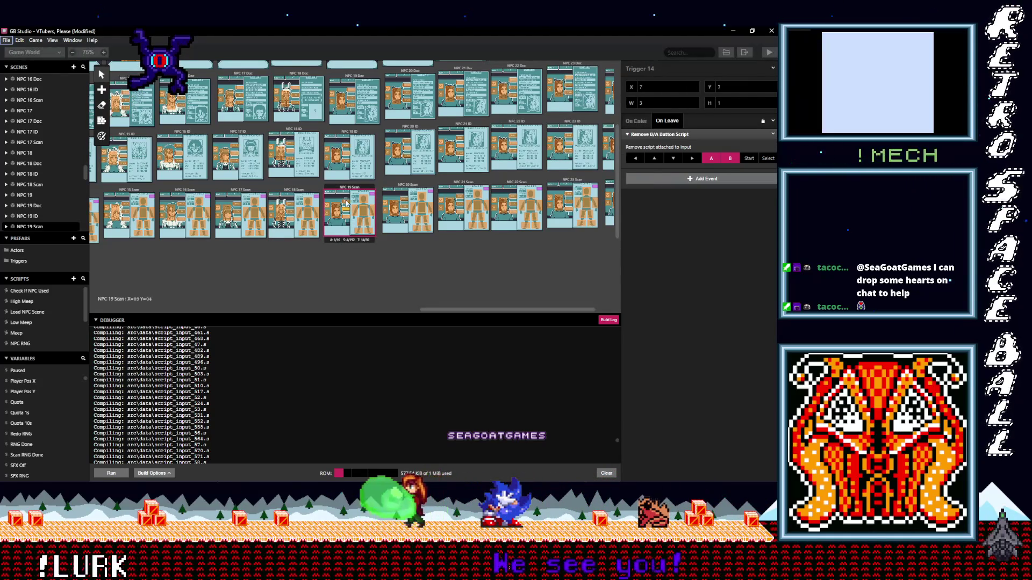
{"action": "left_click", "coordinate": [345, 203]}
{"action": "left_click", "coordinate": [355, 202]}
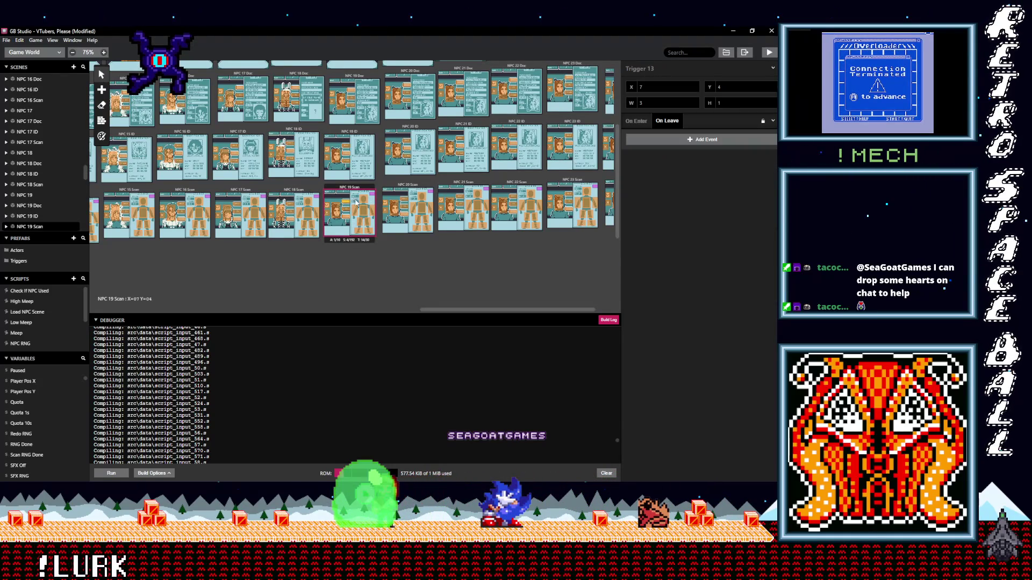
{"action": "left_click", "coordinate": [653, 141]}
{"action": "left_click", "coordinate": [342, 214]}
{"action": "left_click", "coordinate": [666, 141]}
- Add the Remove B/A Button Script leave event to NPC 20 Scan's Triggers 12, 14, 13 and 11
{"action": "left_click", "coordinate": [428, 213]}
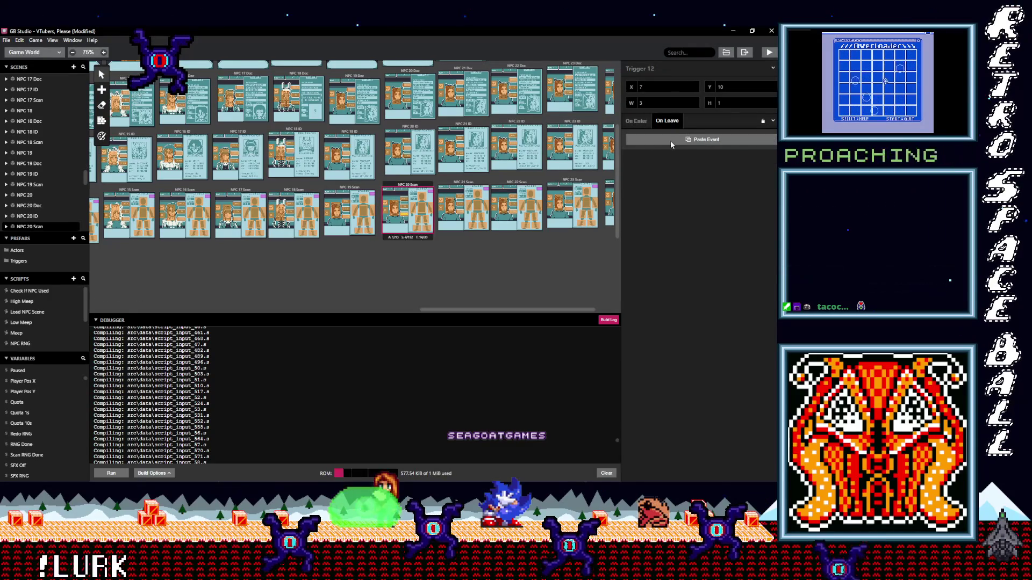
{"action": "left_click", "coordinate": [670, 140]}
{"action": "left_click", "coordinate": [426, 206]}
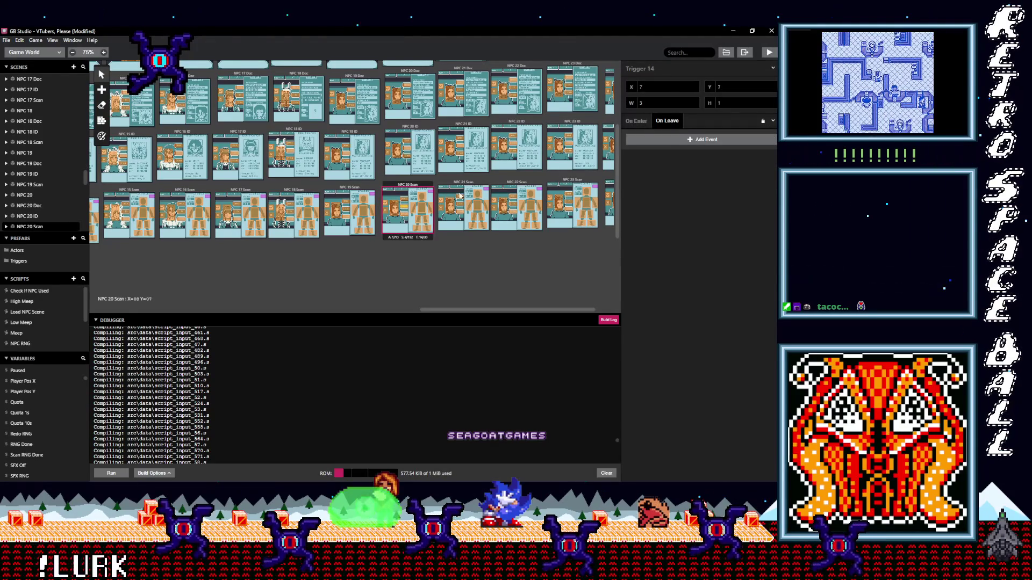
{"action": "left_click", "coordinate": [654, 141]}
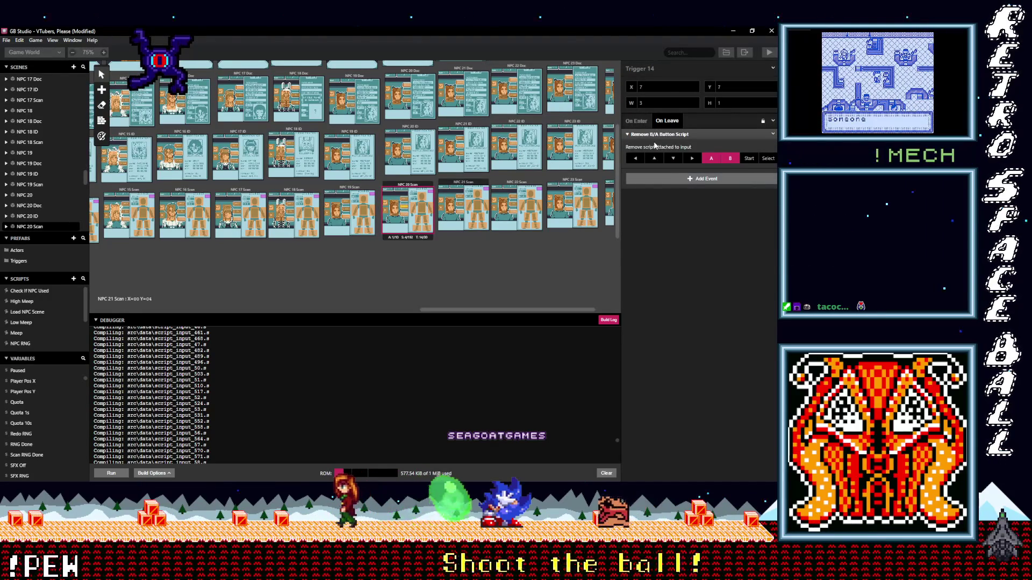
{"action": "left_click", "coordinate": [427, 199]}
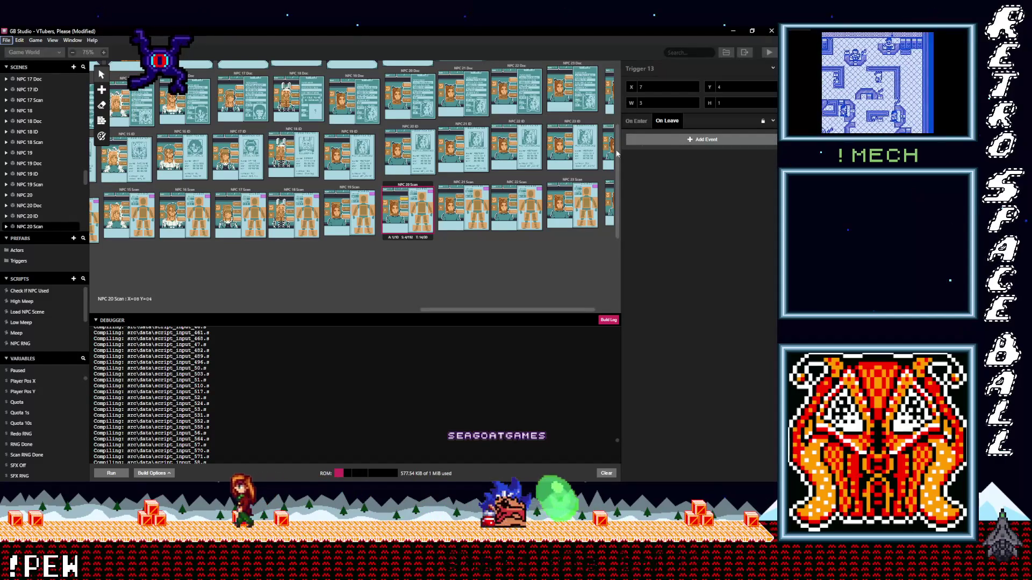
{"action": "left_click", "coordinate": [666, 138], "text": "alt"}
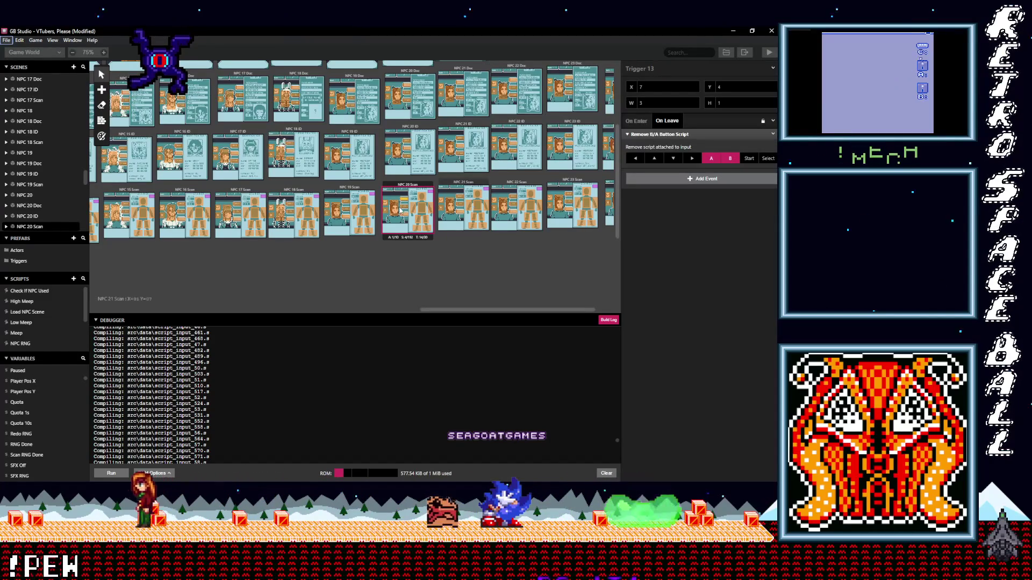
{"action": "left_click", "coordinate": [395, 210]}
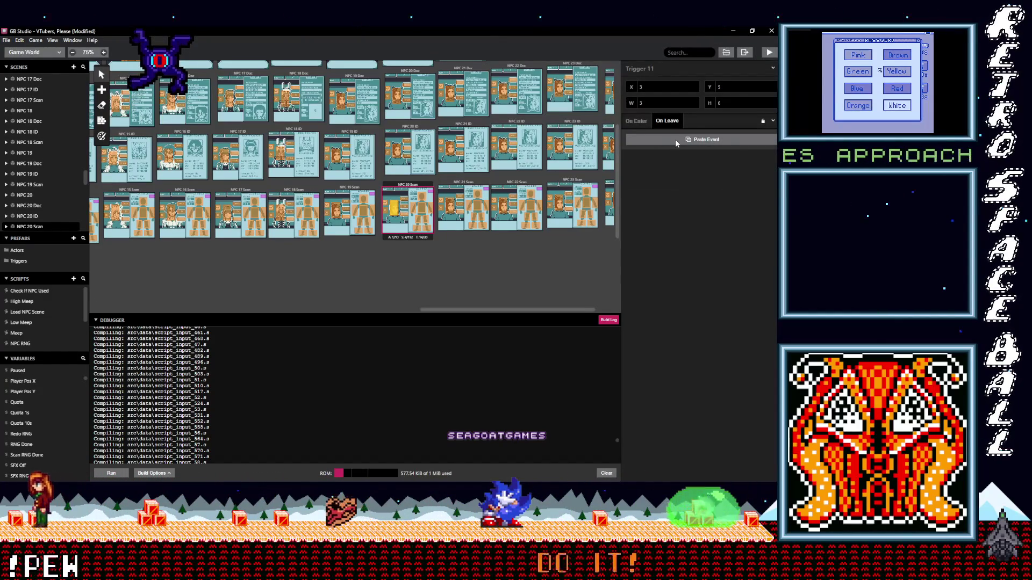
{"action": "left_click", "coordinate": [675, 139], "text": "alt"}
- Add the Remove B/A Button Script leave event to NPC 21 Scan's Triggers 12, 14, 13 and 11
{"action": "left_click", "coordinate": [462, 212]}
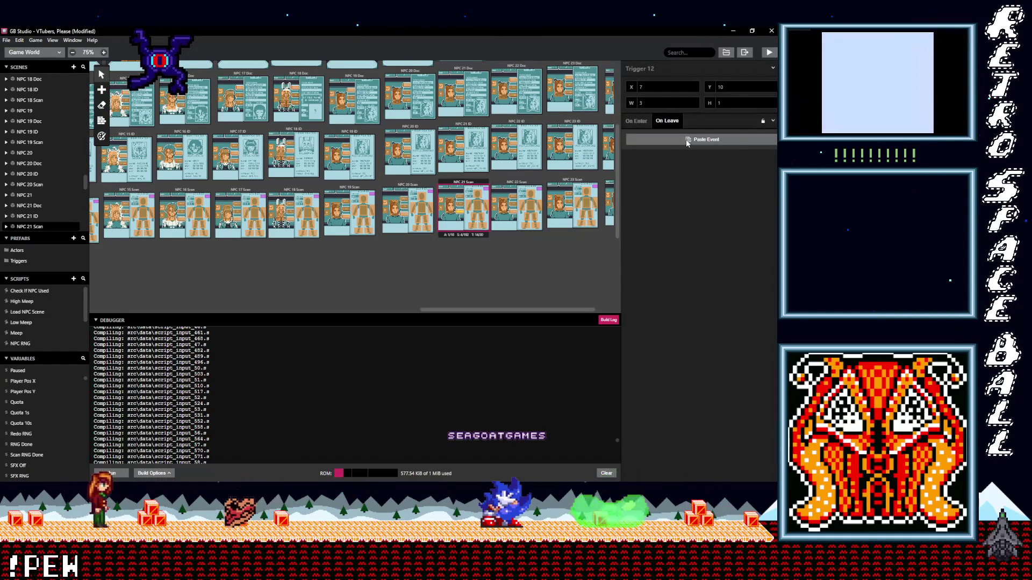
{"action": "left_click", "coordinate": [681, 141], "text": "alt"}
{"action": "left_click", "coordinate": [461, 205]}
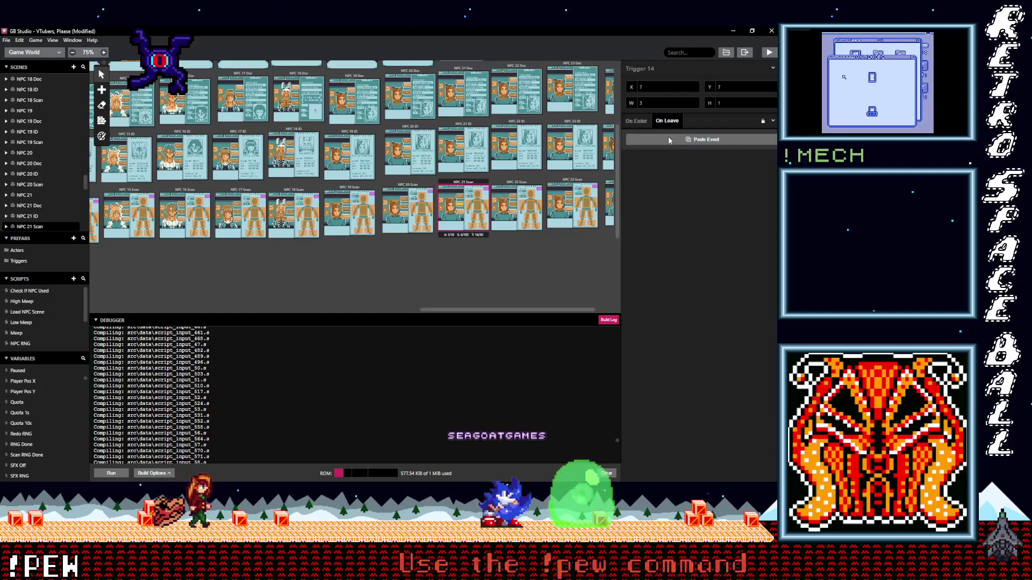
{"action": "left_click", "coordinate": [668, 136], "text": "alt"}
{"action": "left_click", "coordinate": [461, 196]}
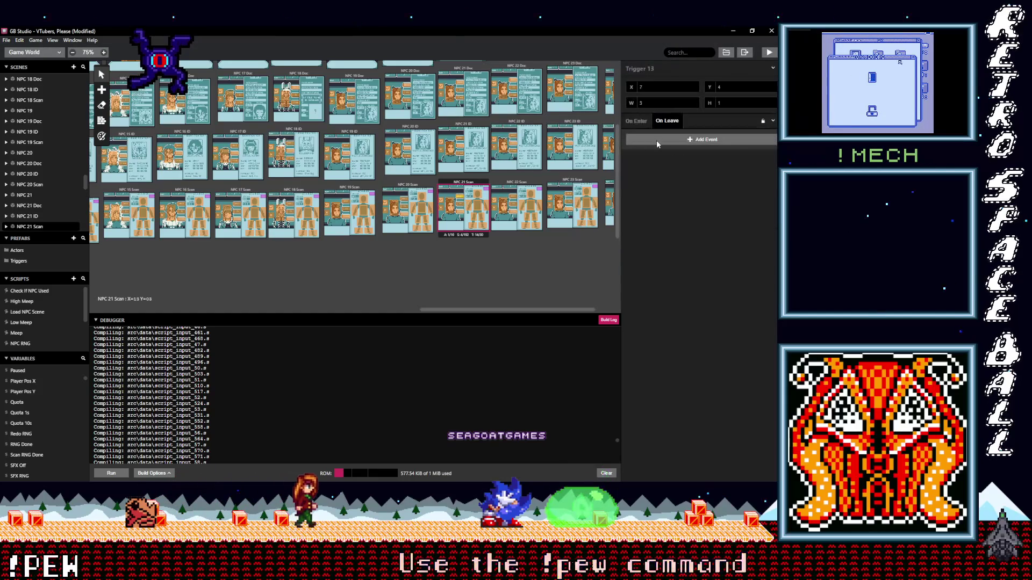
{"action": "left_click", "coordinate": [656, 140], "text": "alt"}
{"action": "left_click", "coordinate": [450, 205]}
{"action": "left_click", "coordinate": [628, 142], "text": "alt"}
- Add the Remove B/A Button Script leave event to NPC 22 Scan's triggers, including Triggers 13 and 11
{"action": "left_click", "coordinate": [515, 205]}
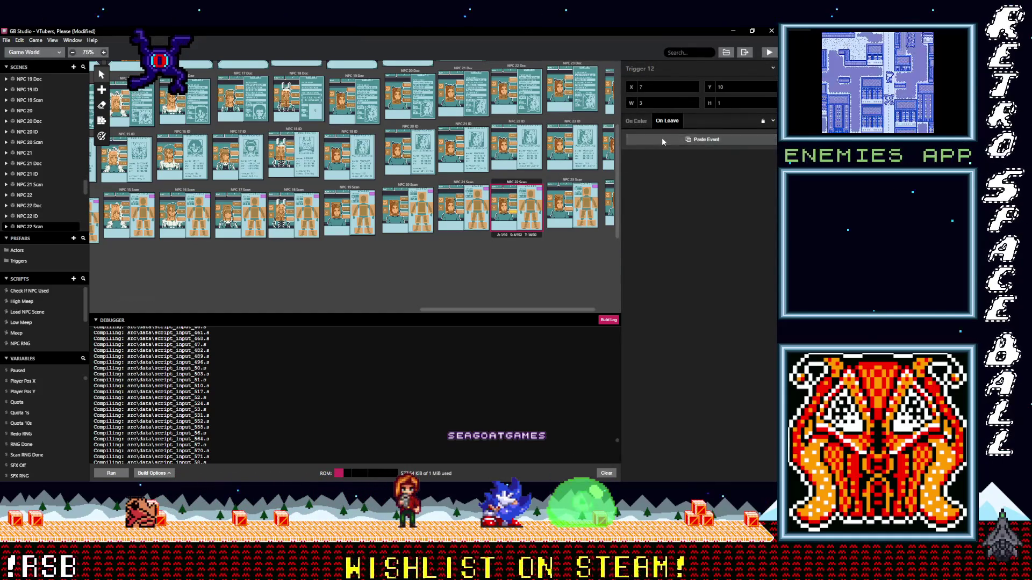
{"action": "left_click", "coordinate": [702, 139], "text": "alt"}
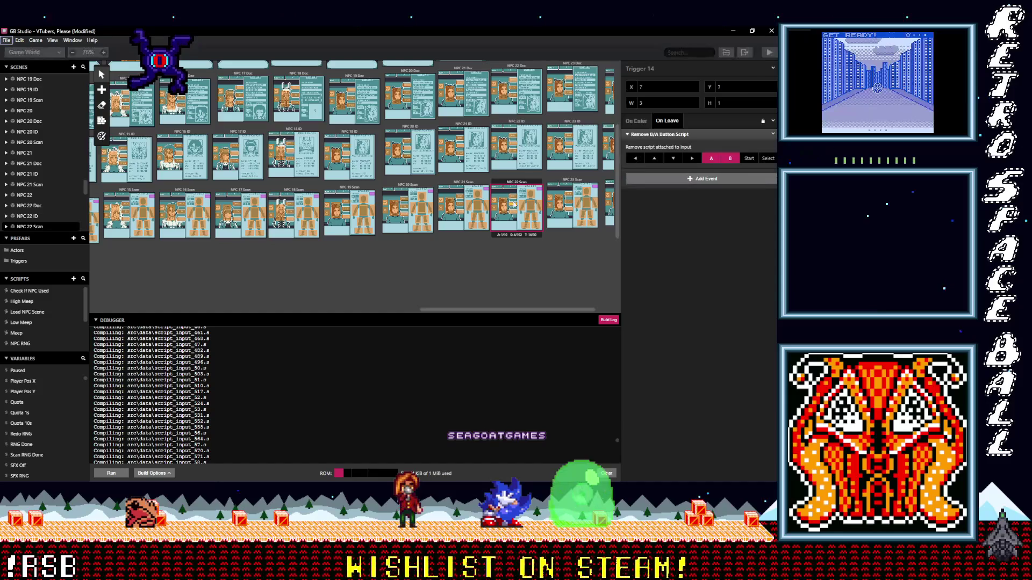
{"action": "left_click", "coordinate": [510, 204]}
{"action": "left_click", "coordinate": [504, 209]}
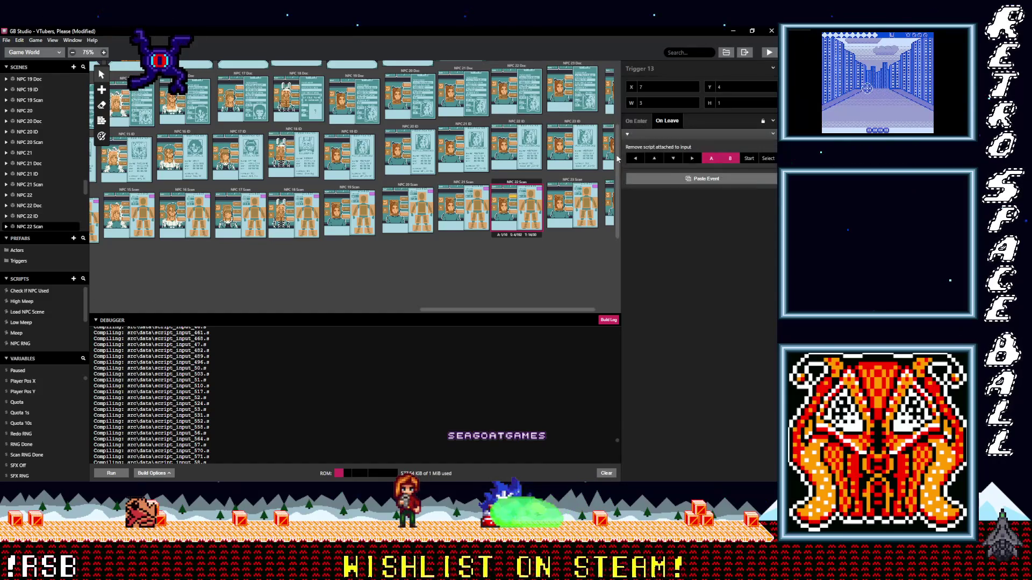
{"action": "left_click", "coordinate": [505, 209]}
{"action": "left_click", "coordinate": [665, 141], "text": "alt"}
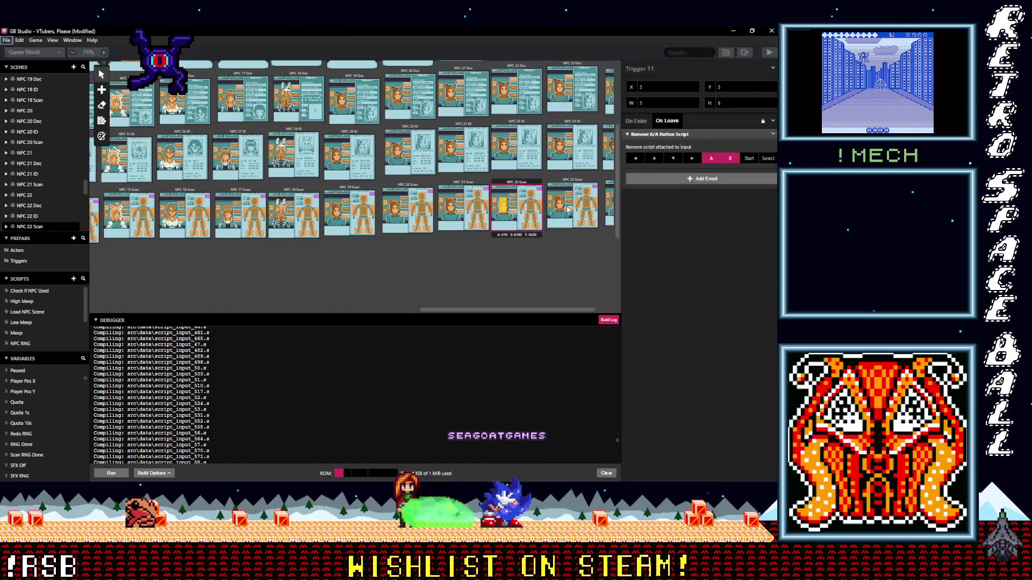
- Add the Remove B/A Button Script leave event to NPC 23 Scan's Triggers 12, 14, 13 and 11
{"action": "left_click", "coordinate": [568, 212]}
{"action": "left_click", "coordinate": [651, 141], "text": "alt"}
{"action": "left_click", "coordinate": [568, 205]}
{"action": "left_click", "coordinate": [659, 140], "text": "alt"}
{"action": "left_click", "coordinate": [568, 197]}
{"action": "left_click", "coordinate": [649, 140], "text": "alt"}
{"action": "left_click", "coordinate": [559, 203]}
{"action": "left_click", "coordinate": [661, 140], "text": "alt"}
{"action": "left_click_drag", "start_coordinate": [540, 310], "coordinate": [577, 306]}
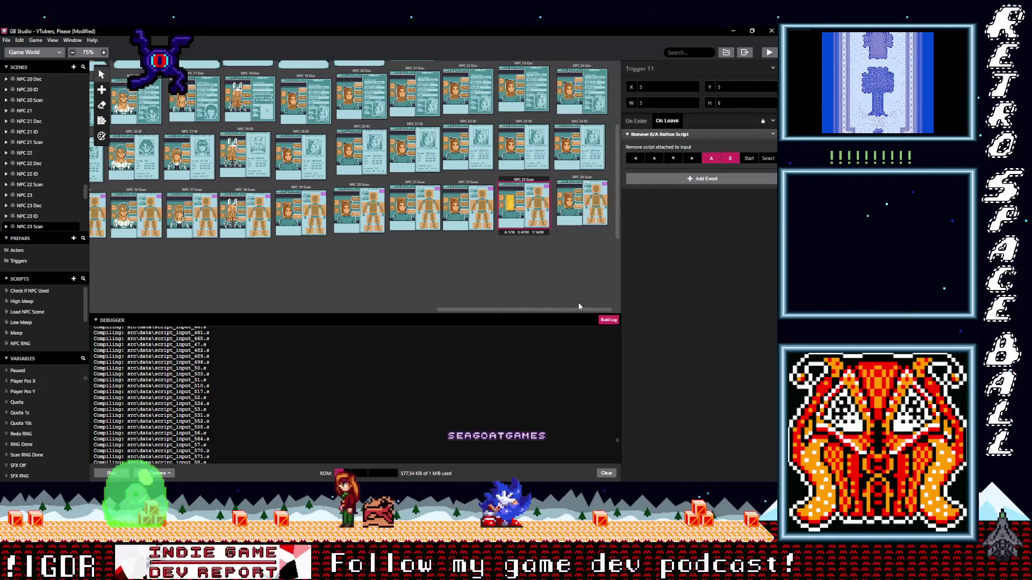
- Paste the Remove B/A Button Script On Leave event into NPC 24 Scan's triggers, including Triggers 14, 13 and 11
{"action": "left_click", "coordinate": [581, 209]}
{"action": "left_click", "coordinate": [666, 140], "text": "alt"}
{"action": "left_click", "coordinate": [578, 202]}
{"action": "left_click", "coordinate": [644, 141], "text": "alt"}
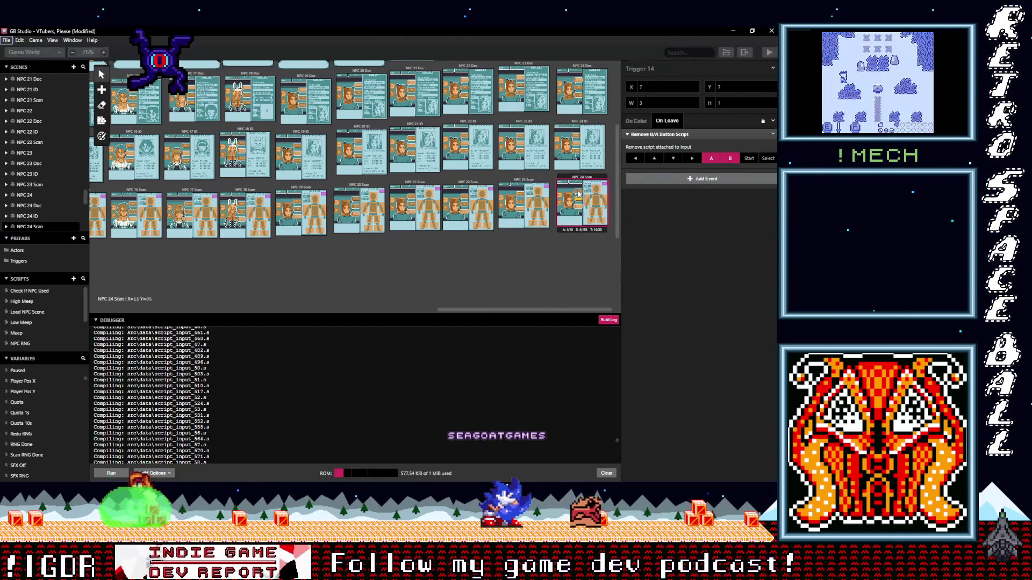
{"action": "left_click", "coordinate": [579, 194]}
{"action": "left_click", "coordinate": [648, 137], "text": "alt"}
{"action": "left_click", "coordinate": [568, 200]}
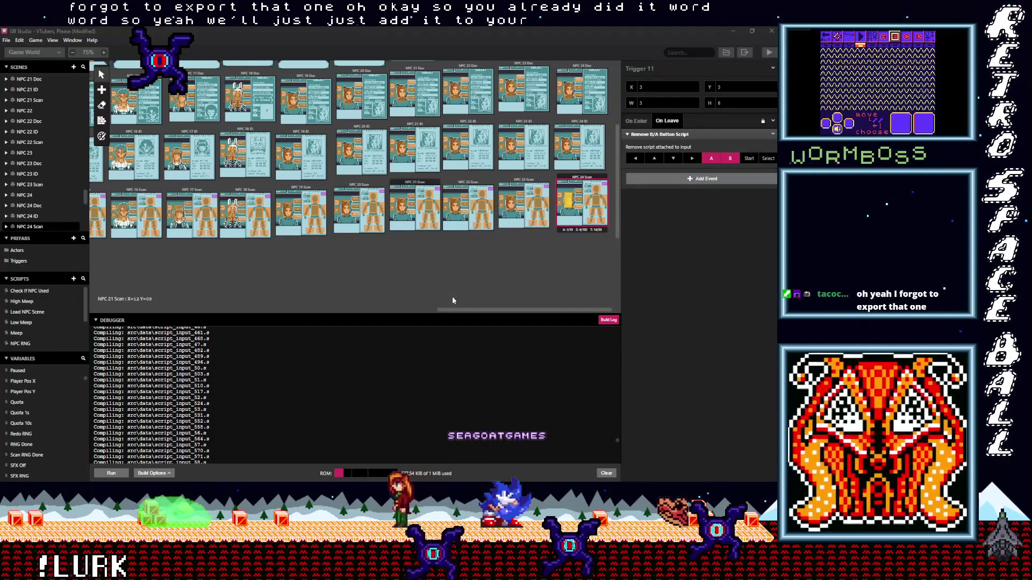
{"action": "left_click_drag", "start_coordinate": [464, 311], "coordinate": [113, 330]}
- Build and run the VTubers, Please game from the toolbar's Play button for testing
{"action": "scroll", "coordinate": [128, 276], "scroll_direction": "down", "scroll_amount": 3}
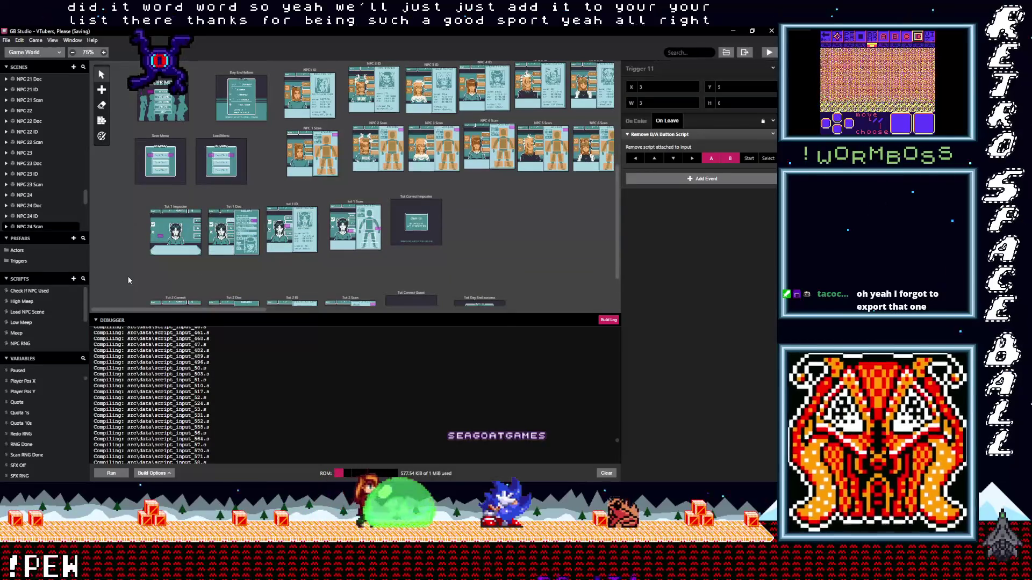
{"action": "scroll", "coordinate": [128, 280], "scroll_direction": "up", "scroll_amount": 3}
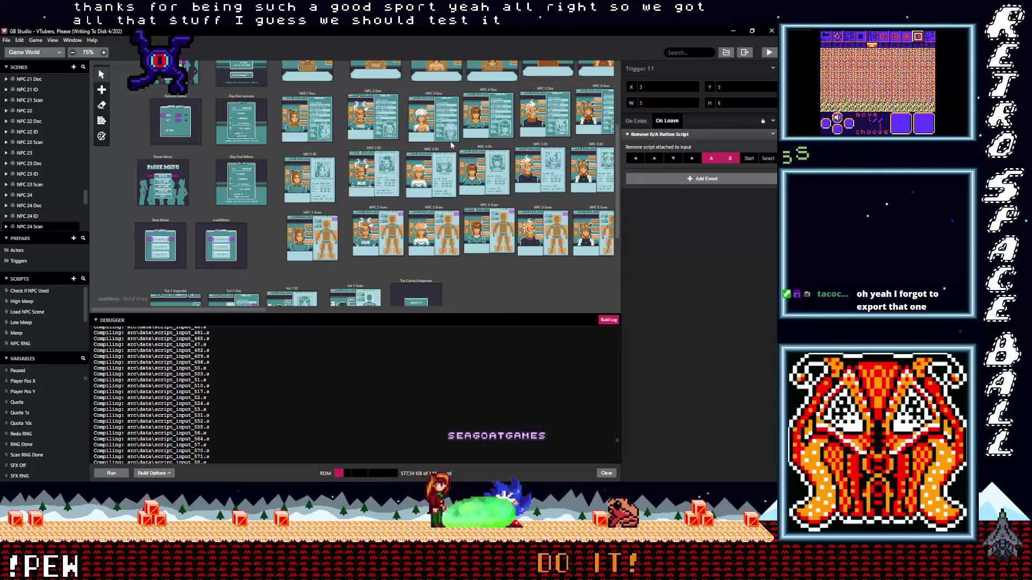
{"action": "left_click", "coordinate": [772, 53]}
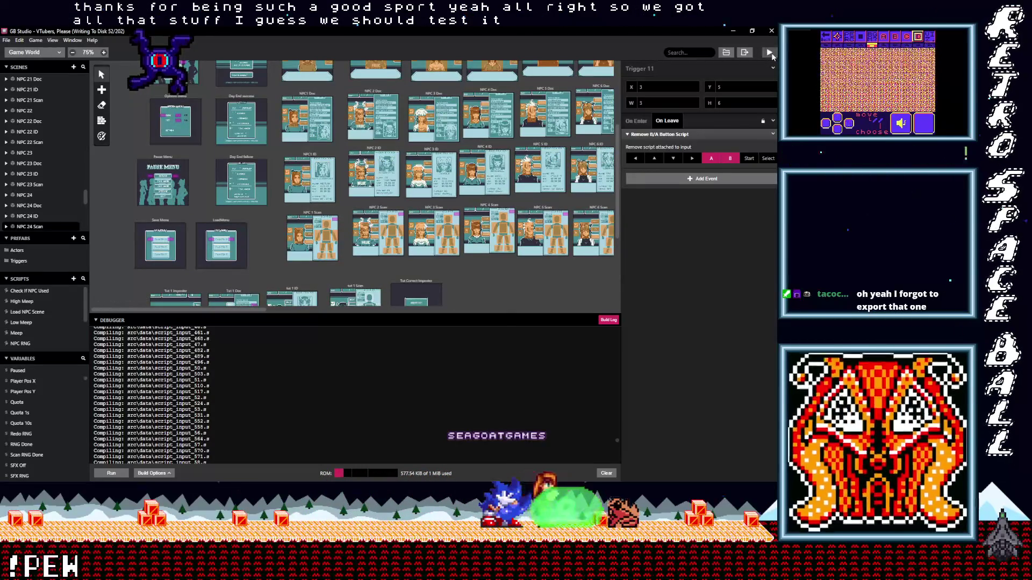
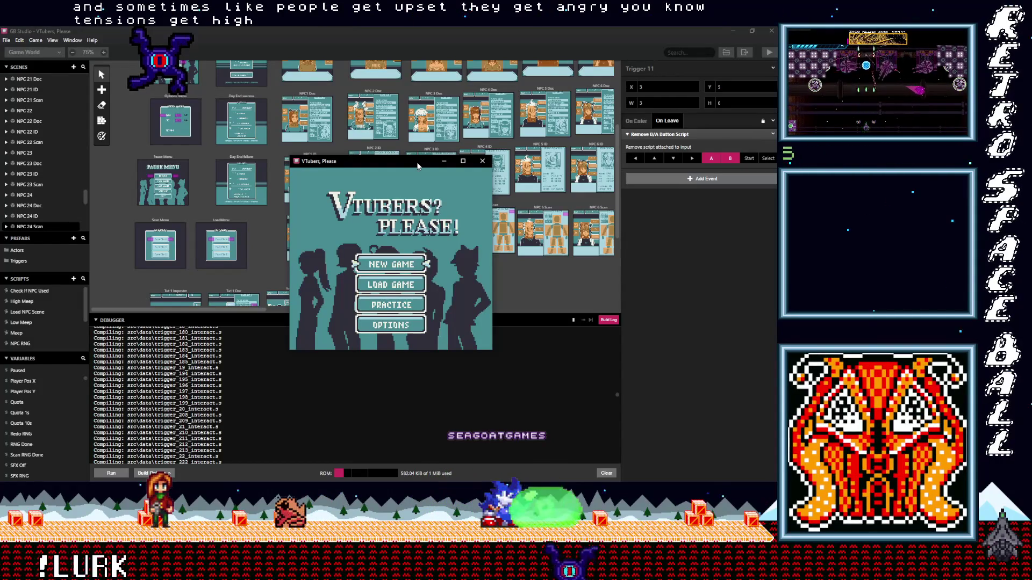
- Focus the game window and open OPTIONS from the title menu to show the BGM/SFX toggles
{"action": "key", "text": "Down"}
{"action": "key", "text": "Down"}
{"action": "key", "text": "Down"}
{"action": "key", "text": "Up"}
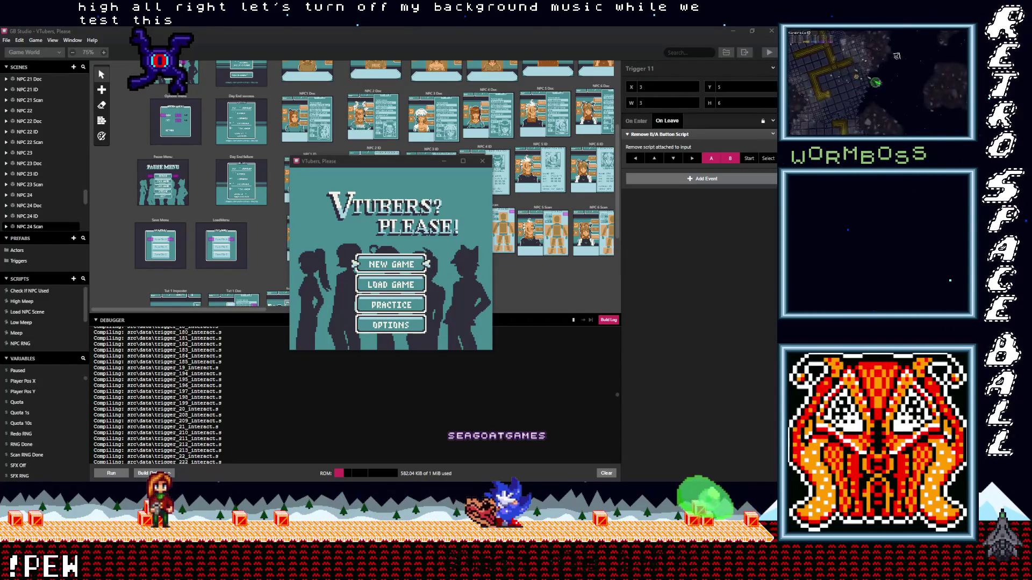
{"action": "left_click", "coordinate": [408, 165]}
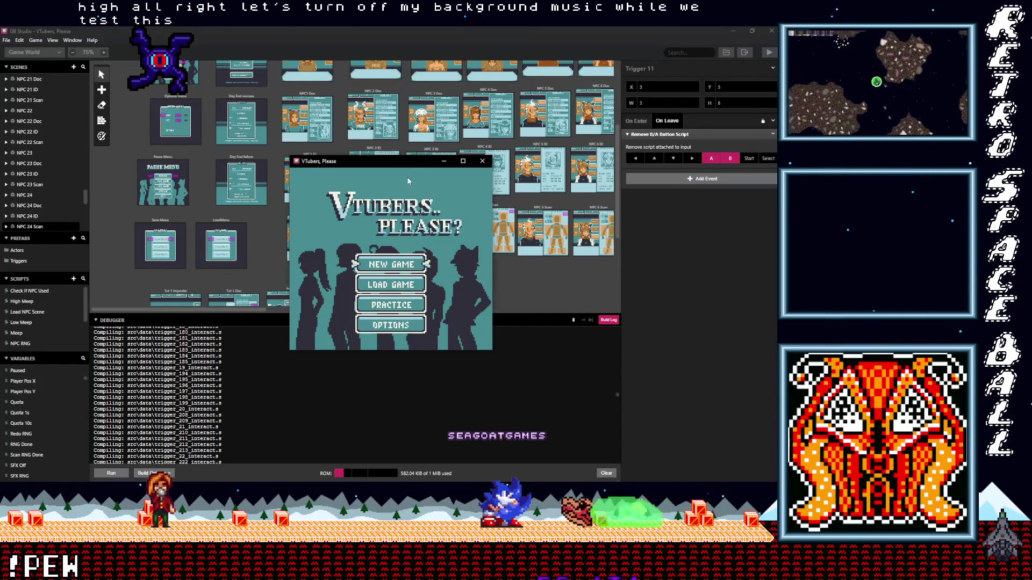
{"action": "key", "text": "Down"}
{"action": "key", "text": "Down"}
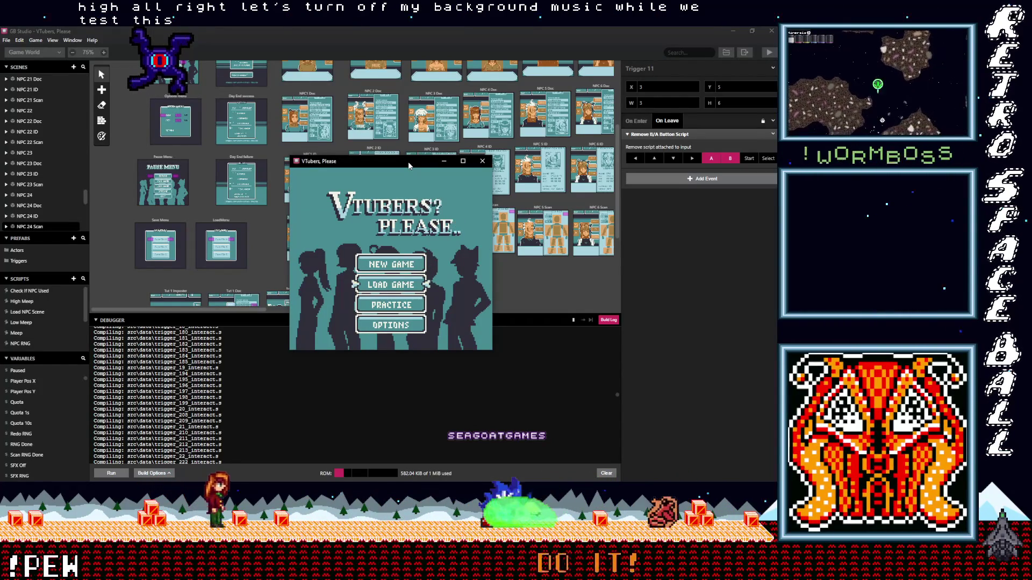
{"action": "key", "text": "Down"}
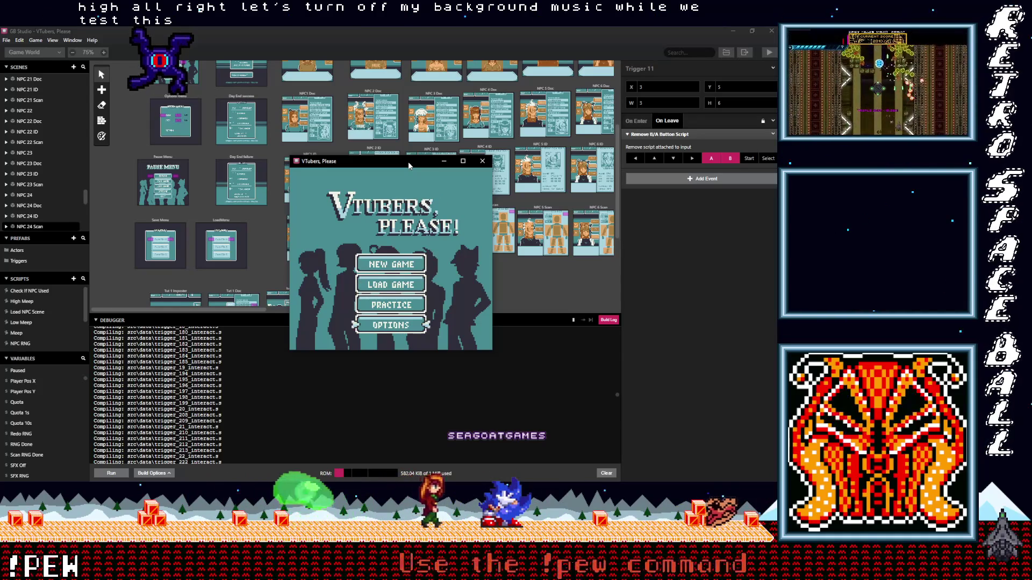
{"action": "key", "text": "z"}
{"action": "key", "text": "Up"}
{"action": "key", "text": "Up"}
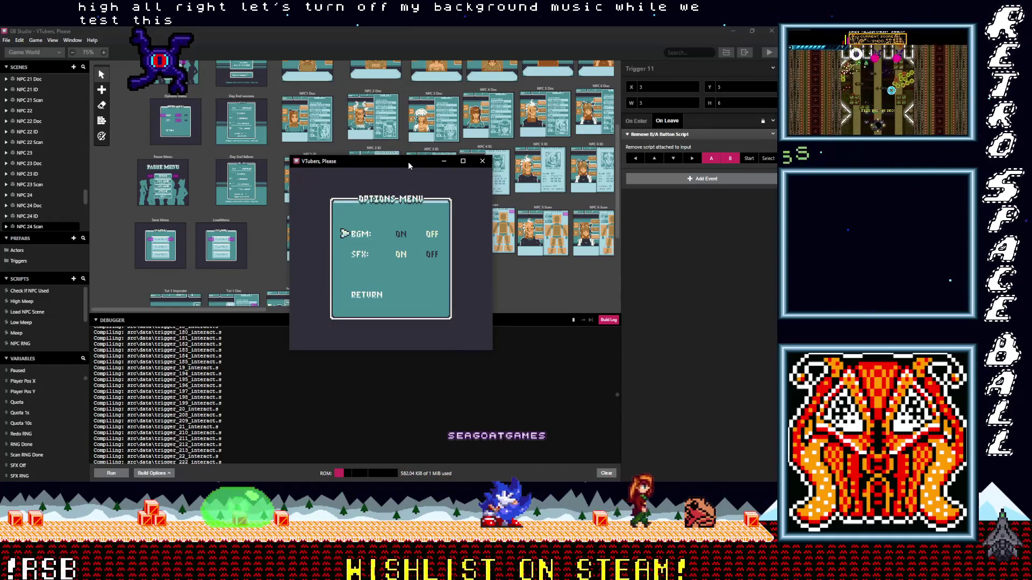
- Toggle BGM off and back on, then move past SFX to RETURN and exit to the title screen
{"action": "key", "text": "Right"}
{"action": "key", "text": "Left"}
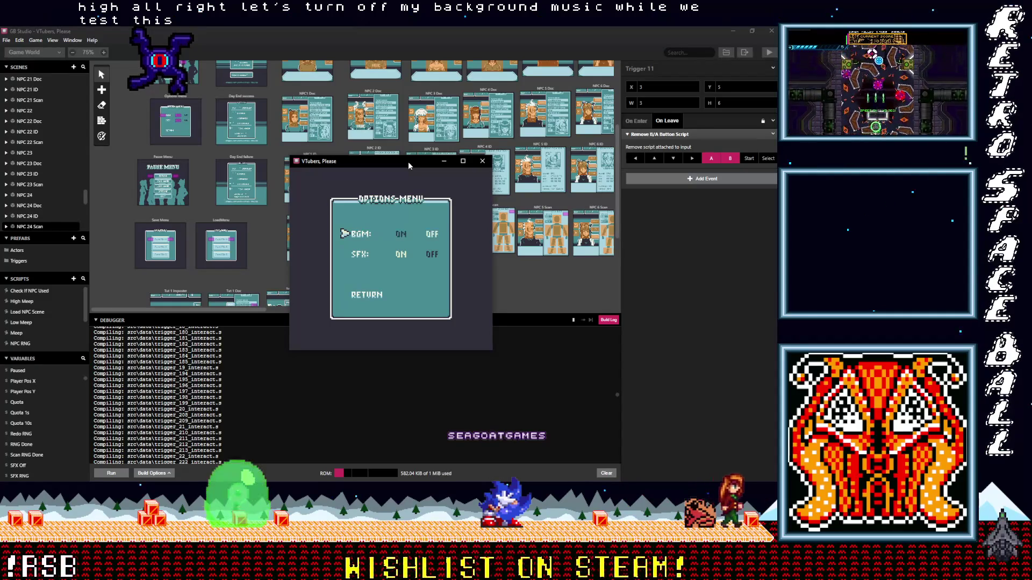
{"action": "key", "text": "Down"}
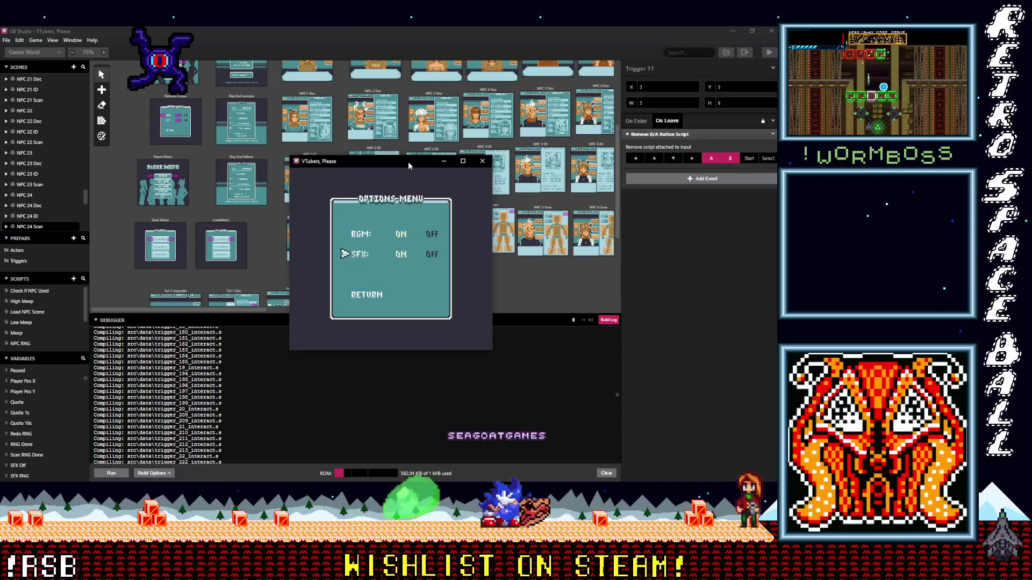
{"action": "key", "text": "Up"}
{"action": "key", "text": "Down"}
{"action": "key", "text": "Down"}
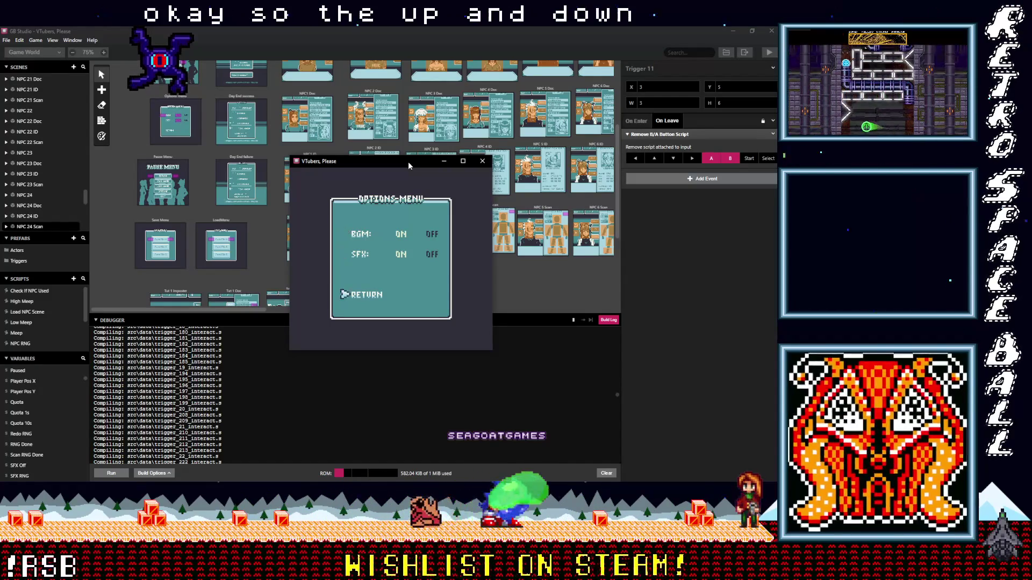
{"action": "key", "text": "Up"}
{"action": "key", "text": "Up"}
{"action": "key", "text": "Up"}
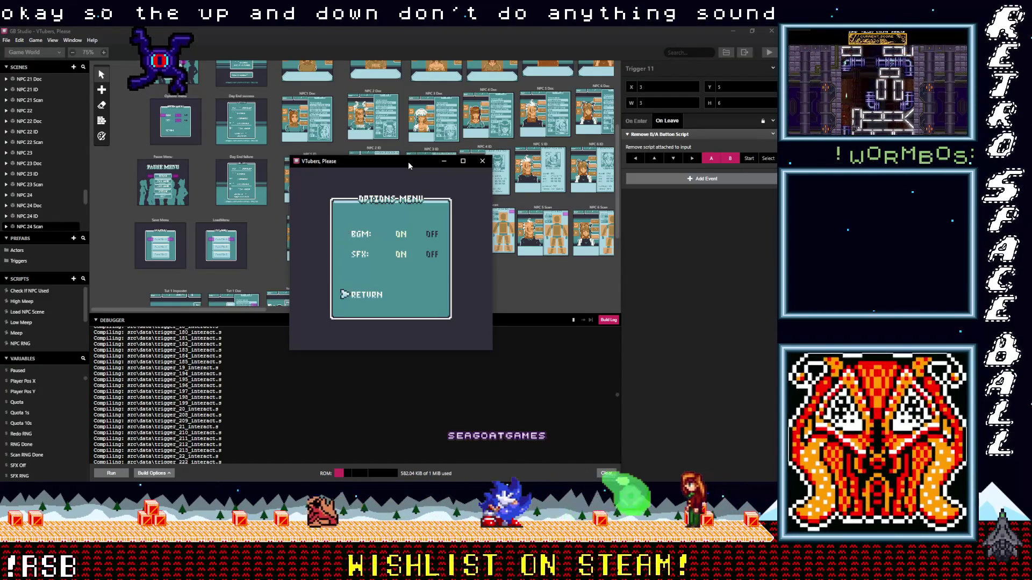
{"action": "key", "text": "z"}
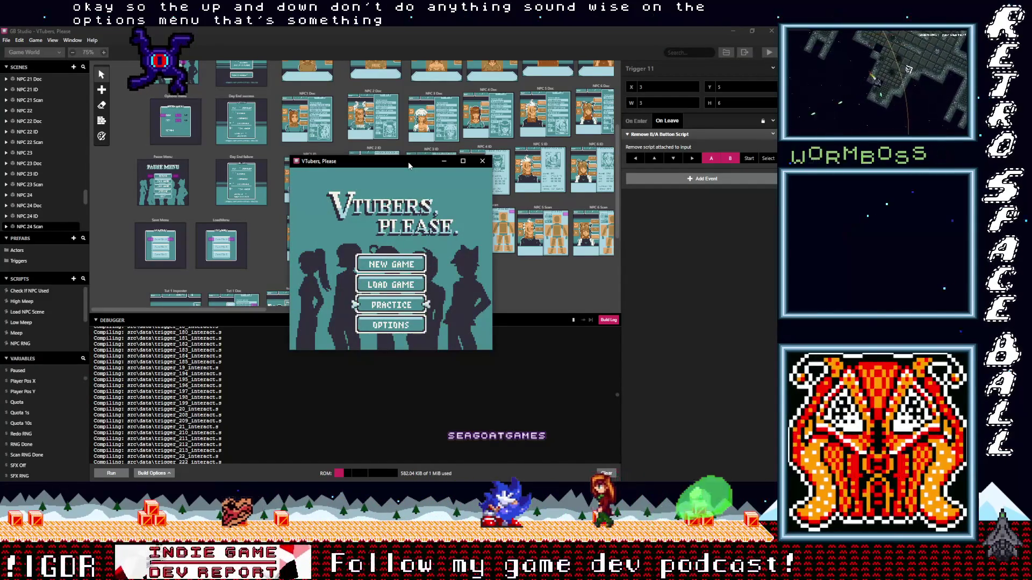
- Choose NEW GAME on the title menu to start a fresh playthrough
{"action": "key", "text": "Up"}
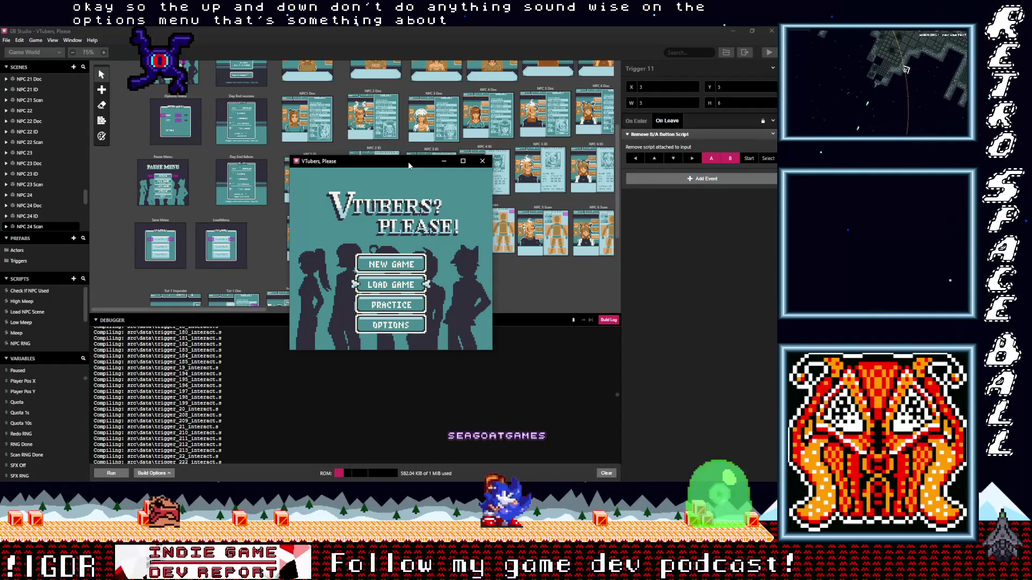
{"action": "key", "text": "Up"}
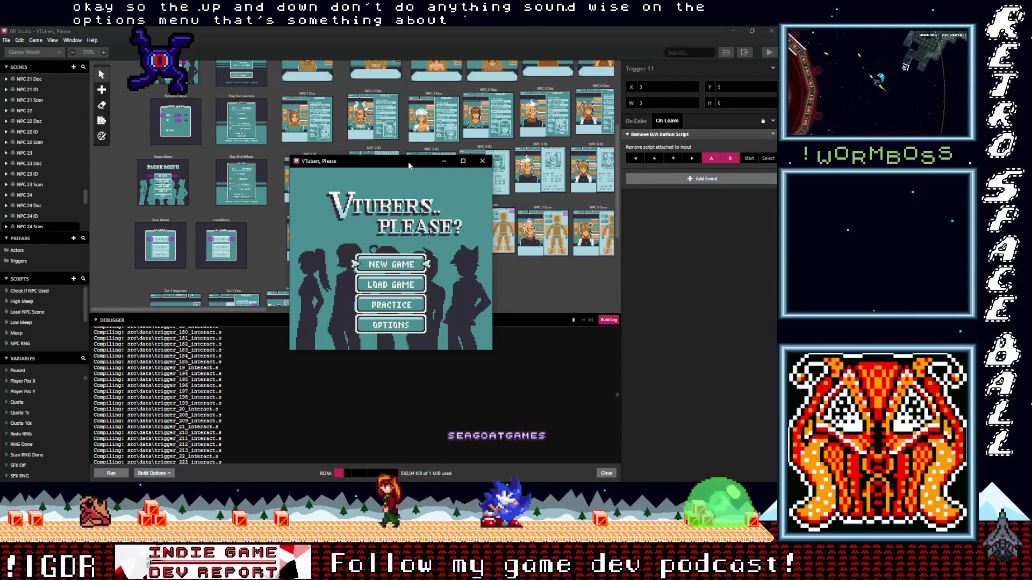
{"action": "key", "text": "z"}
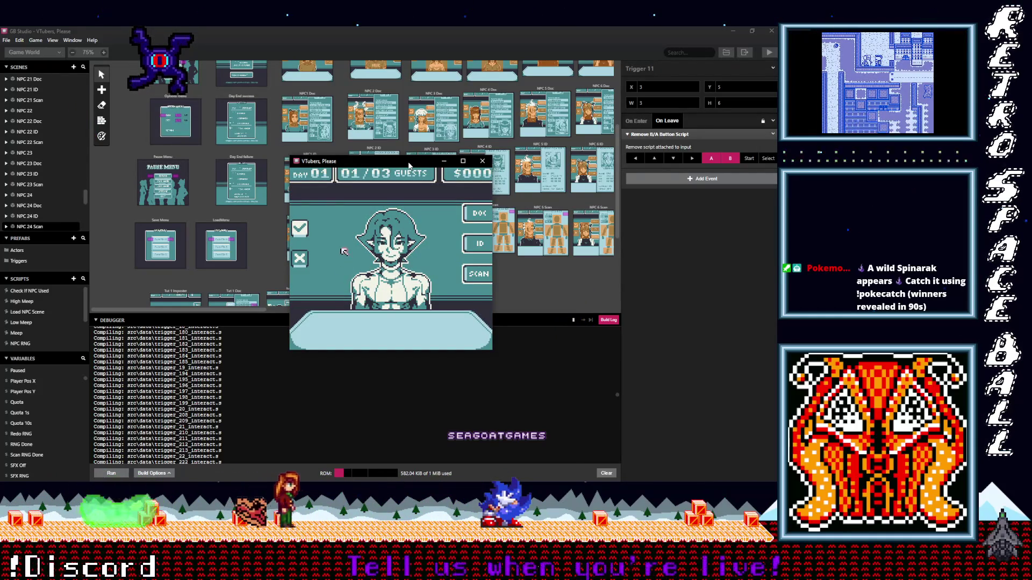
- Once Day 01 begins, move the in-game cursor to sit beside SCAN
{"action": "key", "text": "Up"}
{"action": "key", "text": "Right"}
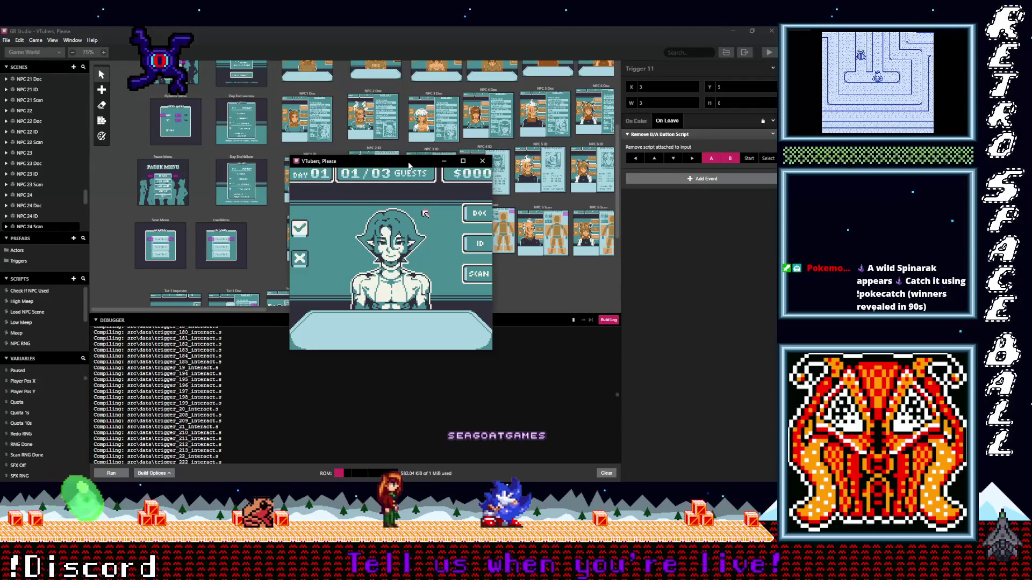
{"action": "key", "text": "Down"}
{"action": "key", "text": "Left"}
{"action": "key", "text": "Right"}
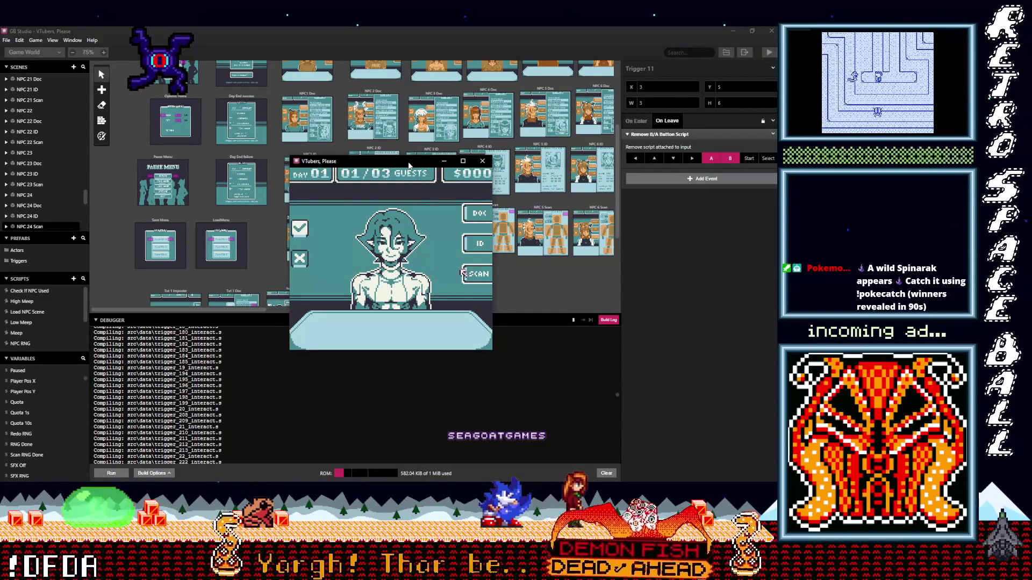
- Scan the first guest's left arm, head, torso and legs with the body scanner
{"action": "key", "text": "z"}
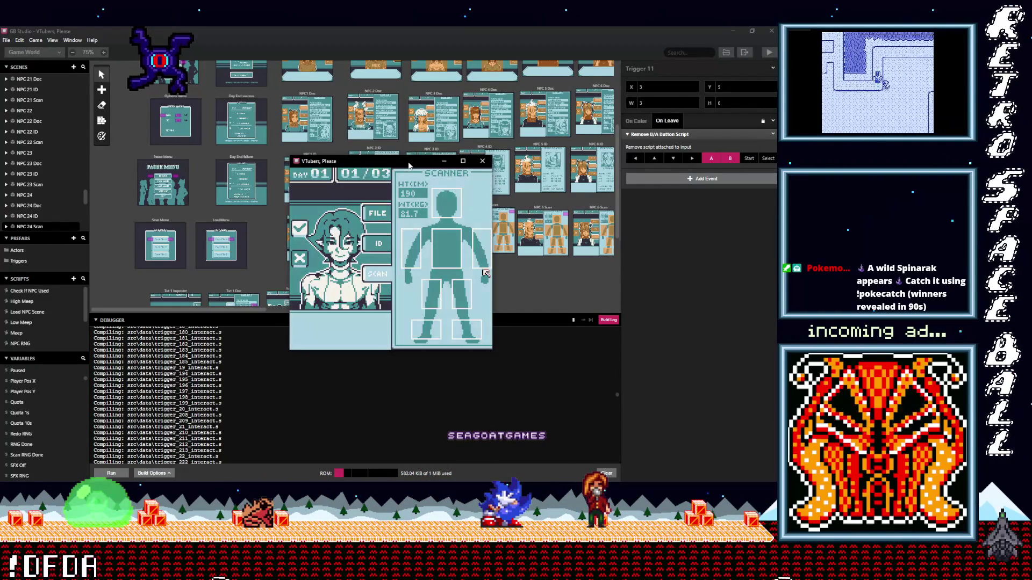
{"action": "key", "text": "Left"}
{"action": "key", "text": "Left"}
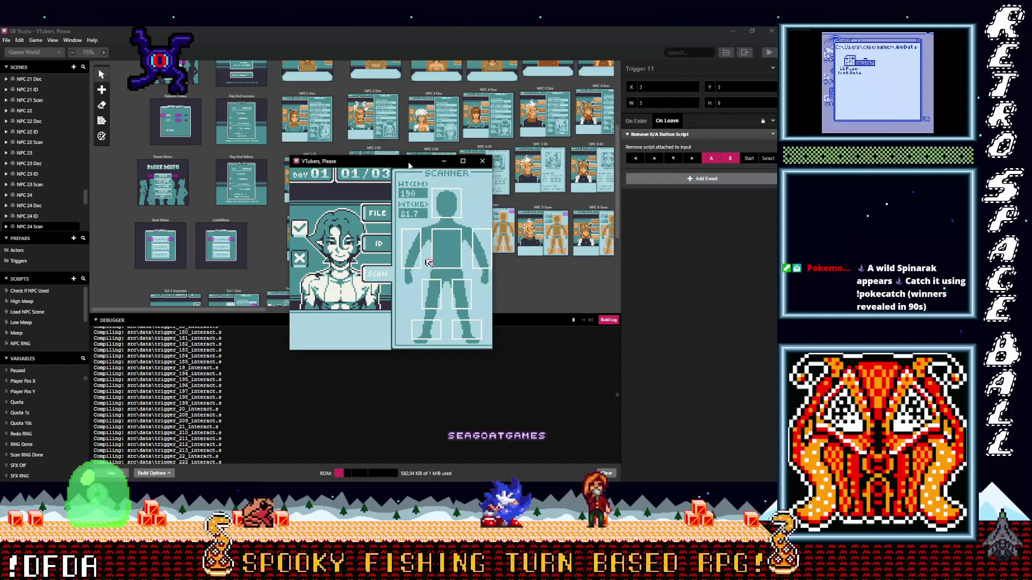
{"action": "key", "text": "Up"}
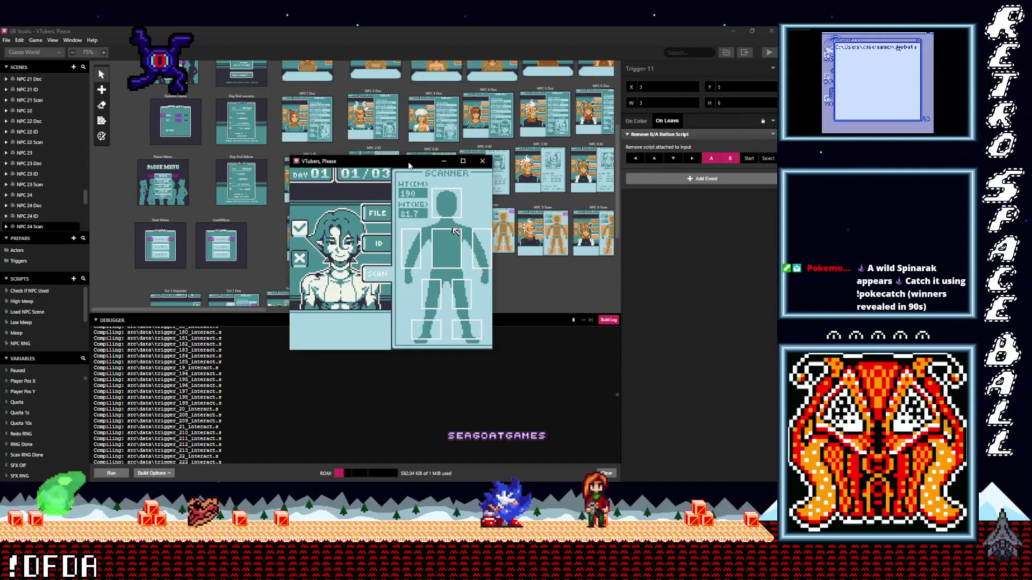
{"action": "key", "text": "Left"}
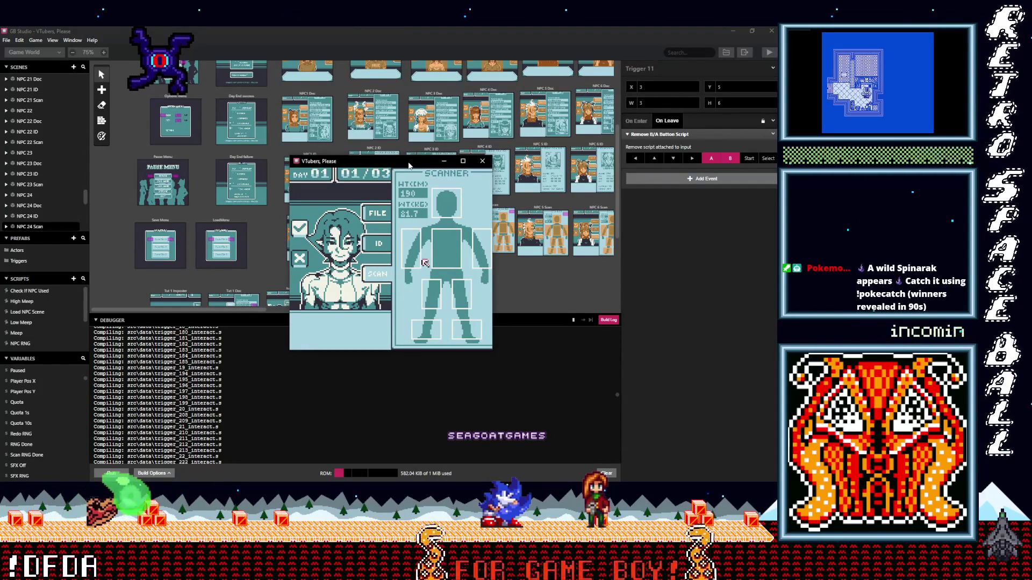
{"action": "key", "text": "Right"}
{"action": "key", "text": "Down"}
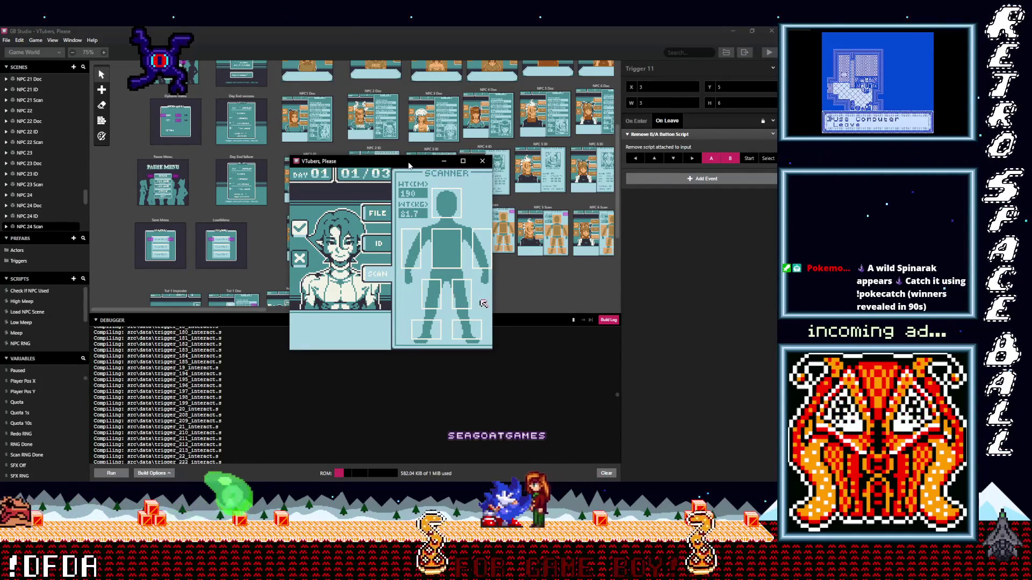
{"action": "key", "text": "Down"}
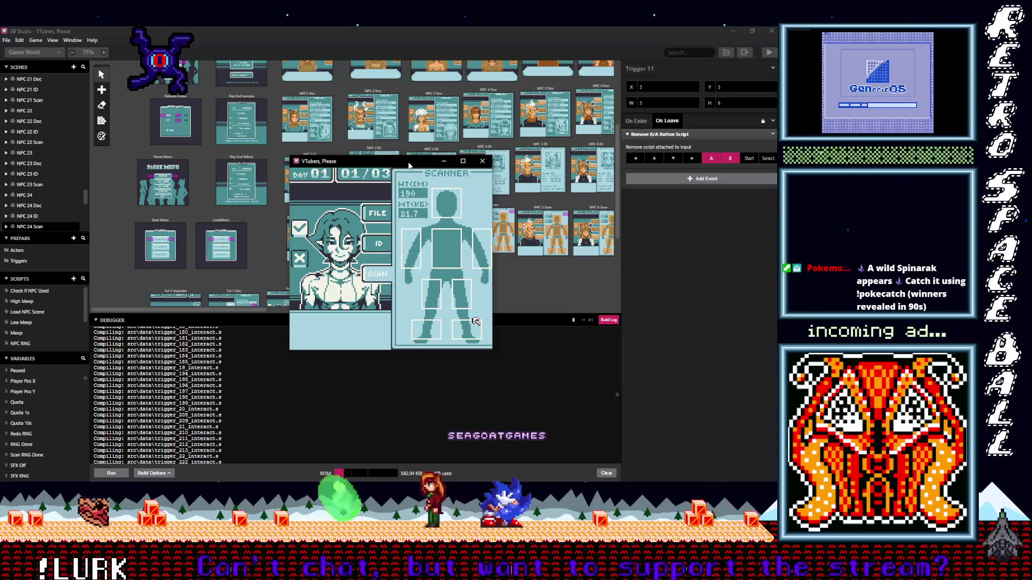
{"action": "key", "text": "Up"}
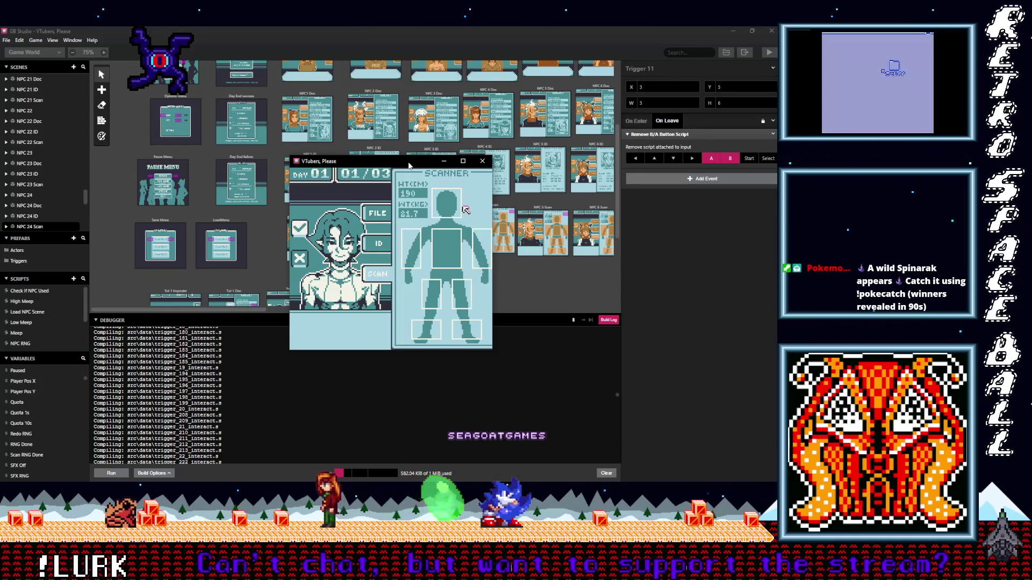
- Find the warning on the guest's torso, recheck it, and close the scanner
{"action": "key", "text": "Down"}
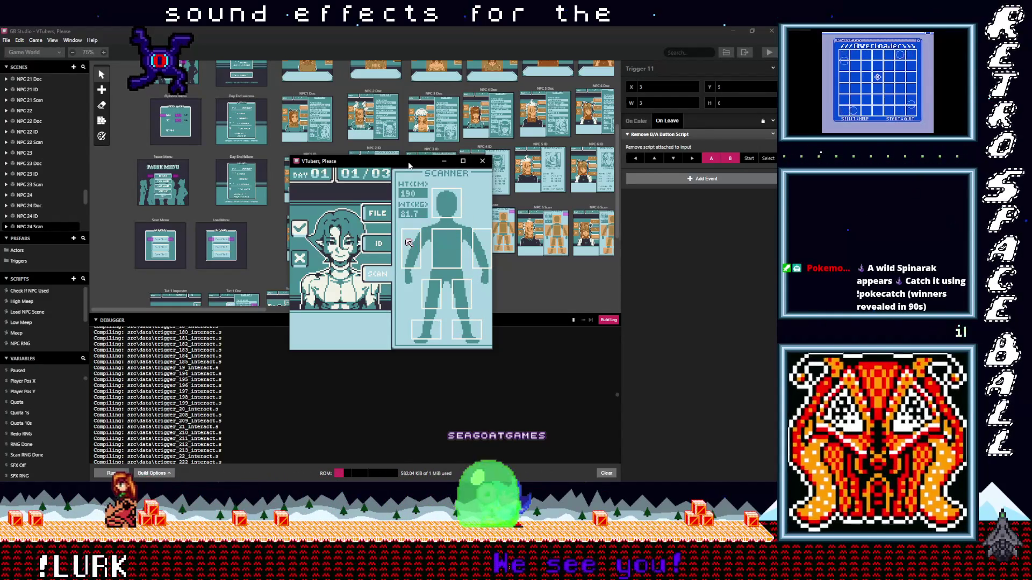
{"action": "key", "text": "Right"}
{"action": "key", "text": "Left"}
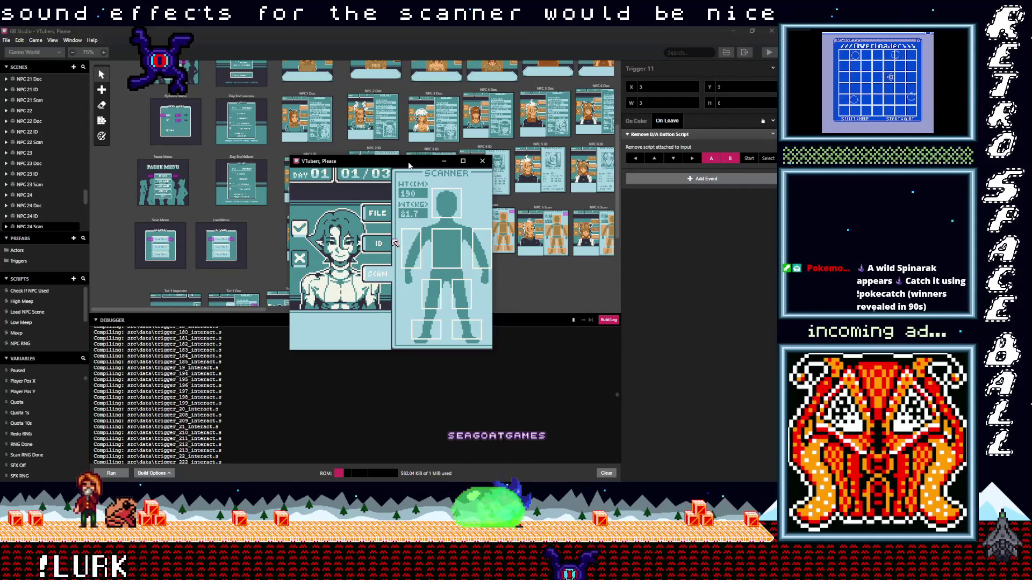
{"action": "key", "text": "Up"}
{"action": "key", "text": "Up"}
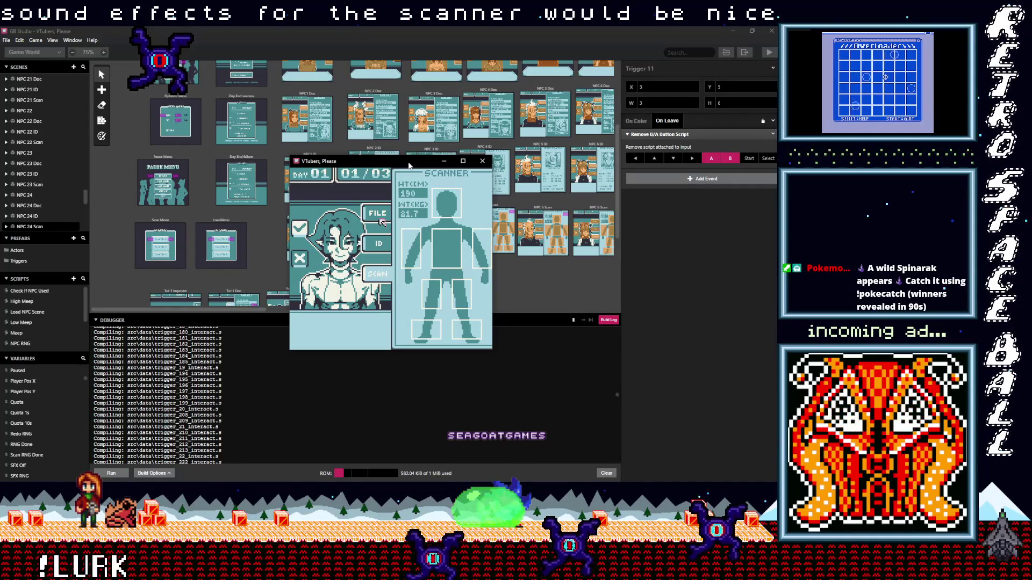
{"action": "key", "text": "Left"}
{"action": "key", "text": "x"}
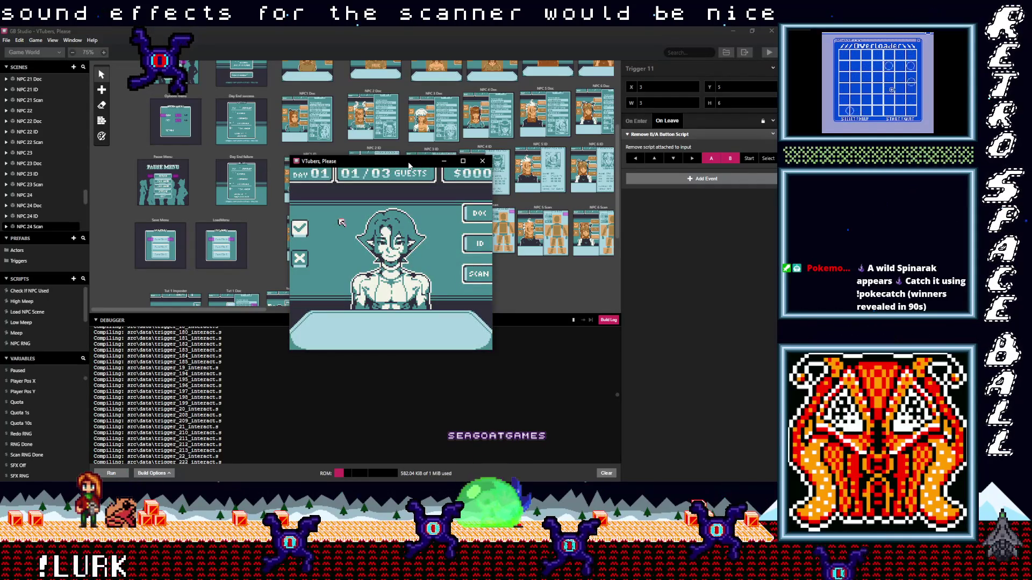
- Review the guest's file and ID, rescan (height 190, weight 81.7), and deny entry
{"action": "key", "text": "Right"}
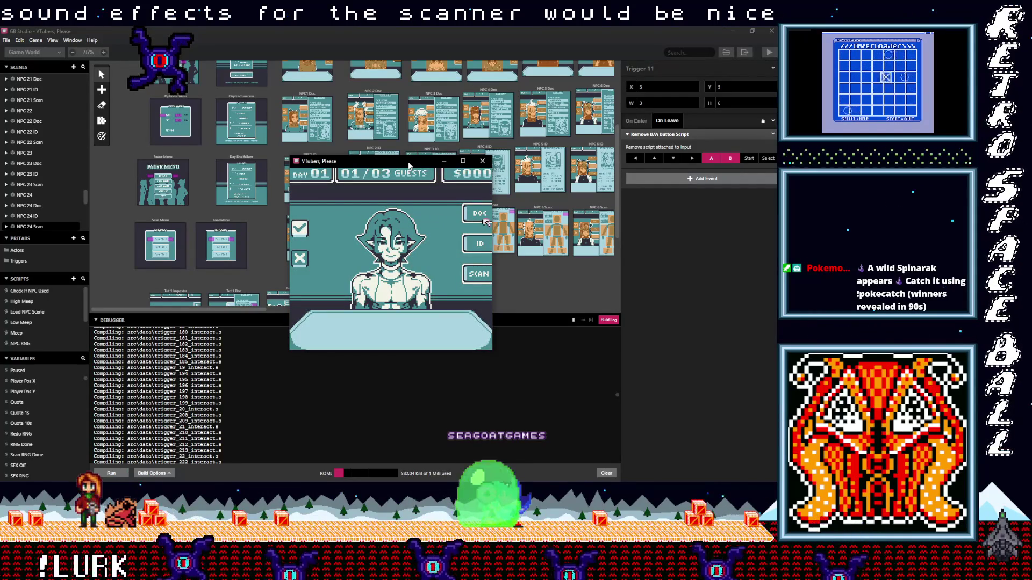
{"action": "key", "text": "z"}
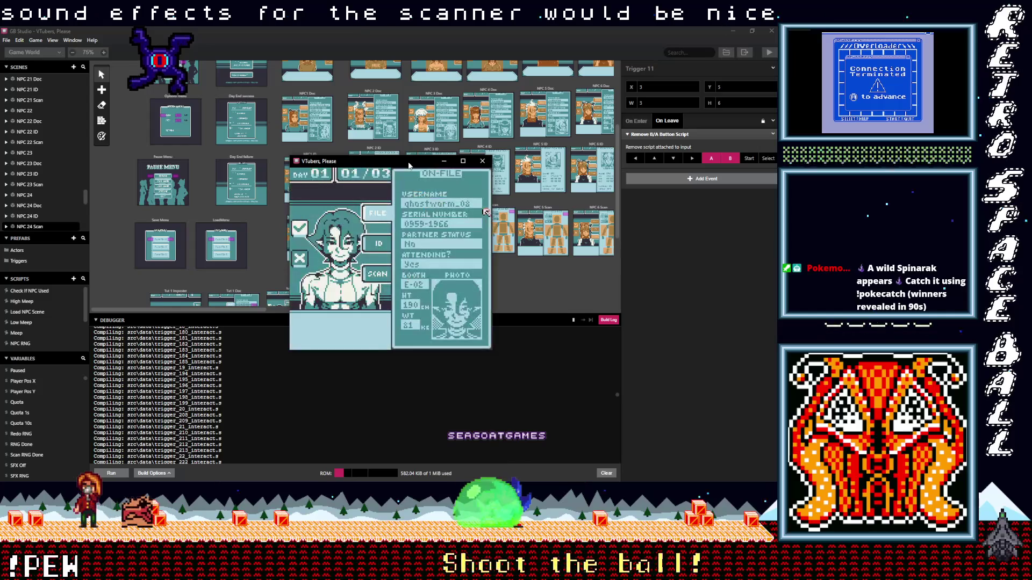
{"action": "key", "text": "Down"}
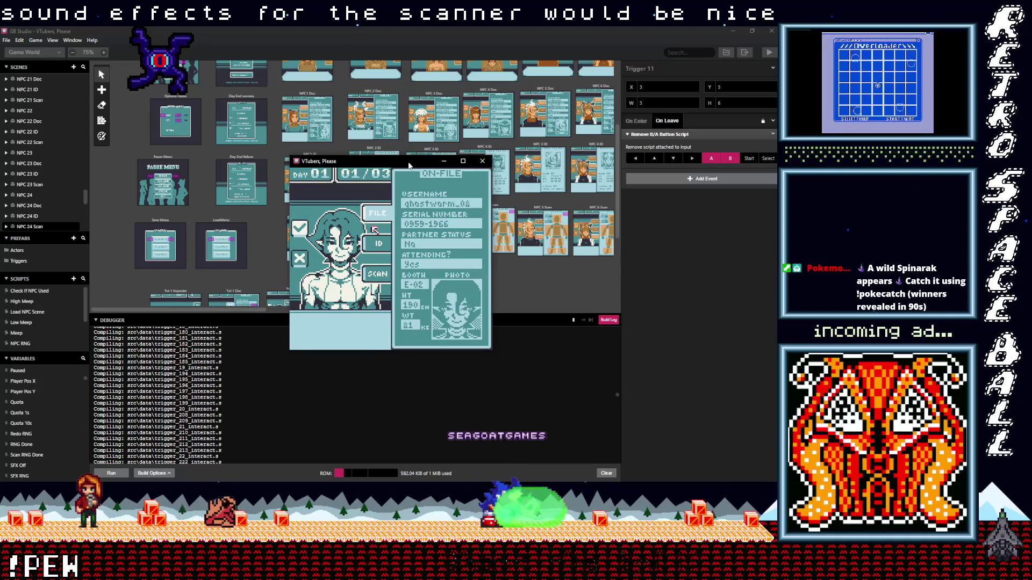
{"action": "key", "text": "z"}
{"action": "key", "text": "Down"}
{"action": "key", "text": "z"}
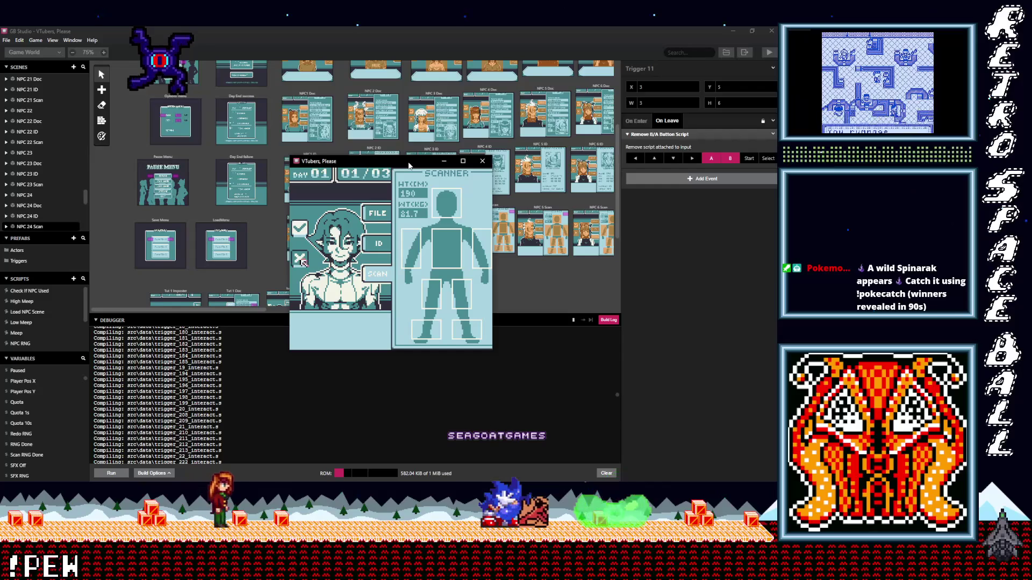
{"action": "key", "text": "z"}
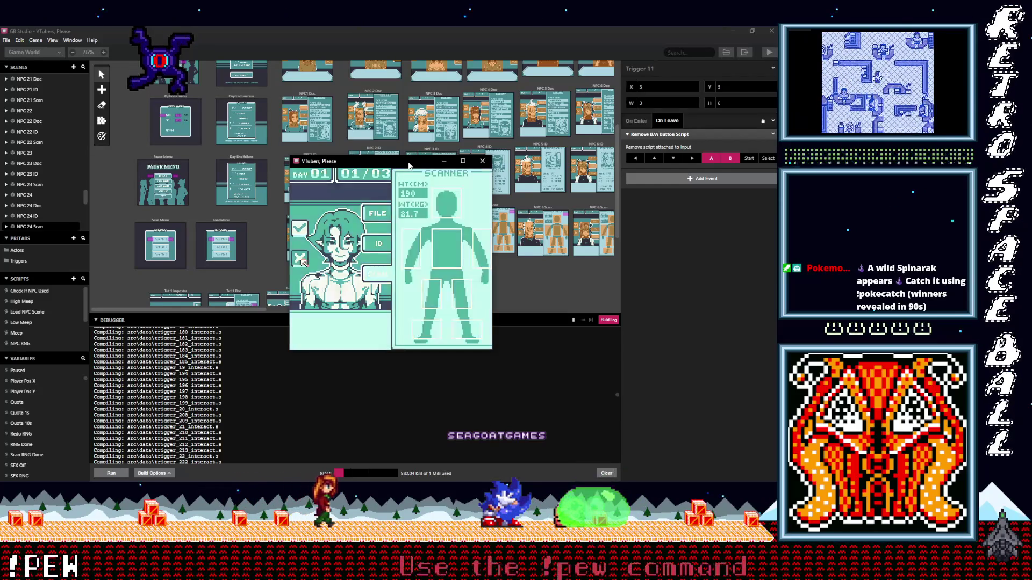
- Advance past the impostor result to guest 02/03 and move the inspection hand around the desk
{"action": "key", "text": "z"}
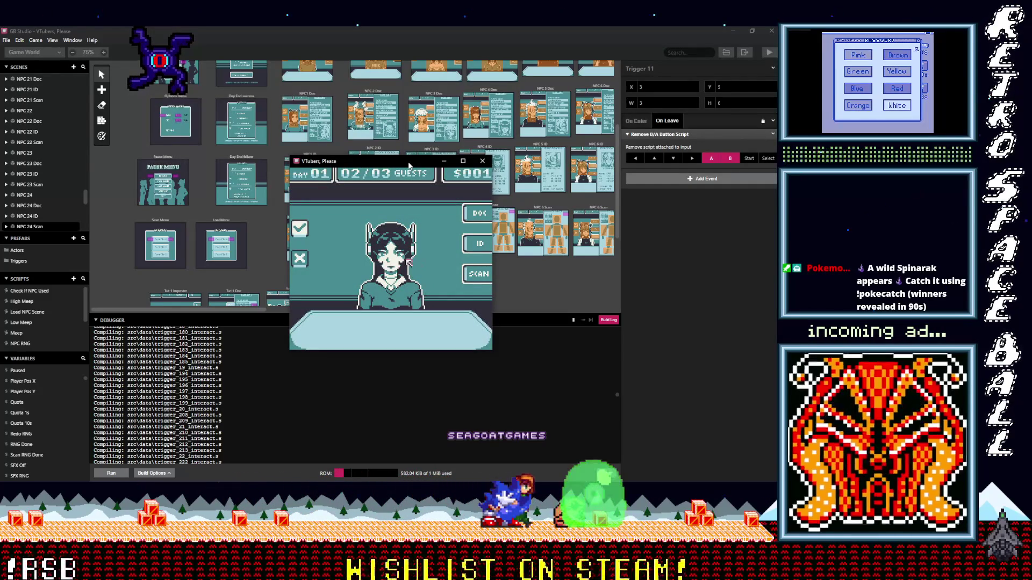
{"action": "key", "text": "Up"}
{"action": "key", "text": "Right"}
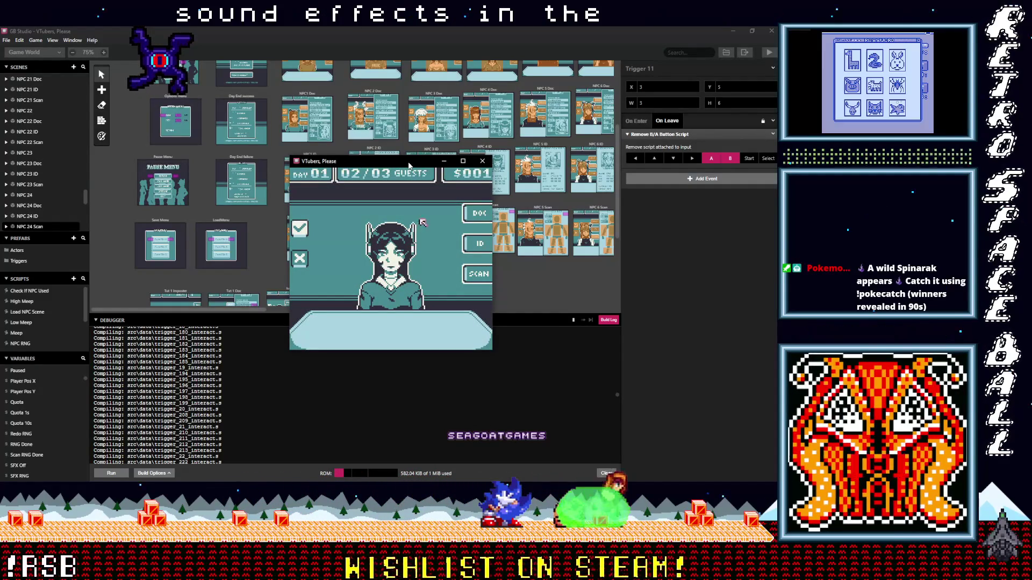
{"action": "key", "text": "Left"}
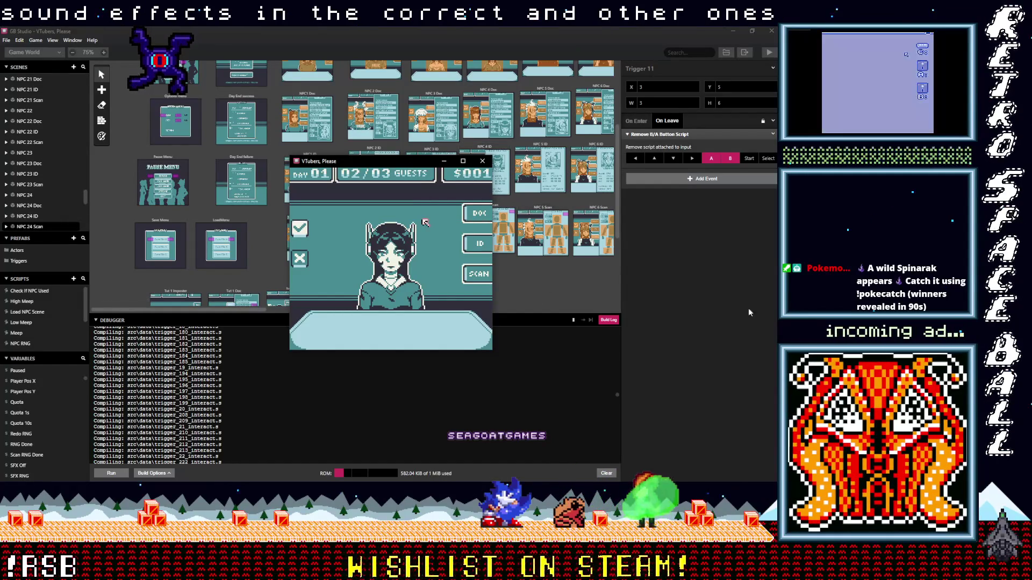
{"action": "left_click", "coordinate": [702, 178]}
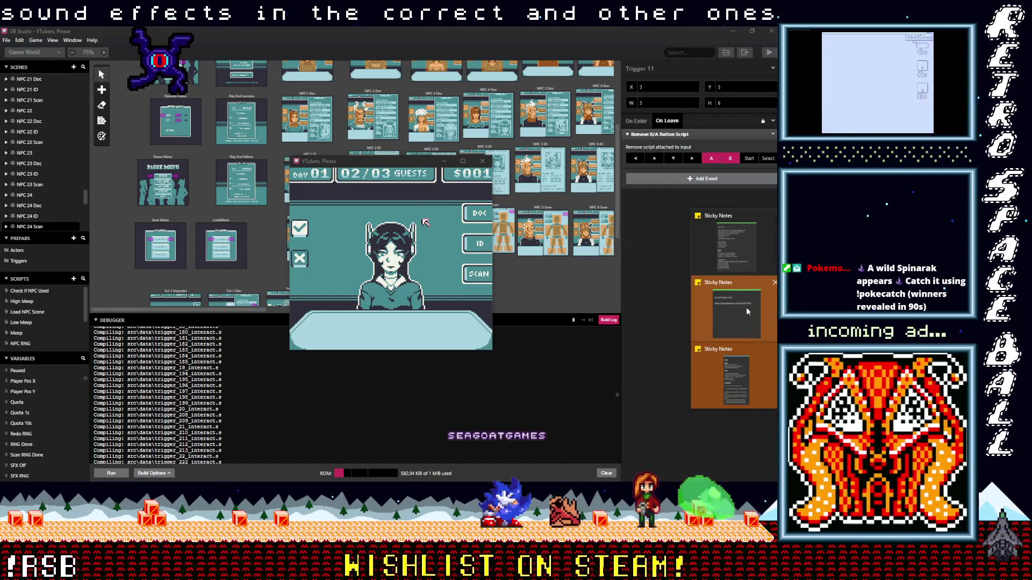
{"action": "key", "text": "Escape"}
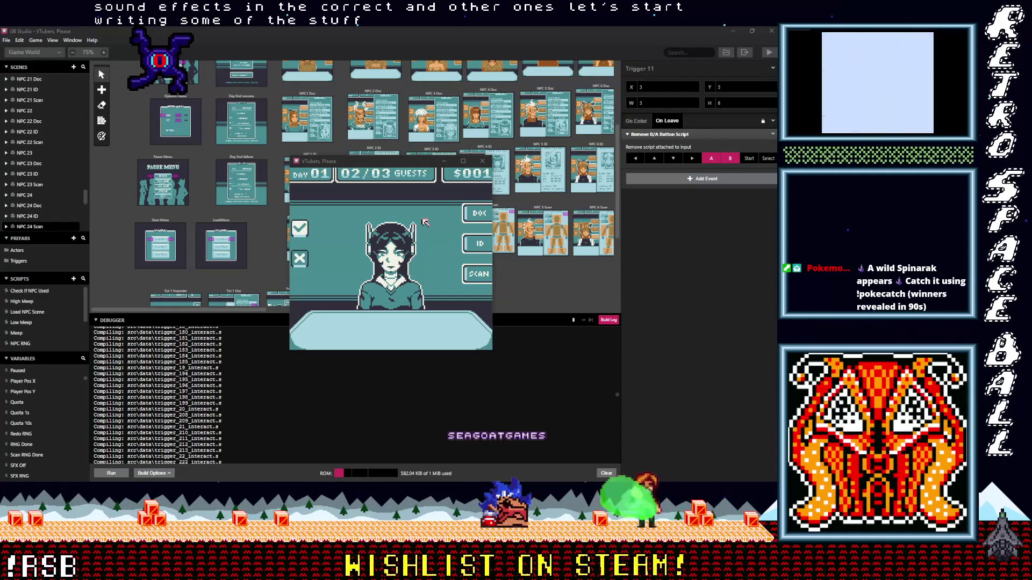
- Refocus the game window and position the inspection hand on the second guest
{"action": "mouse_move", "coordinate": [740, 379]}
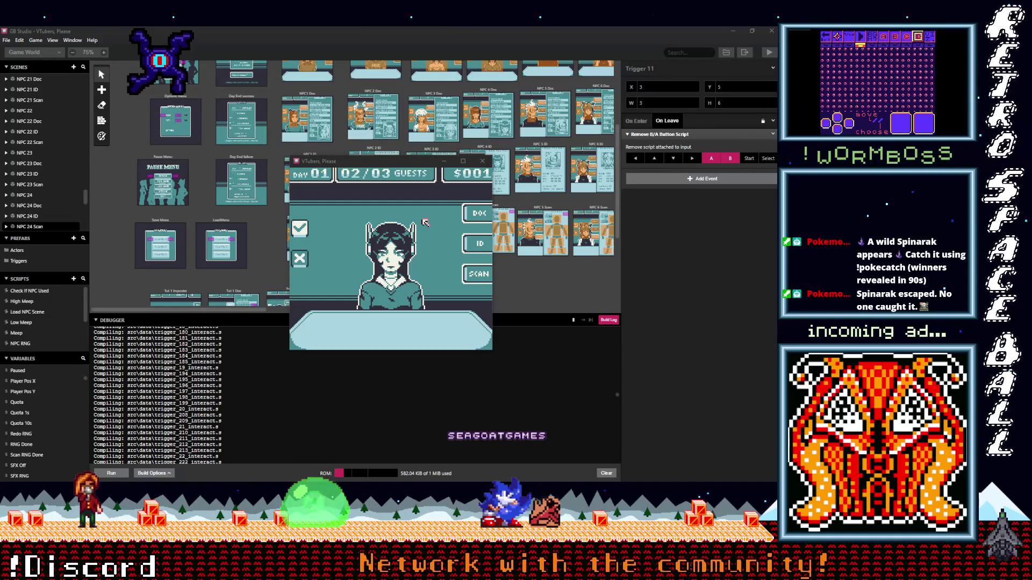
{"action": "left_click", "coordinate": [422, 181]}
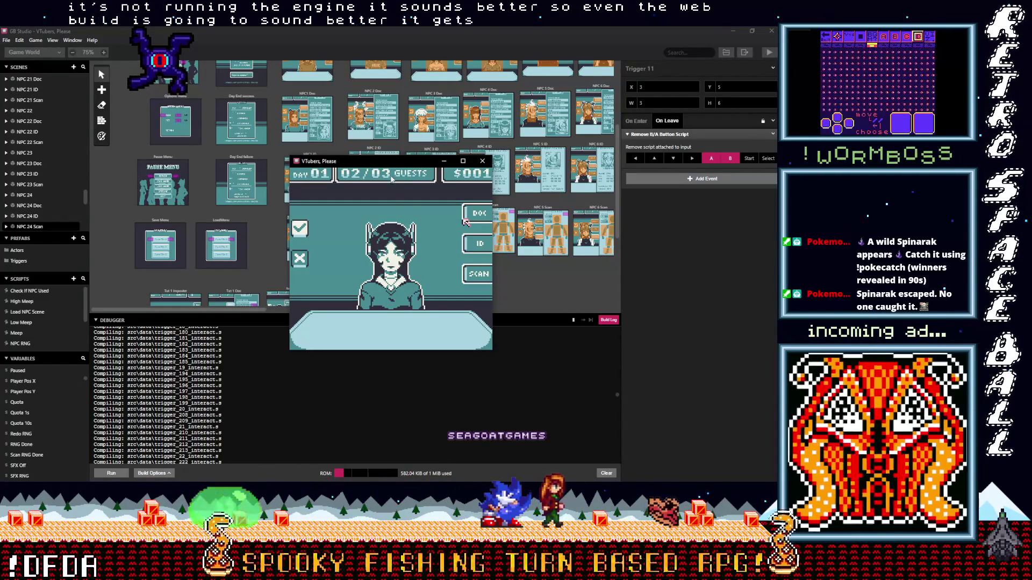
{"action": "key", "text": "Left"}
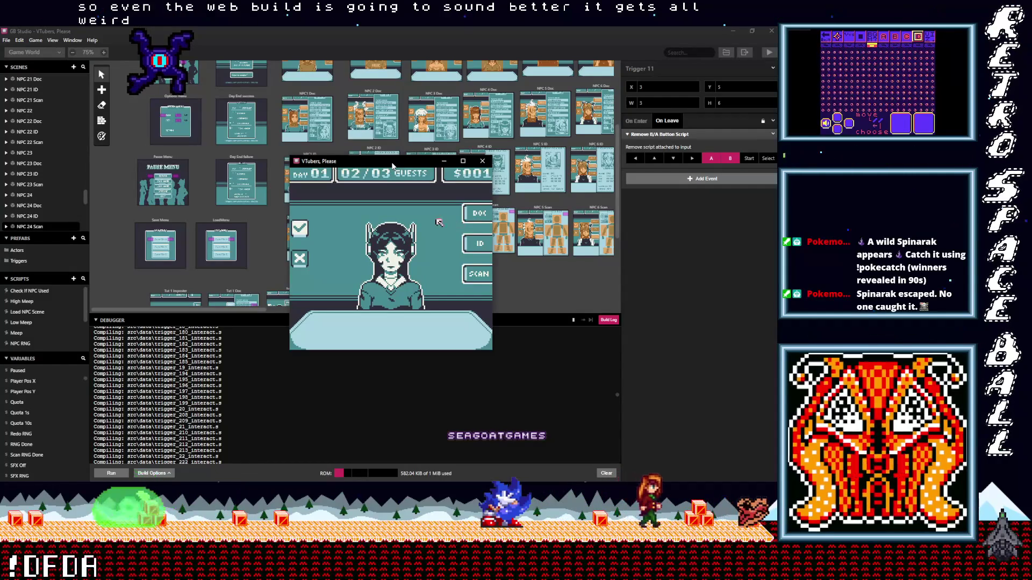
{"action": "key", "text": "Left"}
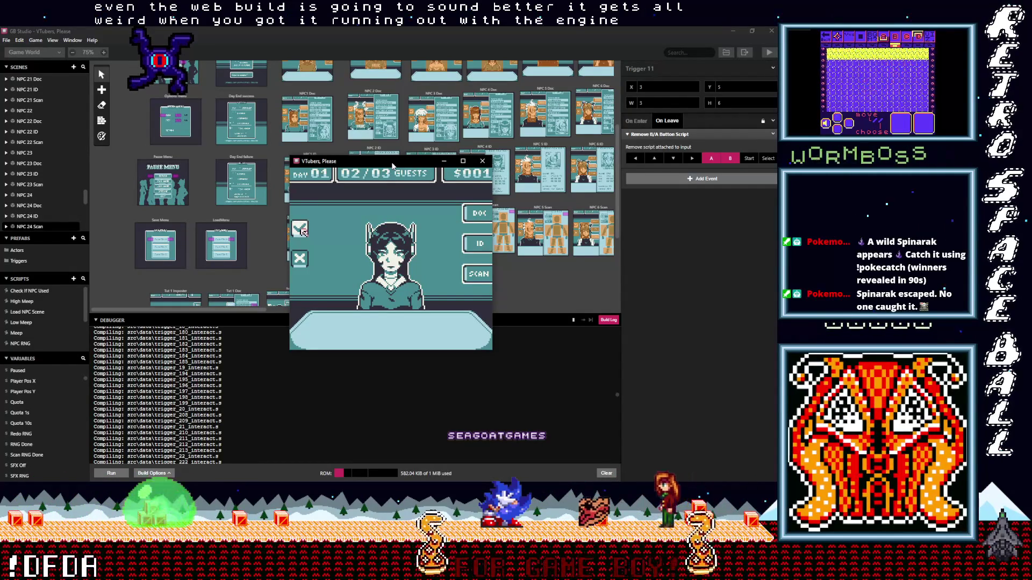
{"action": "key", "text": "Right"}
{"action": "key", "text": "Right"}
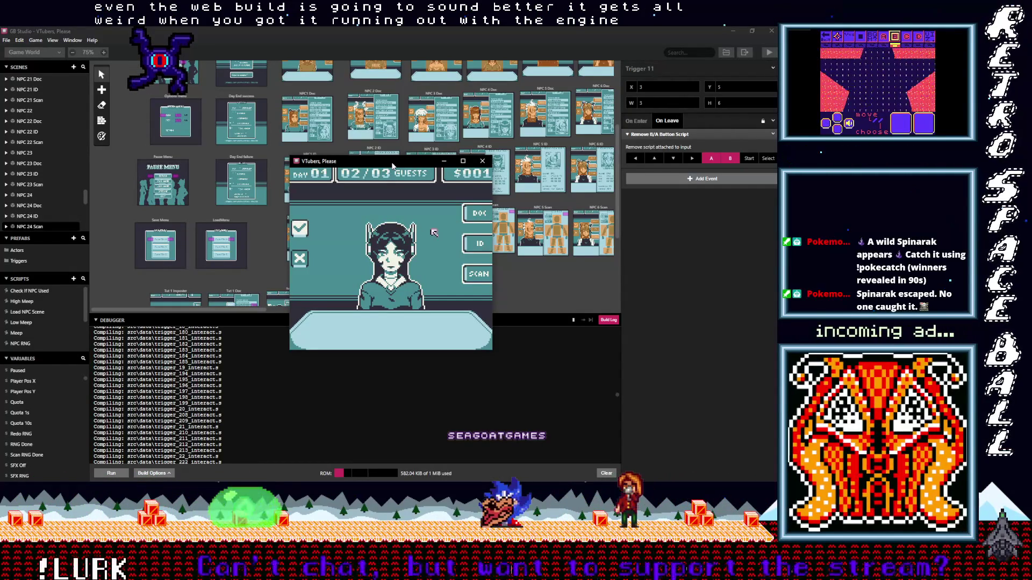
- Scan the second guest, find the left-foot warning, deny entry and continue to guest three
{"action": "key", "text": "z"}
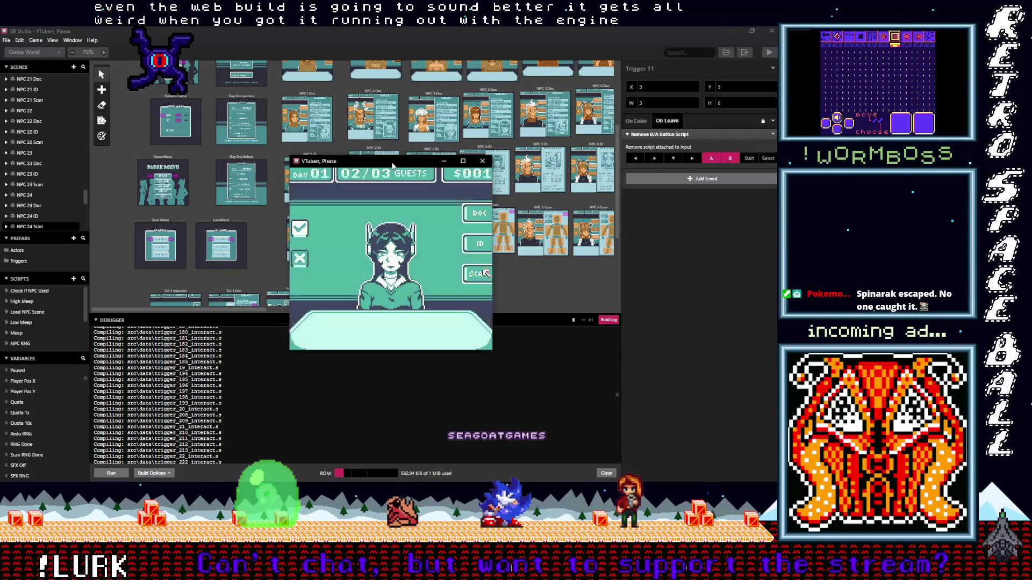
{"action": "key", "text": "Left"}
{"action": "key", "text": "Up"}
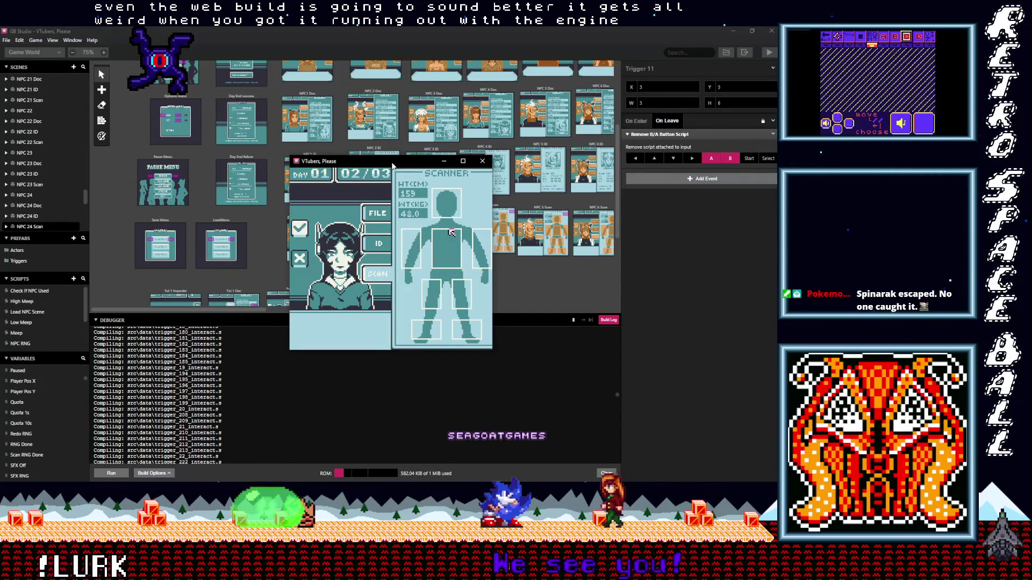
{"action": "key", "text": "Down"}
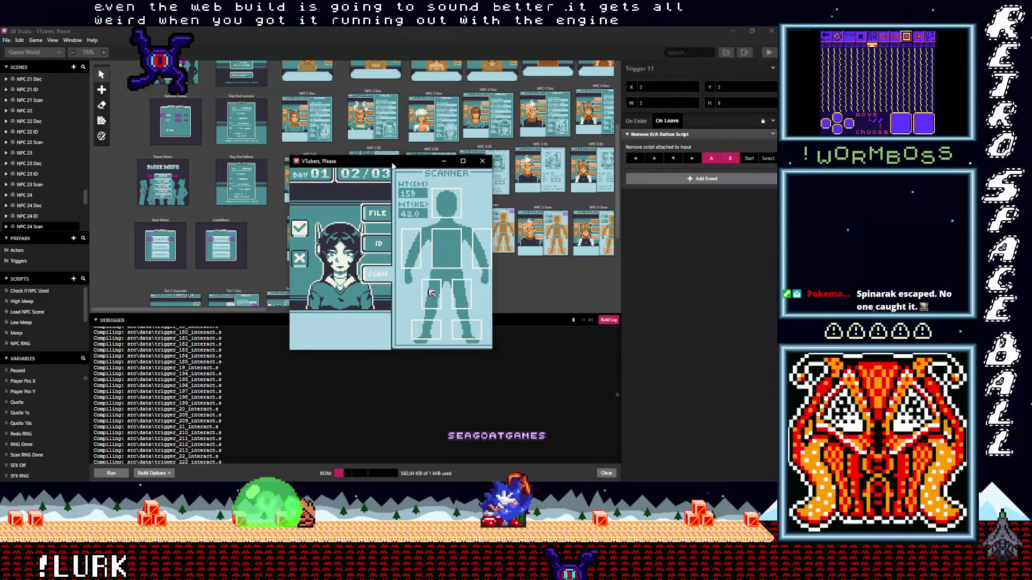
{"action": "key", "text": "Down"}
{"action": "key", "text": "Left"}
{"action": "key", "text": "Left"}
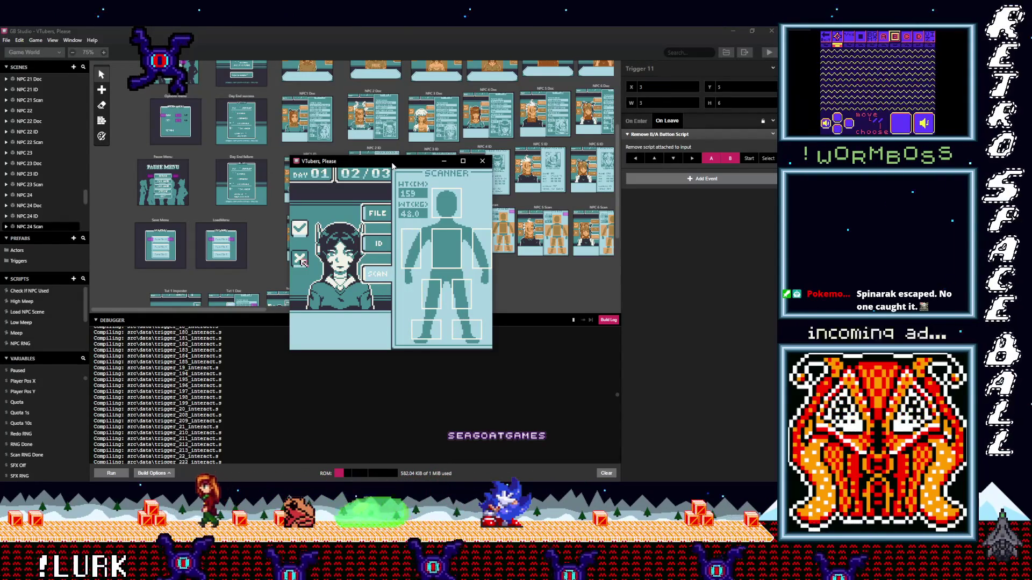
{"action": "key", "text": "z"}
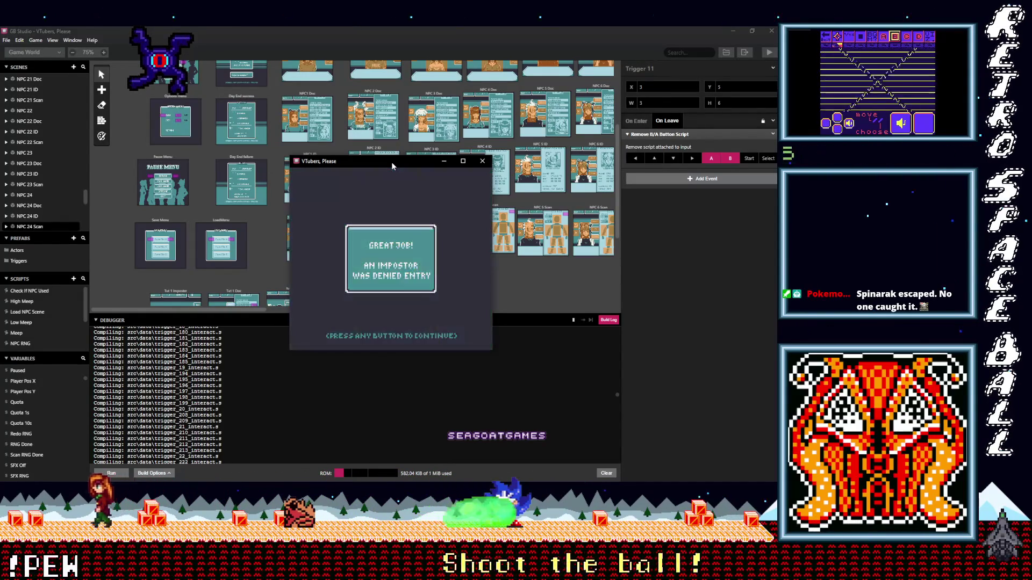
{"action": "key", "text": "z"}
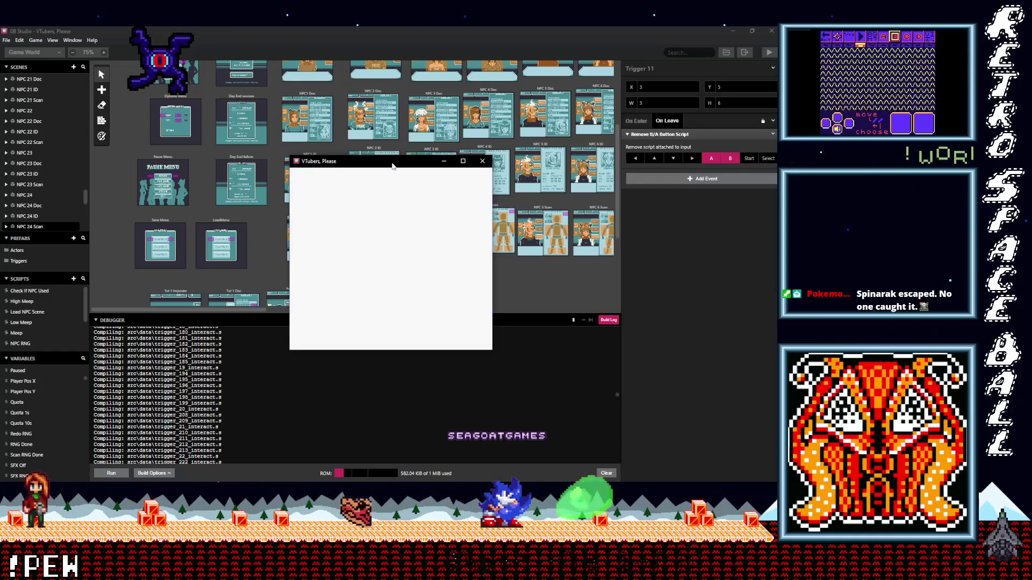
- Scan the third guest's body across head and torso, reading height 164 and weight 49.5
{"action": "key", "text": "z"}
{"action": "key", "text": "Left"}
{"action": "key", "text": "Up"}
{"action": "key", "text": "Right"}
{"action": "key", "text": "Up"}
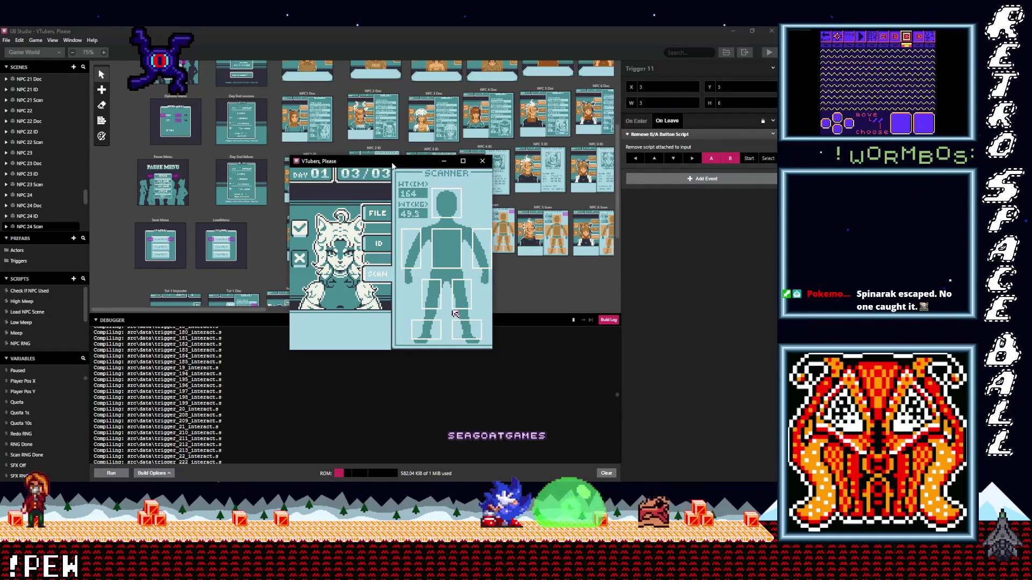
{"action": "key", "text": "Left"}
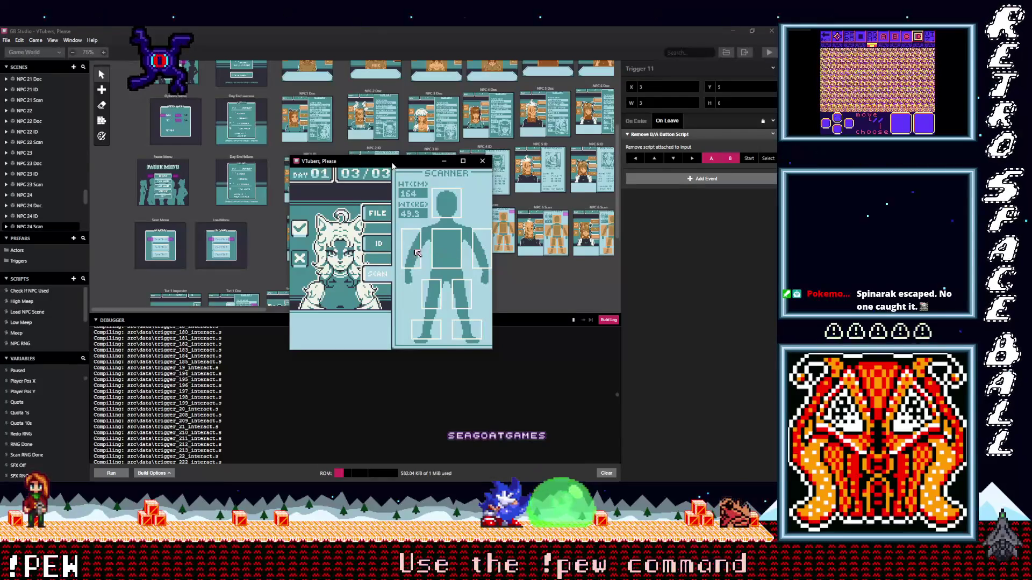
{"action": "key", "text": "Left"}
{"action": "key", "text": "Left"}
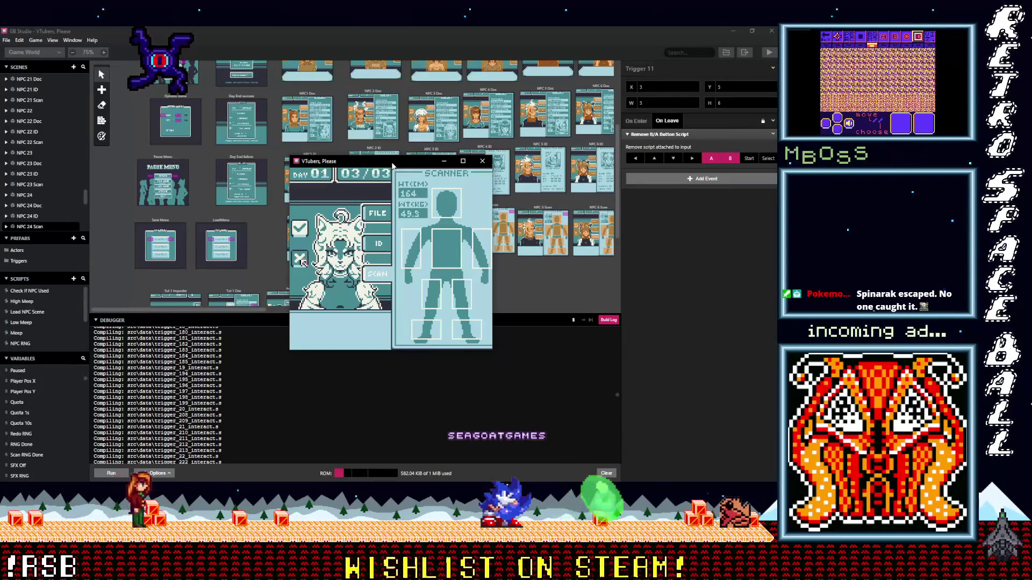
- Deny the third guest, then skip the Day 01 summary to the Day 02 intro (4 guests, quota 2)
{"action": "key", "text": "z"}
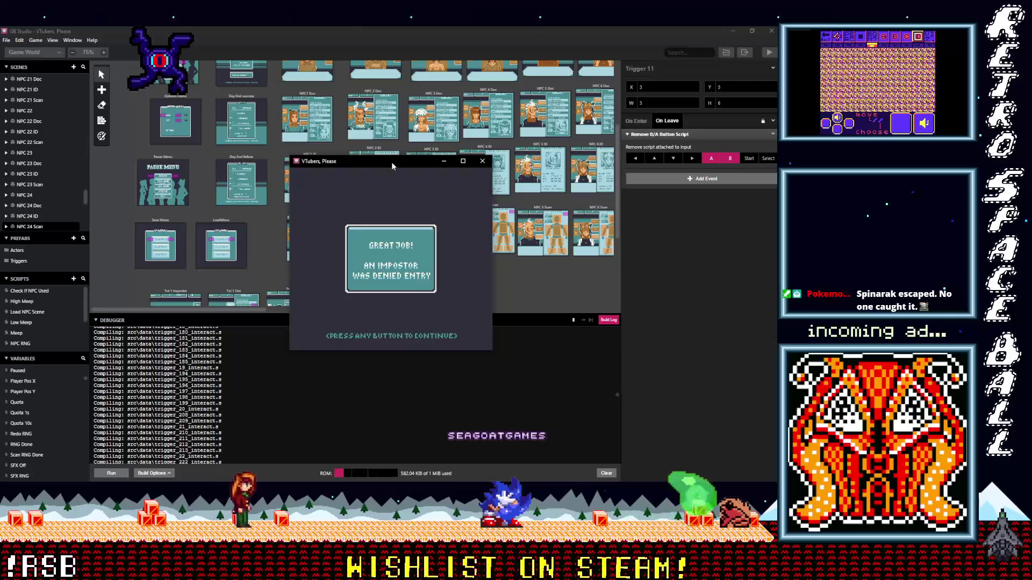
{"action": "key", "text": "z"}
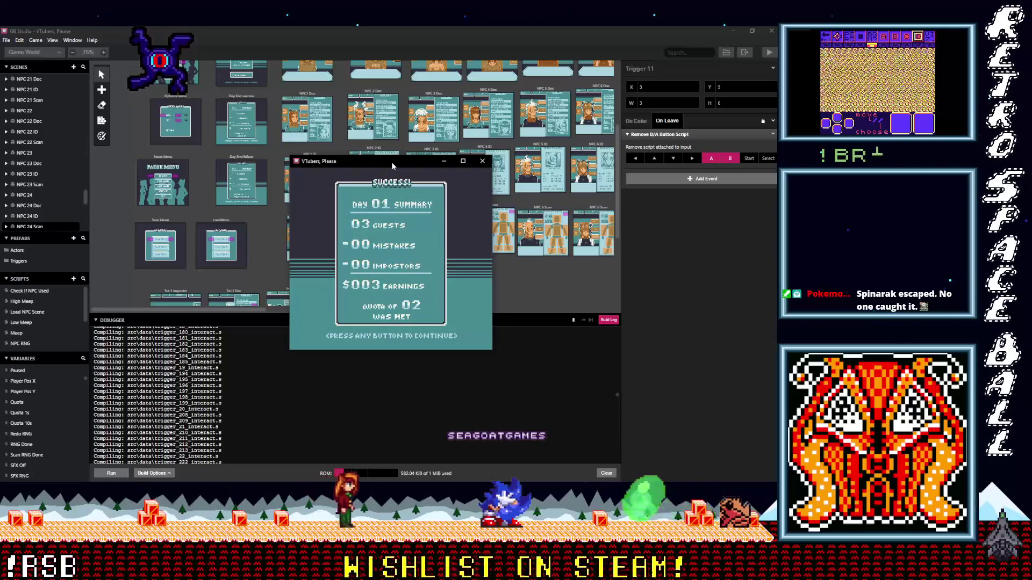
{"action": "key", "text": "z"}
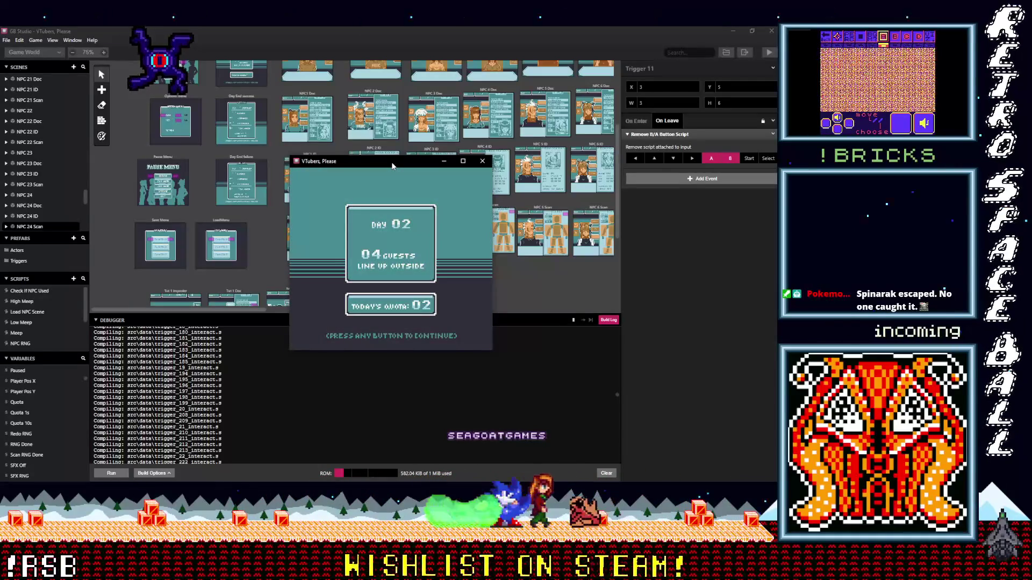
{"action": "key", "text": "z"}
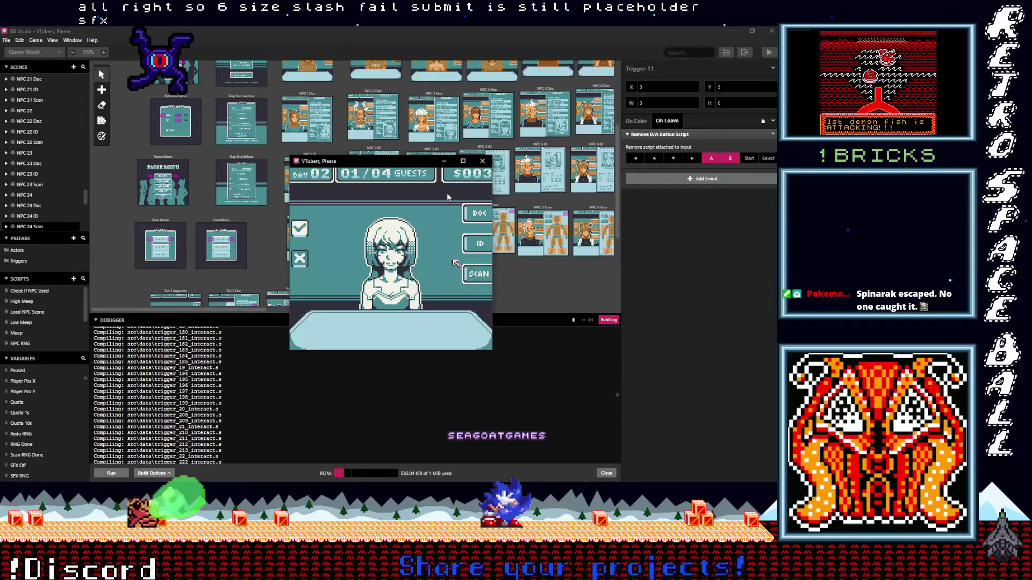
- Scan the first Day 02 guest's left arm, deny them as an impostor, and move to guest 02/04
{"action": "key", "text": "Right"}
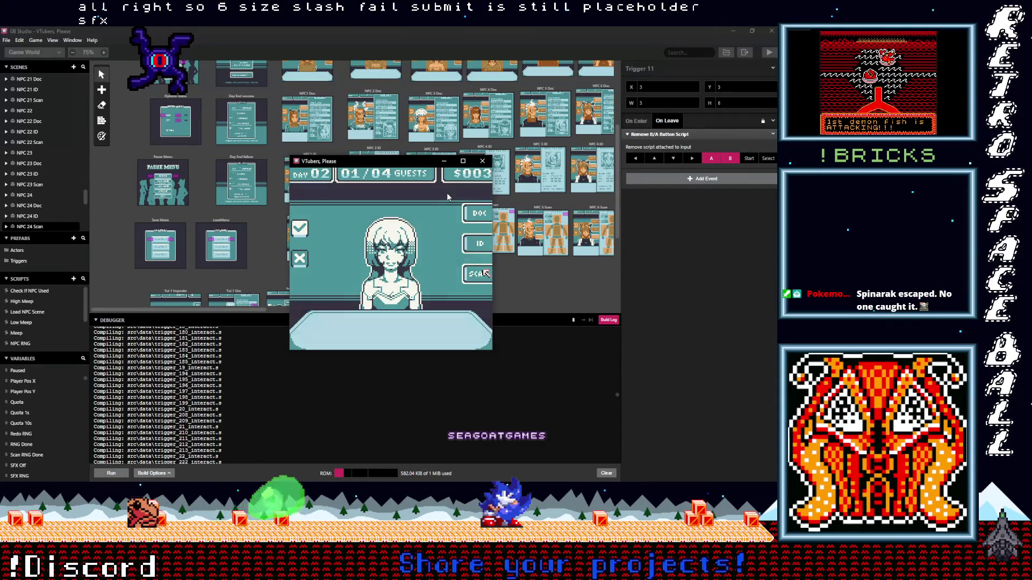
{"action": "key", "text": "z"}
{"action": "key", "text": "Up"}
{"action": "key", "text": "Left"}
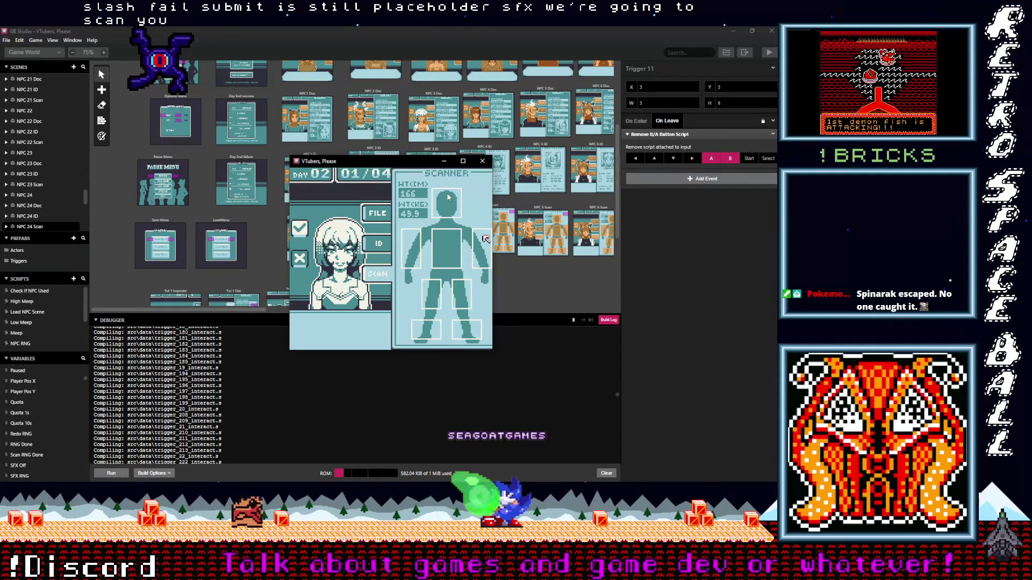
{"action": "key", "text": "Left"}
{"action": "key", "text": "Left"}
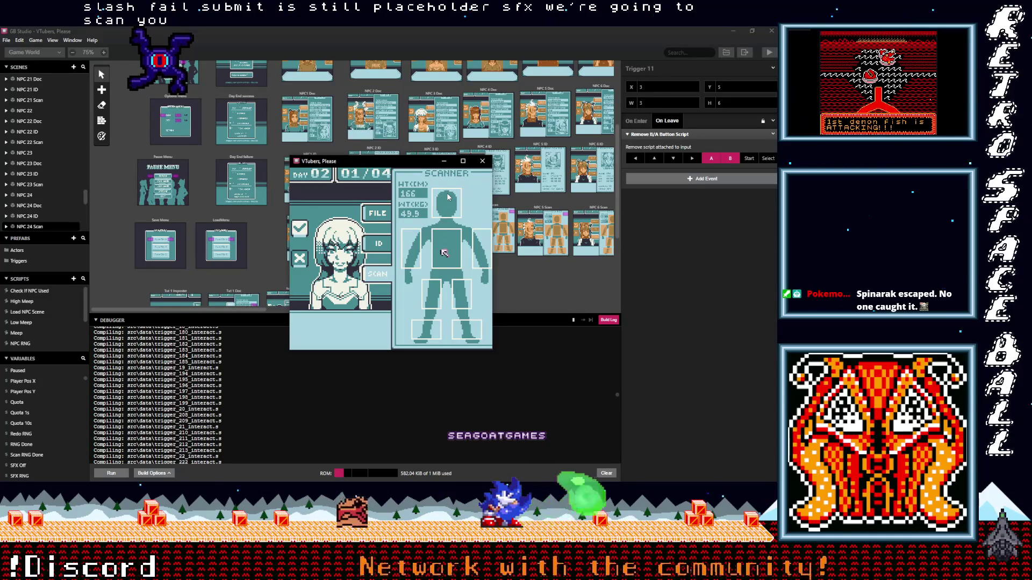
{"action": "key", "text": "Left"}
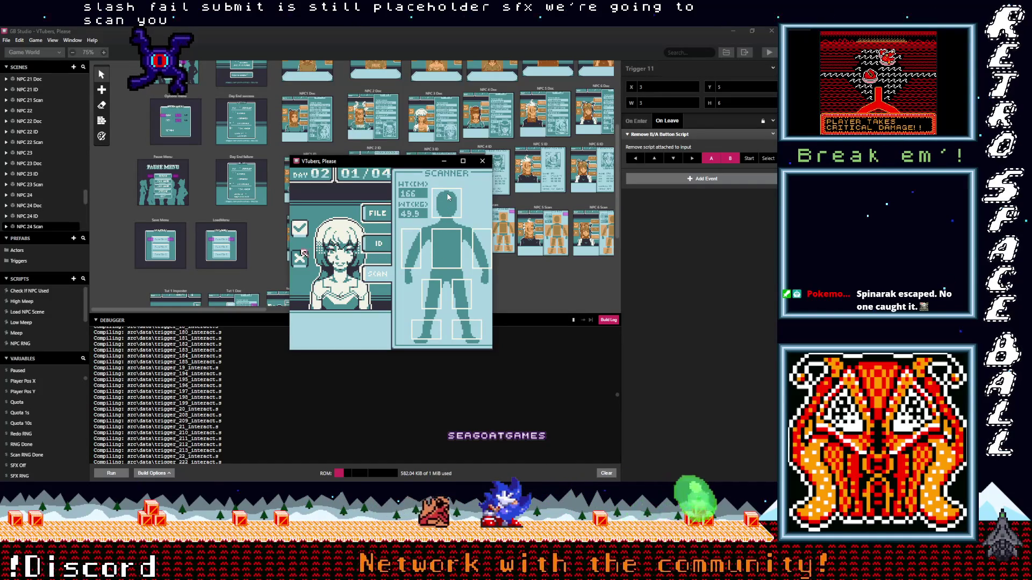
{"action": "key", "text": "z"}
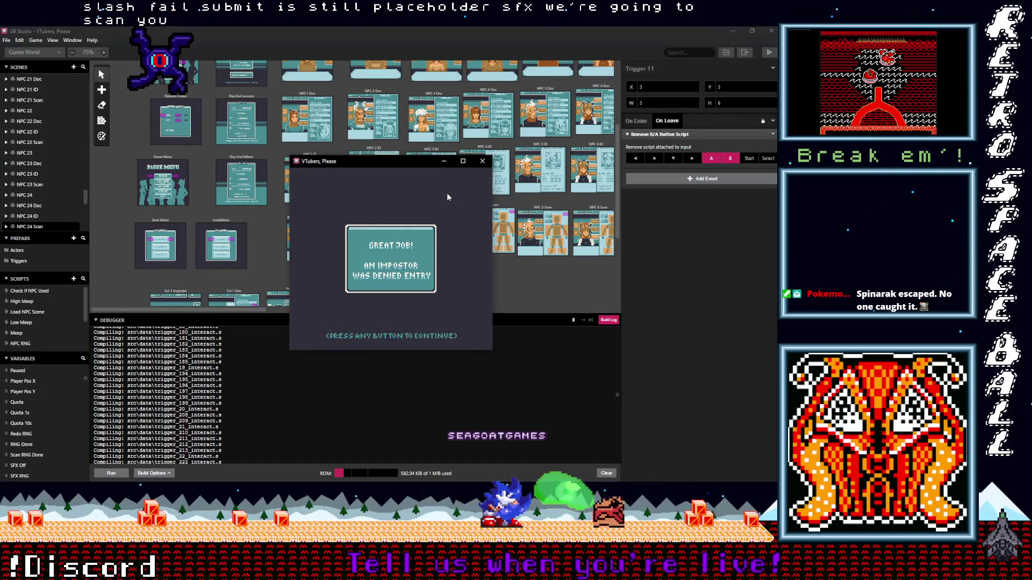
{"action": "key", "text": "z"}
{"action": "key", "text": "Right"}
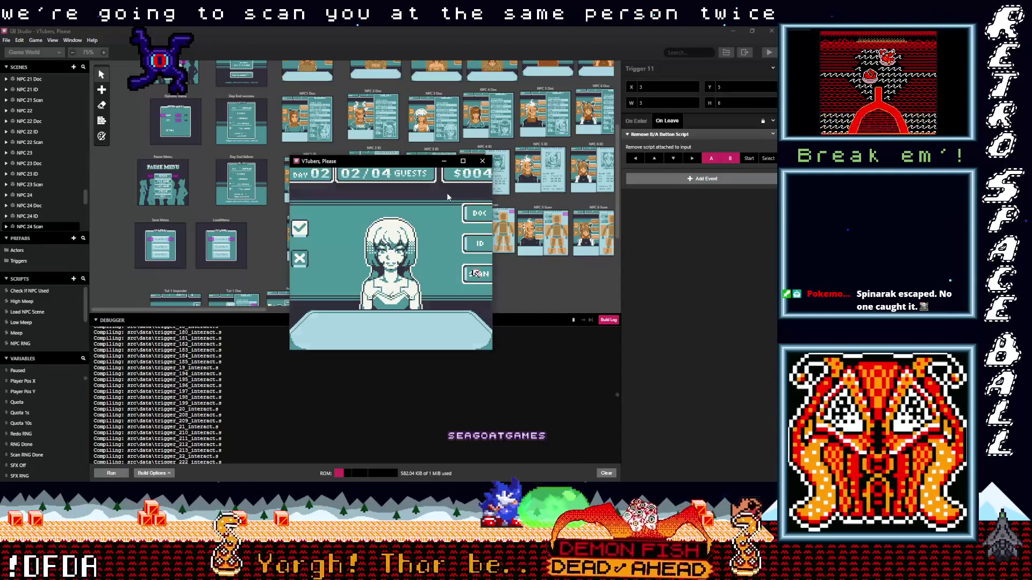
- Scan guest 02, compare her ID card with her on-file record, and reject her as an impostor
{"action": "key", "text": "z"}
{"action": "key", "text": "Up"}
{"action": "key", "text": "Right"}
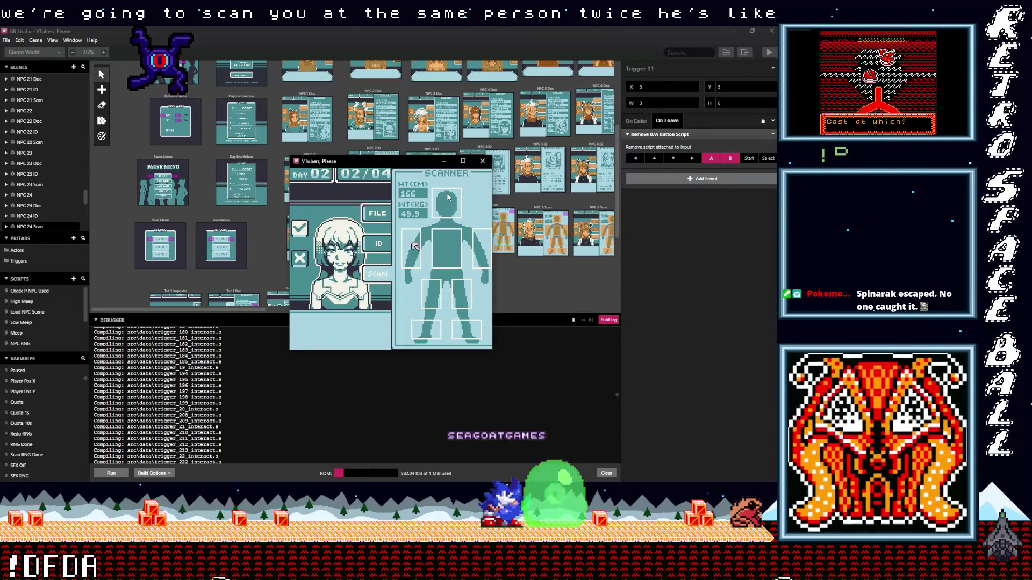
{"action": "key", "text": "Down"}
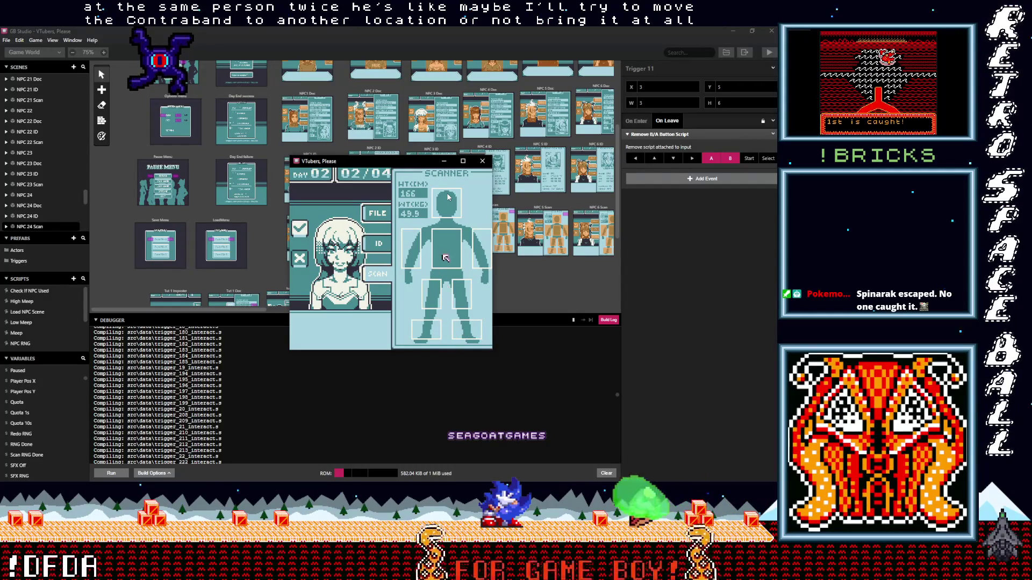
{"action": "key", "text": "Right"}
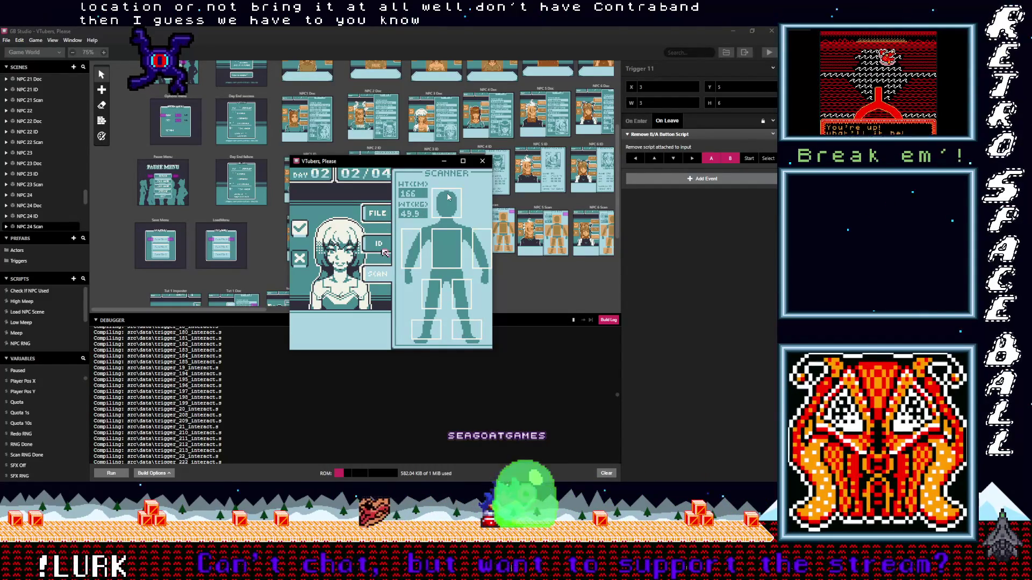
{"action": "key", "text": "z"}
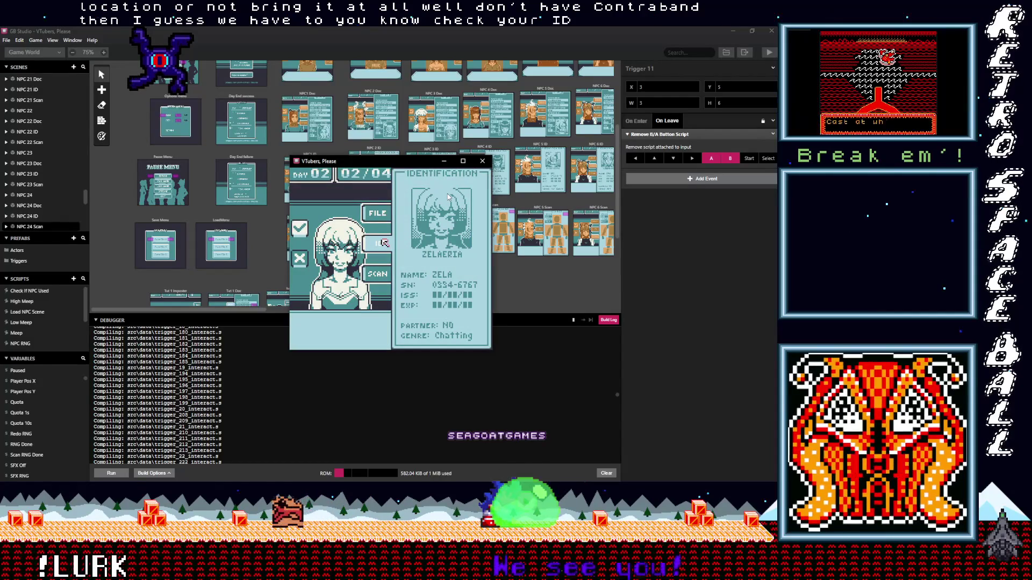
{"action": "key", "text": "Up"}
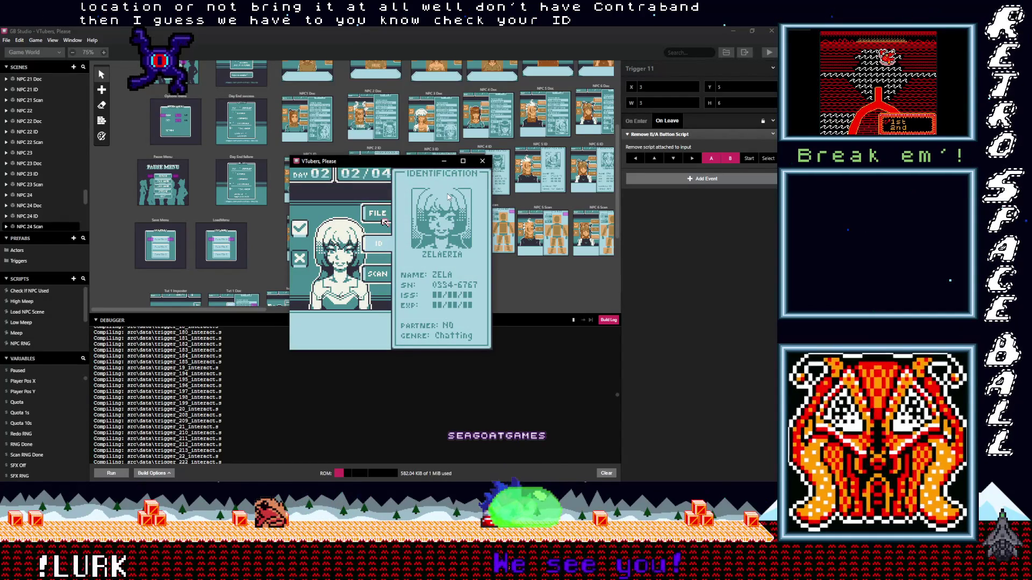
{"action": "key", "text": "z"}
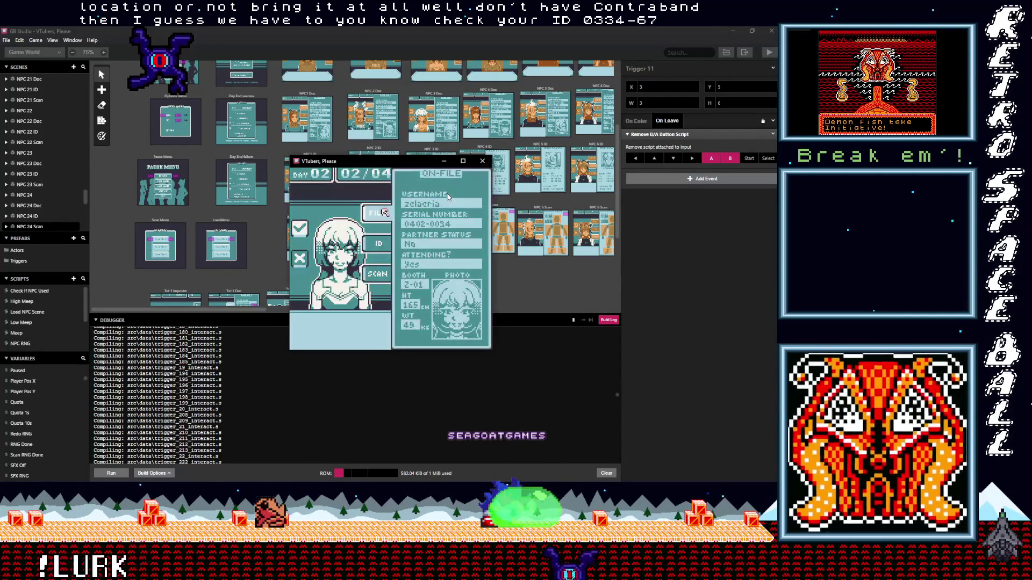
{"action": "key", "text": "Left"}
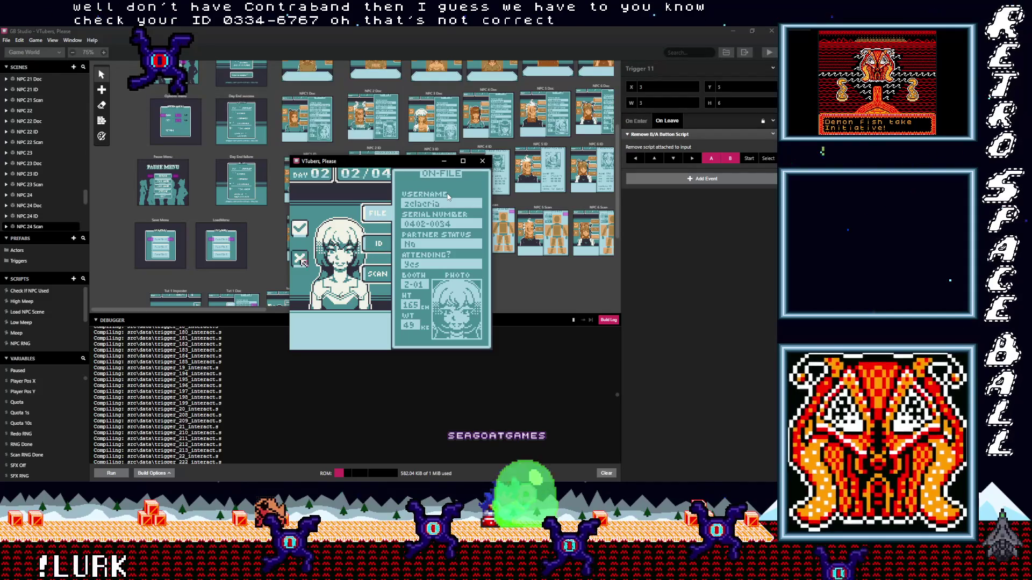
{"action": "key", "text": "Left"}
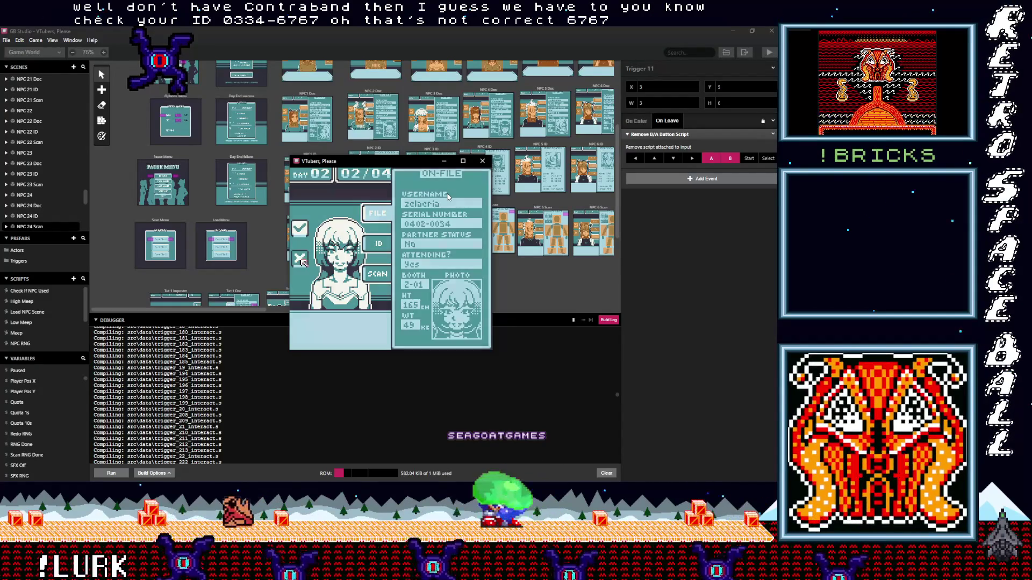
{"action": "key", "text": "z"}
{"action": "key", "text": "z"}
- Deny the skeleton guest entry and continue to guest 04/04
{"action": "key", "text": "Right"}
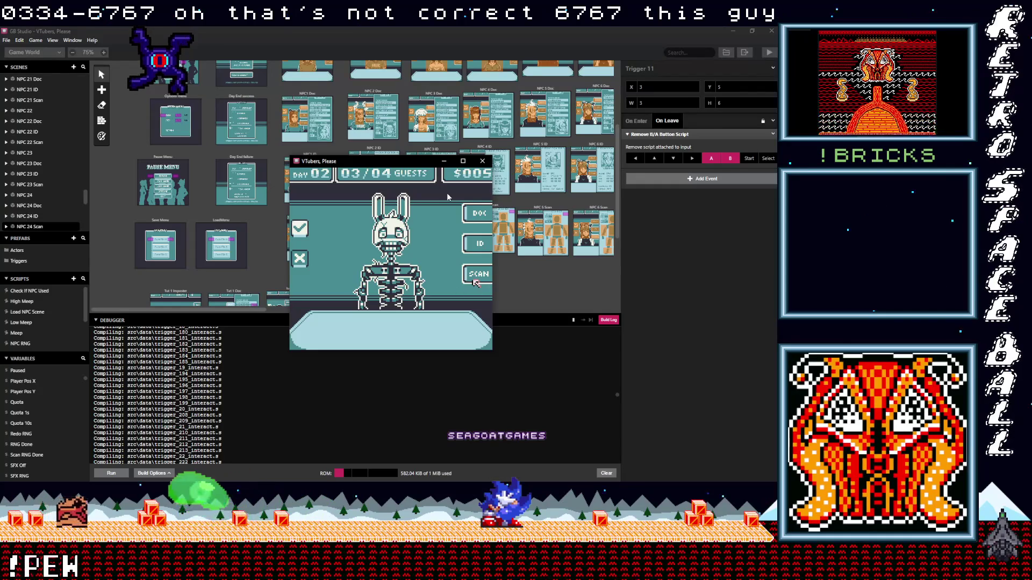
{"action": "key", "text": "Left"}
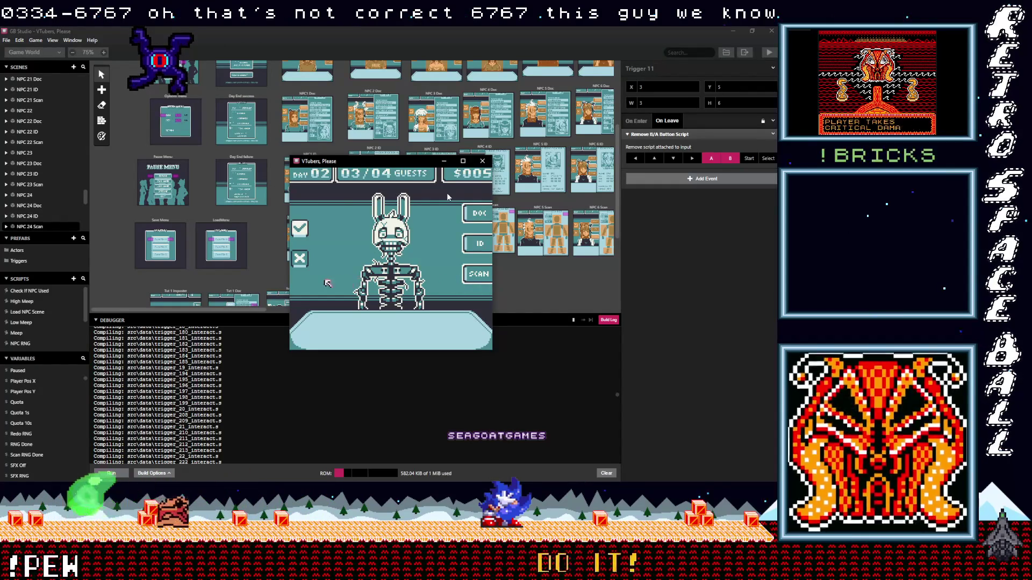
{"action": "key", "text": "Left"}
{"action": "key", "text": "z"}
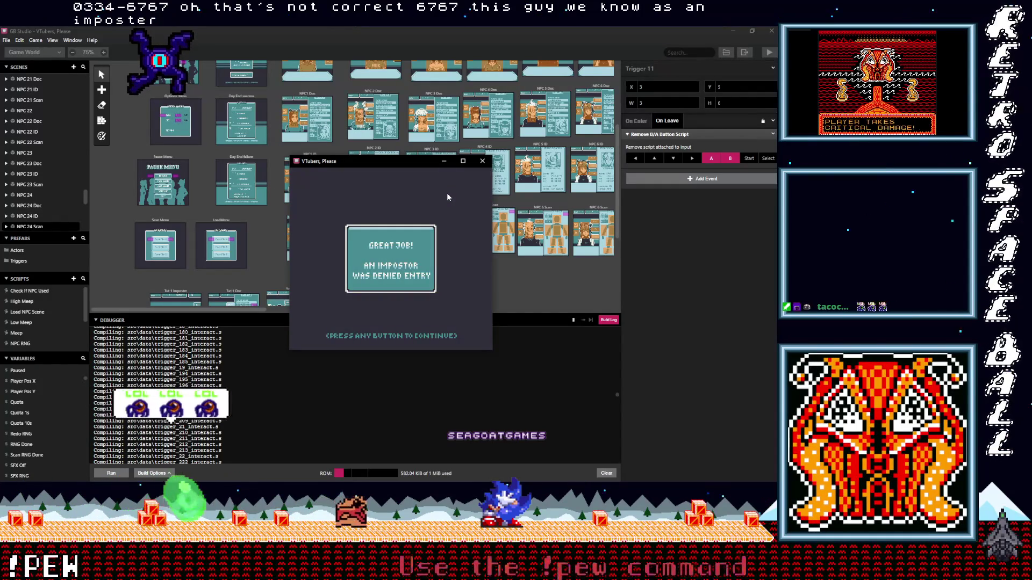
{"action": "key", "text": "z"}
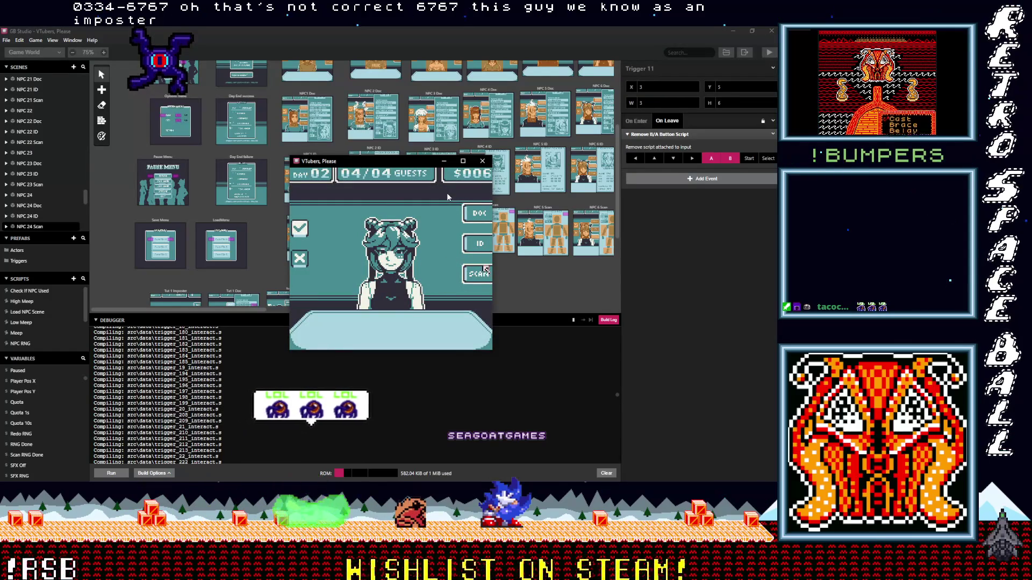
- Scan guest 04's torso, shoulder and legs with the body scanner
{"action": "key", "text": "z"}
{"action": "key", "text": "Left"}
{"action": "key", "text": "Up"}
{"action": "key", "text": "Right"}
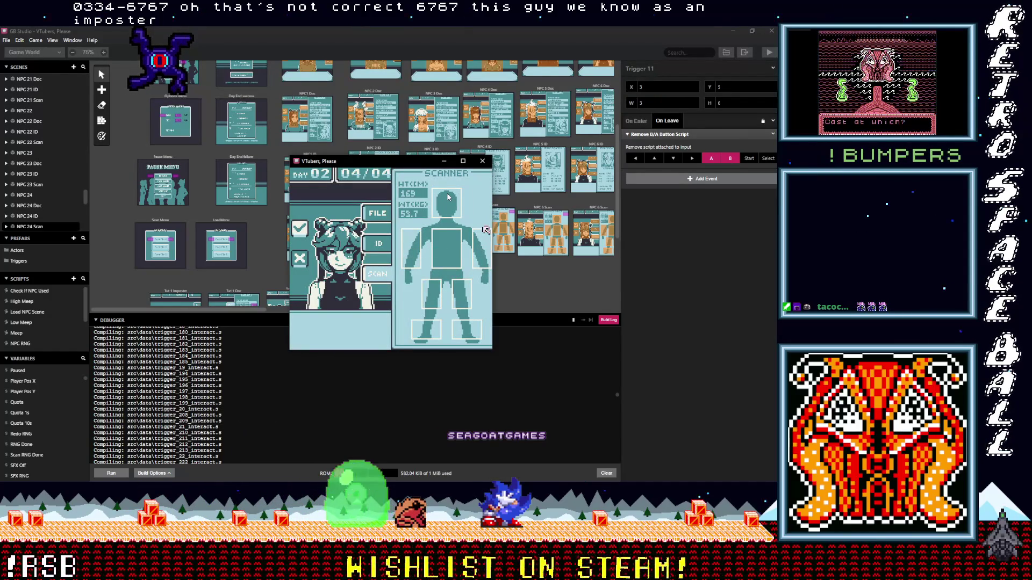
{"action": "key", "text": "Left"}
{"action": "key", "text": "Down"}
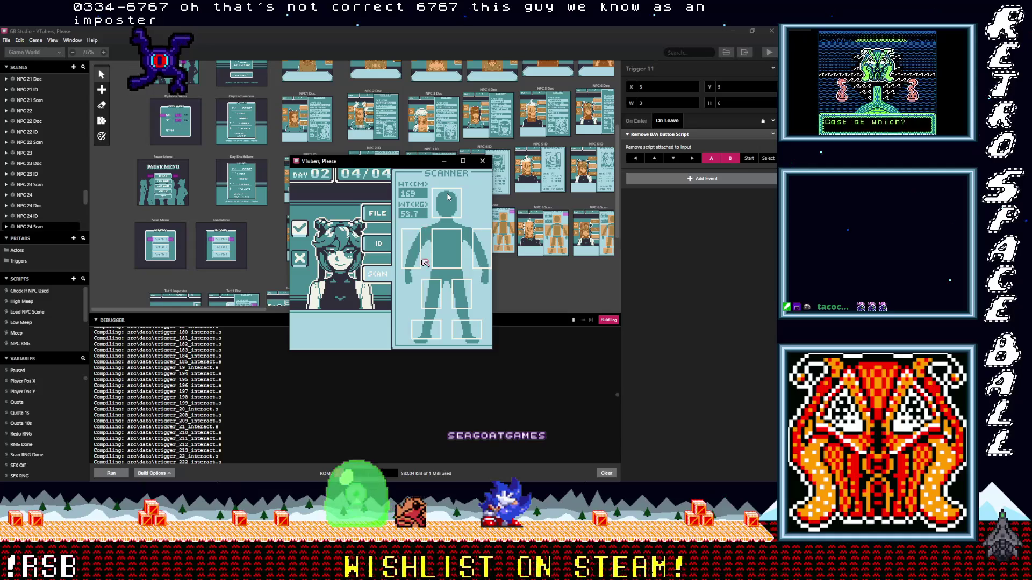
{"action": "key", "text": "Right"}
{"action": "key", "text": "Down"}
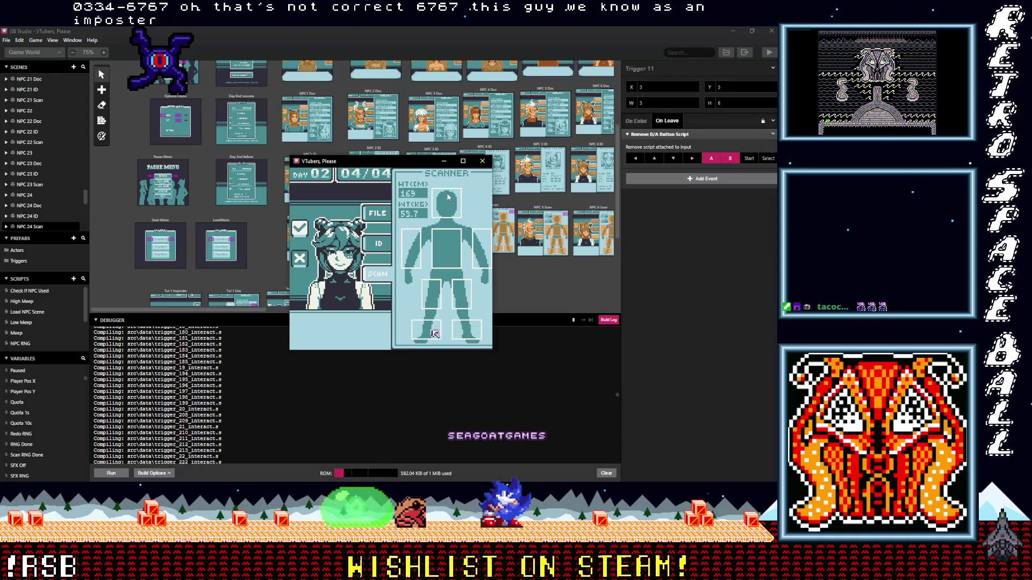
- Check guest 04's ID card issue date against the serial number in her on-file record
{"action": "key", "text": "Up"}
{"action": "key", "text": "Up"}
{"action": "key", "text": "Left"}
{"action": "key", "text": "Left"}
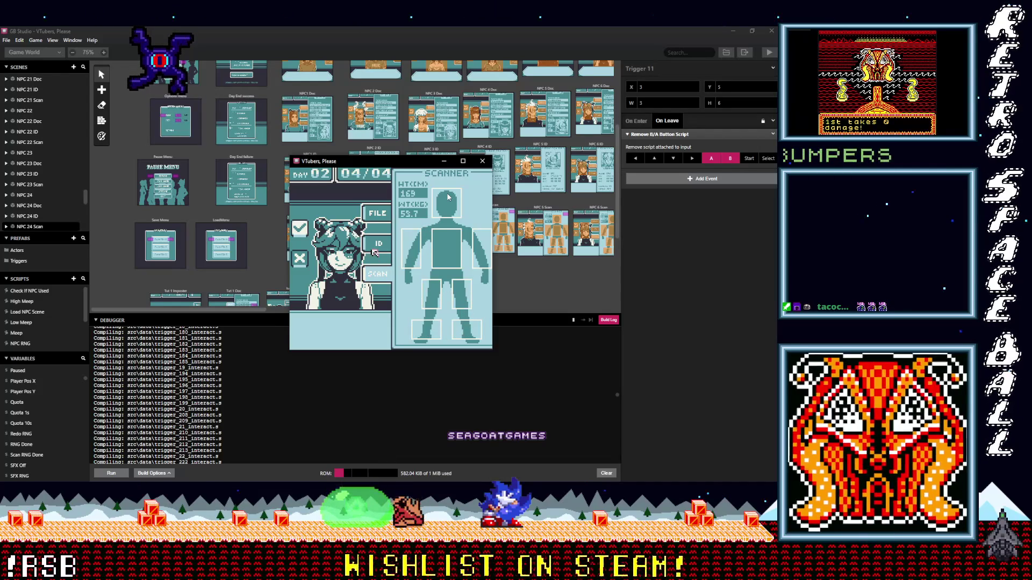
{"action": "key", "text": "z"}
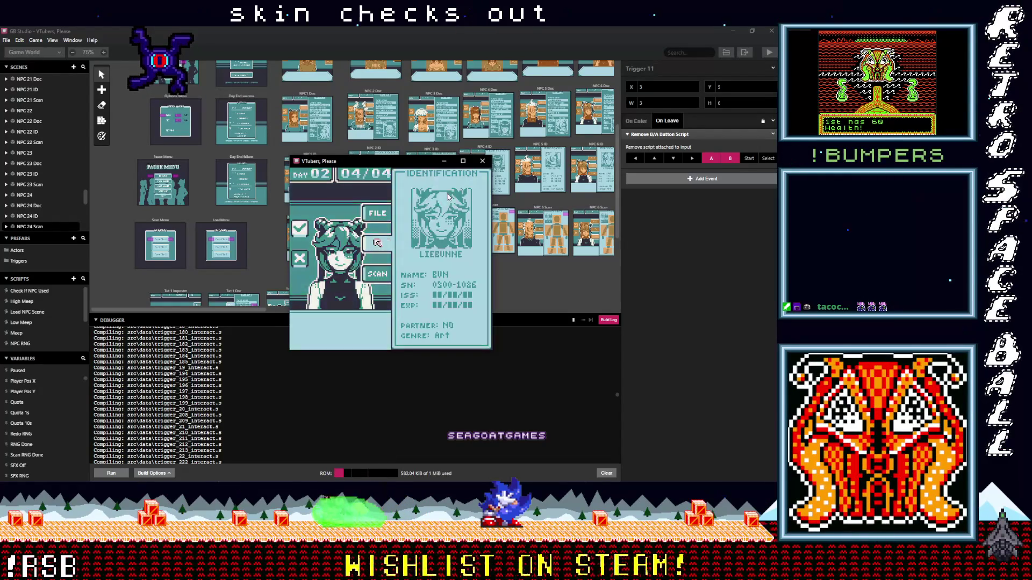
{"action": "key", "text": "Down"}
{"action": "key", "text": "Down"}
{"action": "key", "text": "Down"}
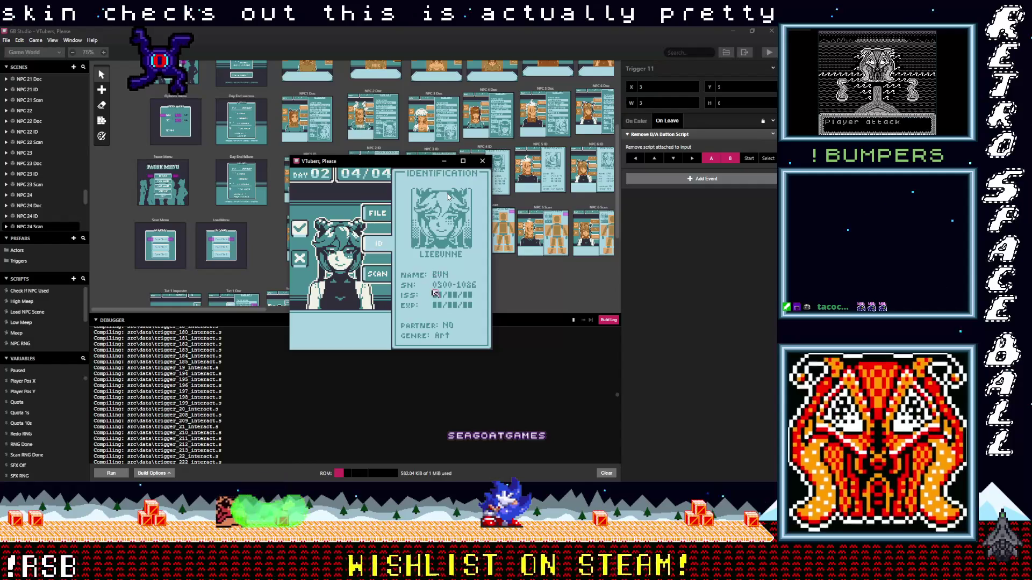
{"action": "key", "text": "Up"}
{"action": "key", "text": "Up"}
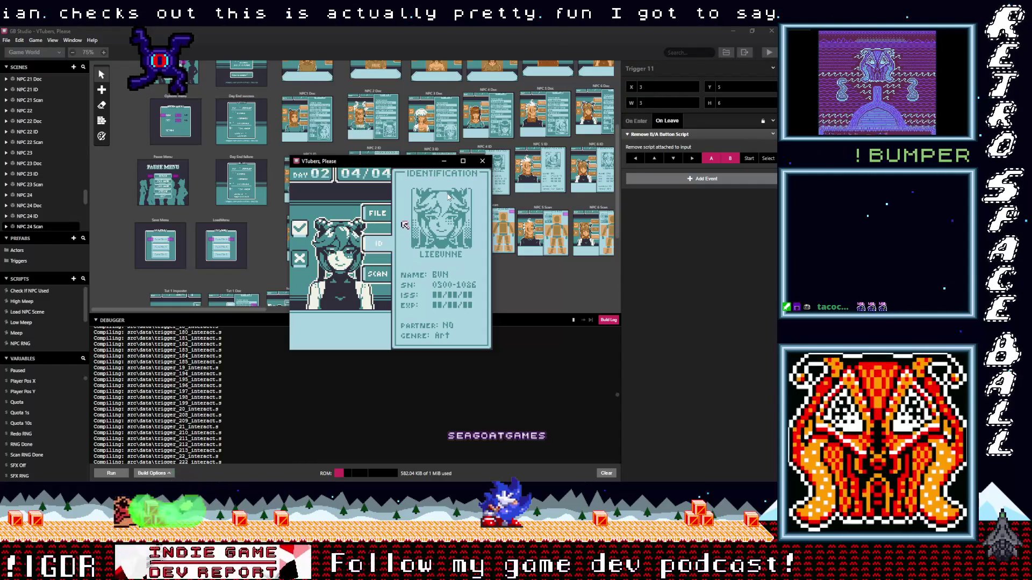
{"action": "key", "text": "Left"}
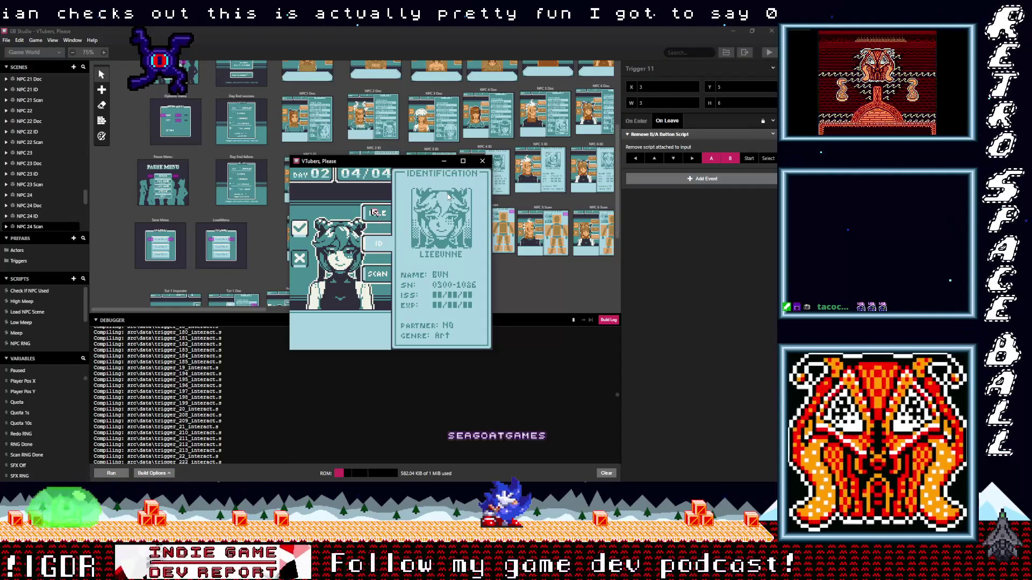
{"action": "key", "text": "Up"}
{"action": "key", "text": "z"}
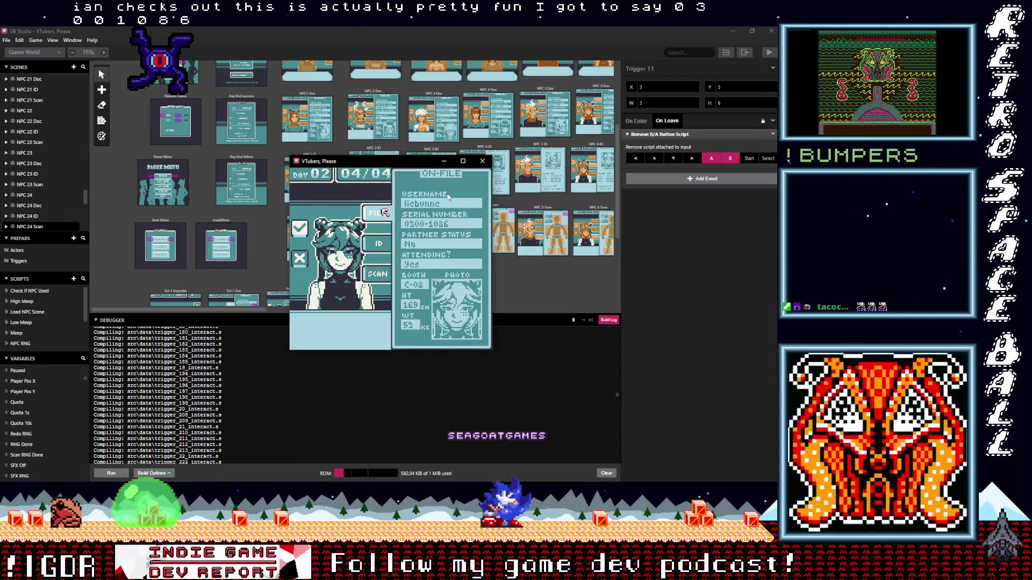
{"action": "key", "text": "x"}
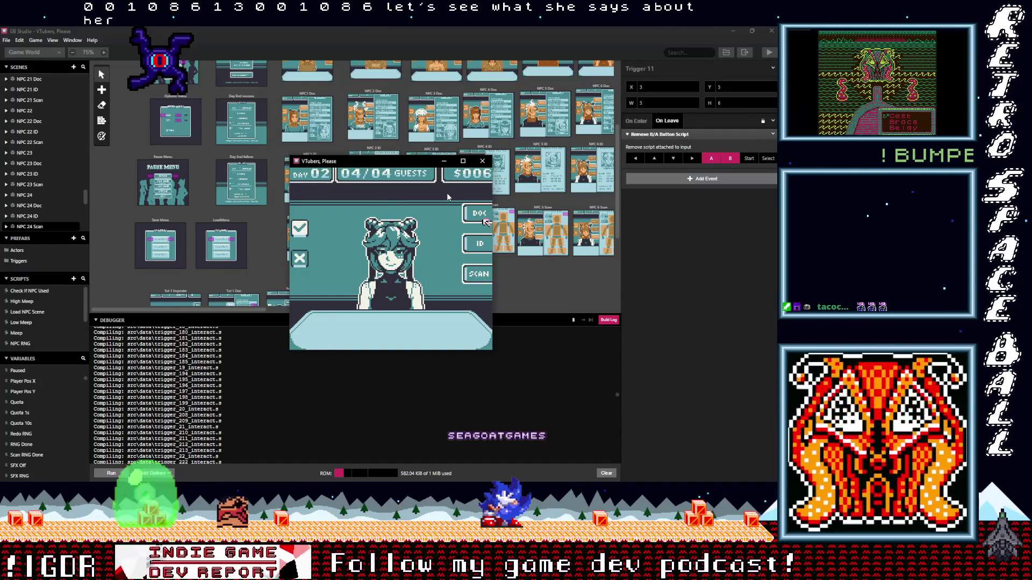
{"action": "key", "text": "z"}
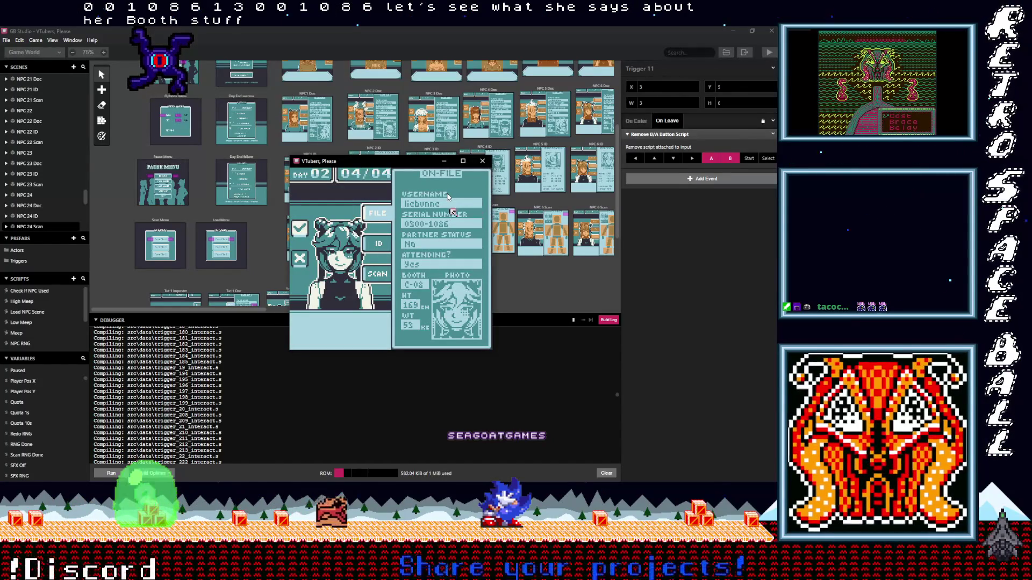
{"action": "key", "text": "Left"}
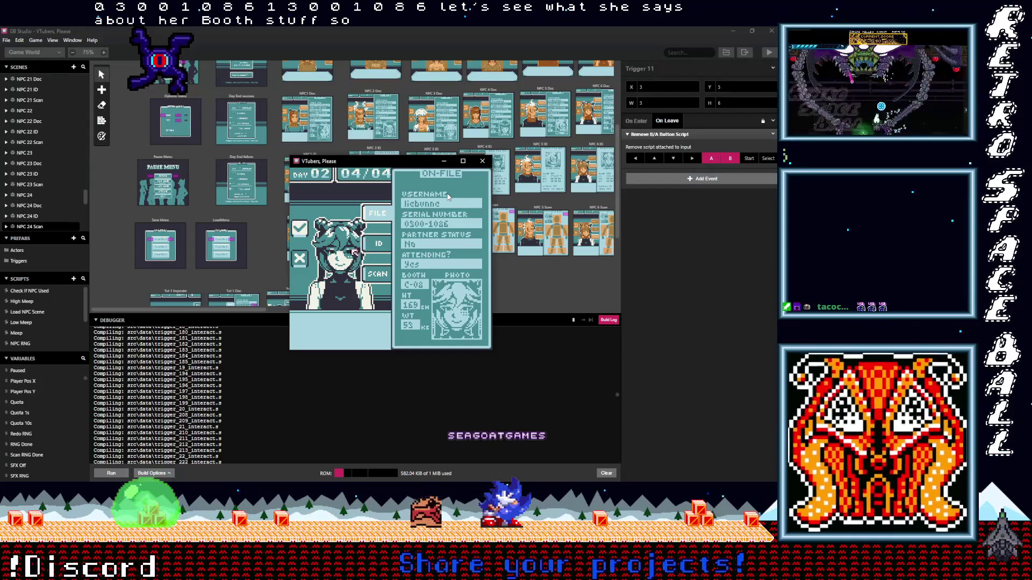
{"action": "key", "text": "x"}
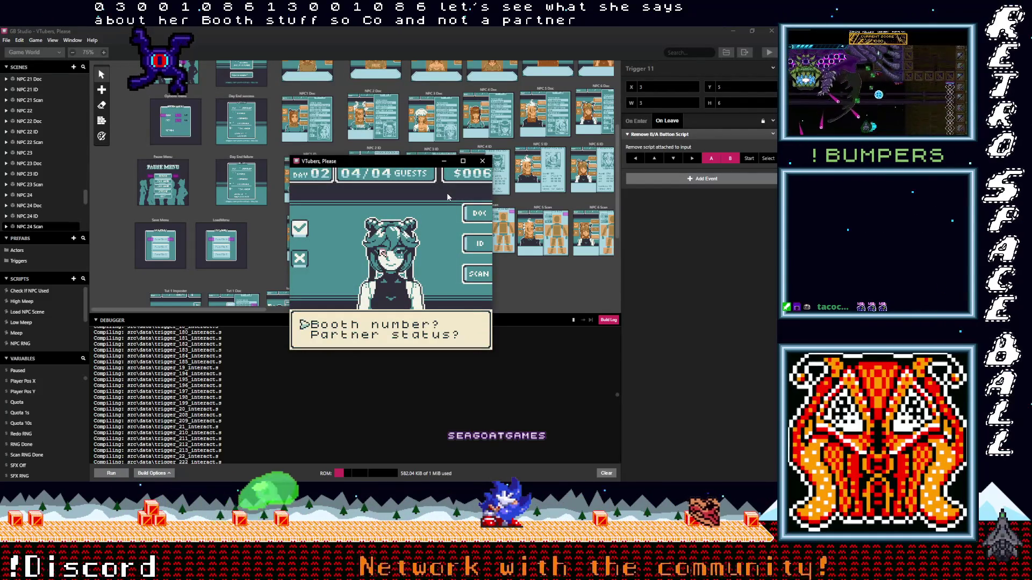
- Ask her booth number and partner status, approve her as valid, and pass the Day 02 summary
{"action": "key", "text": "z"}
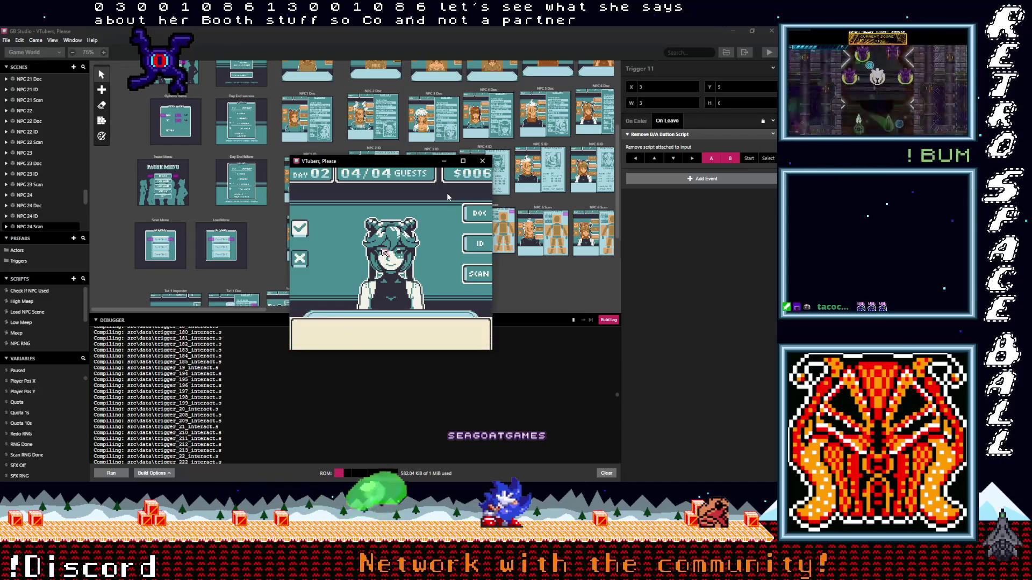
{"action": "key", "text": "z"}
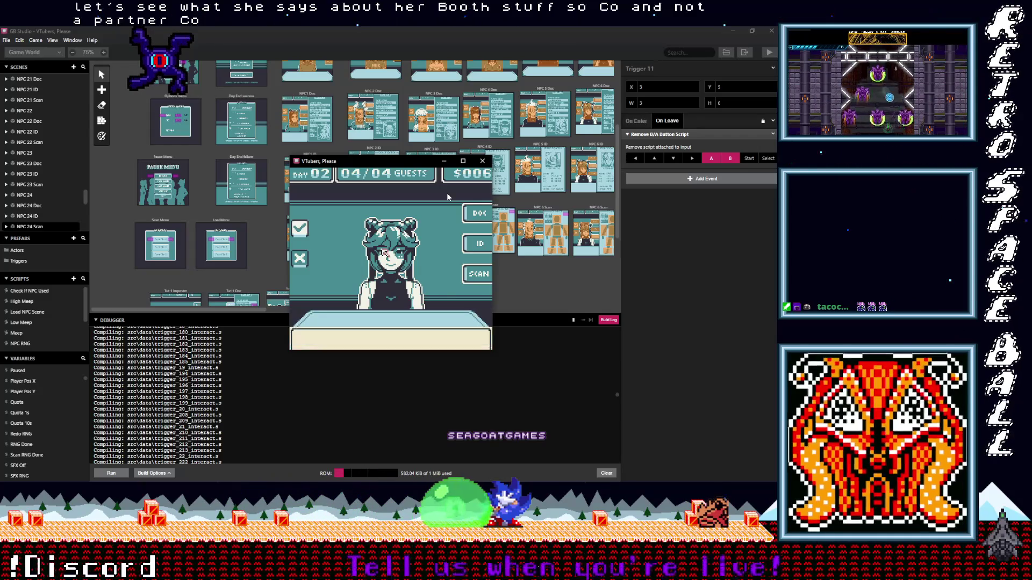
{"action": "key", "text": "Down"}
{"action": "key", "text": "z"}
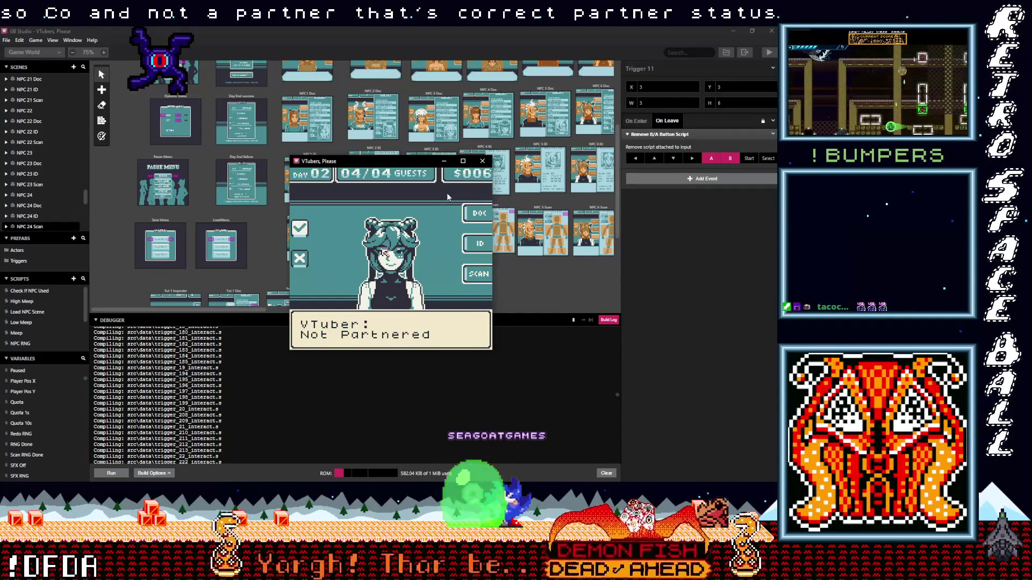
{"action": "key", "text": "z"}
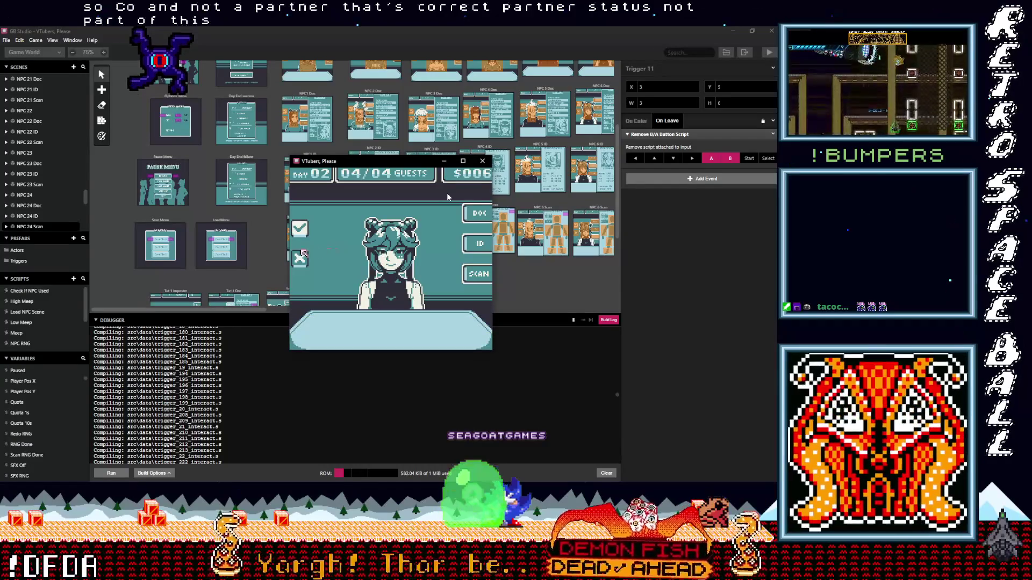
{"action": "key", "text": "Up"}
{"action": "key", "text": "z"}
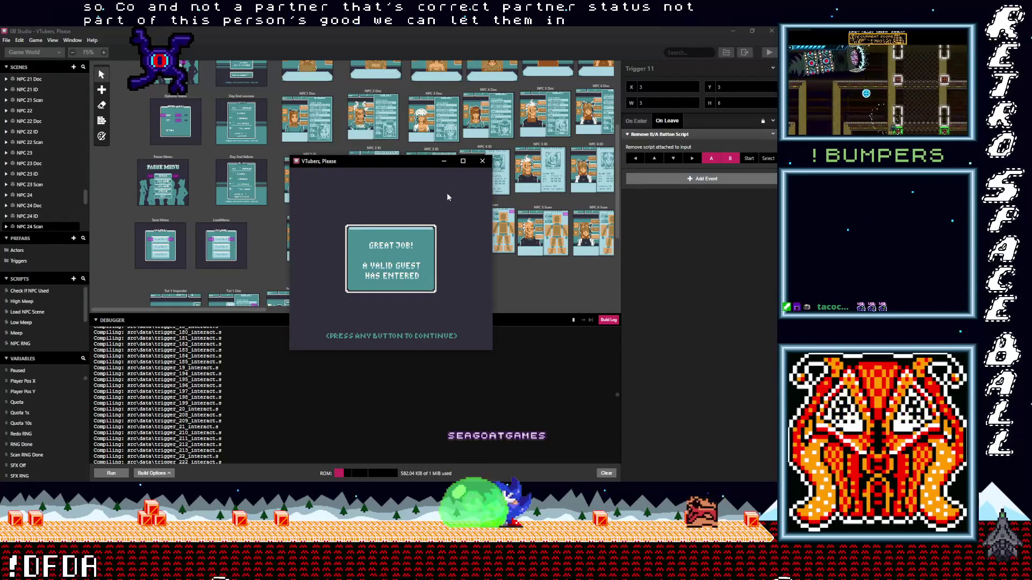
{"action": "key", "text": "z"}
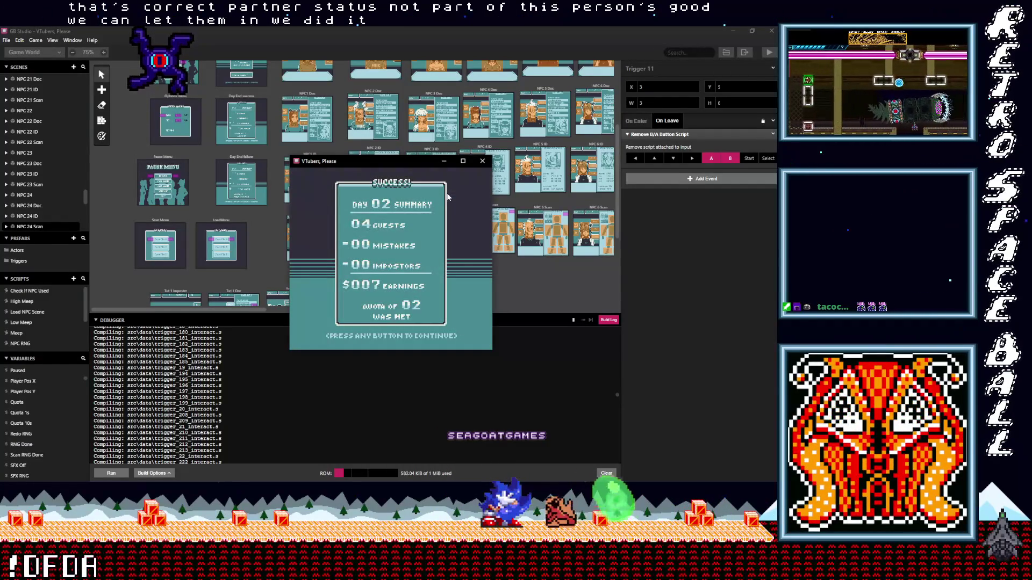
{"action": "key", "text": "z"}
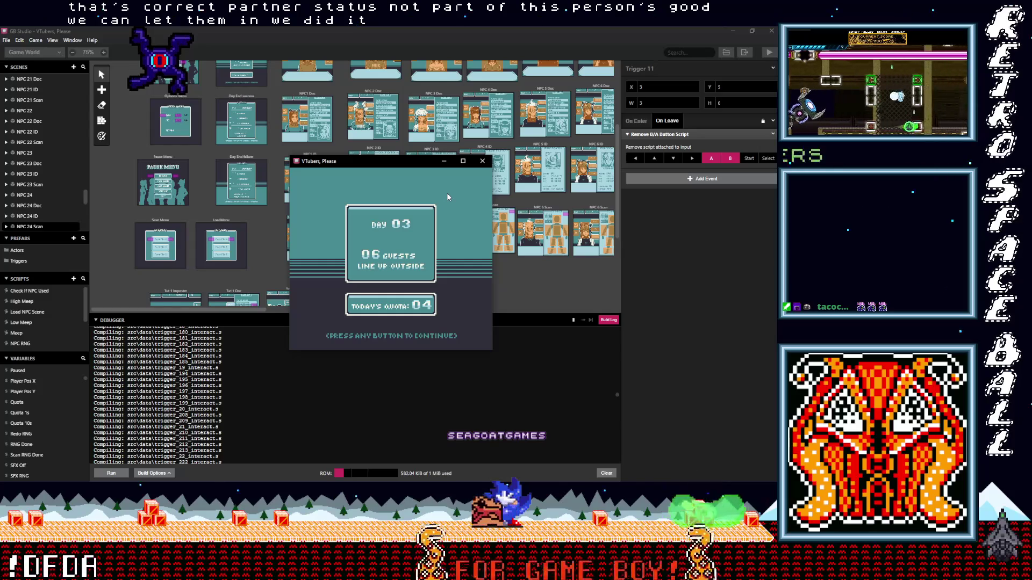
- Start day 3 and deny entry to the skeleton guest
{"action": "key", "text": "z"}
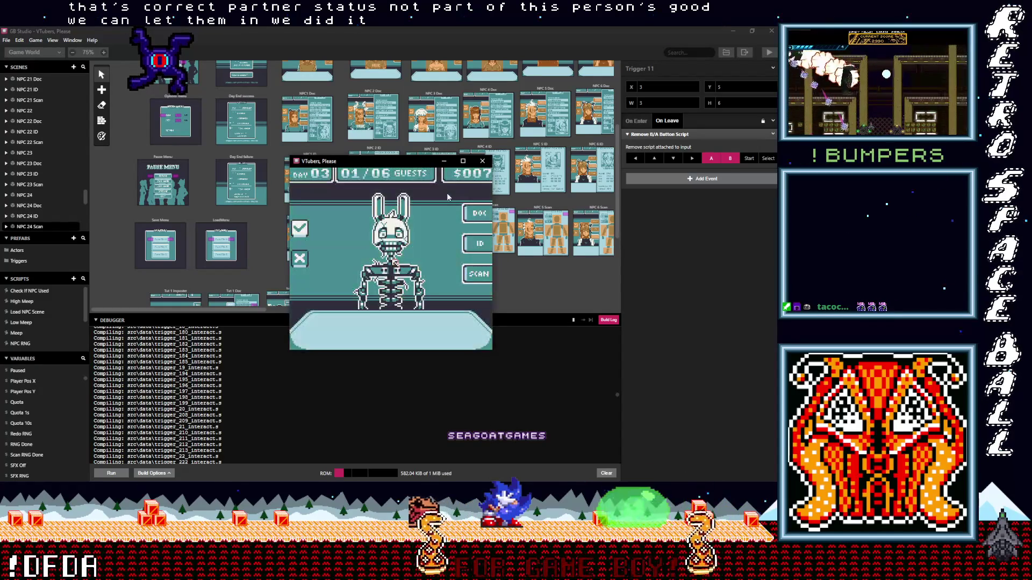
{"action": "key", "text": "Left"}
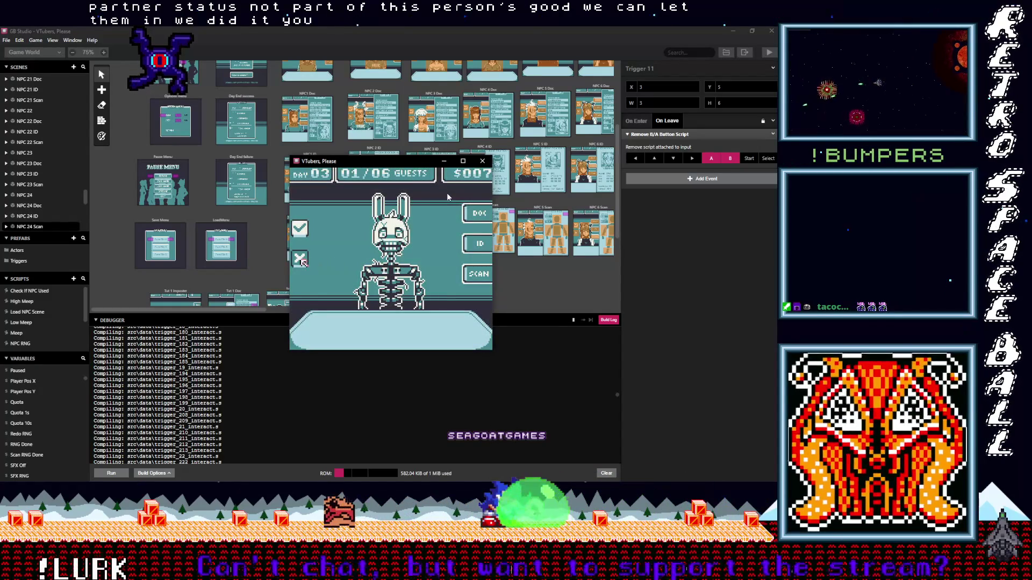
{"action": "key", "text": "z"}
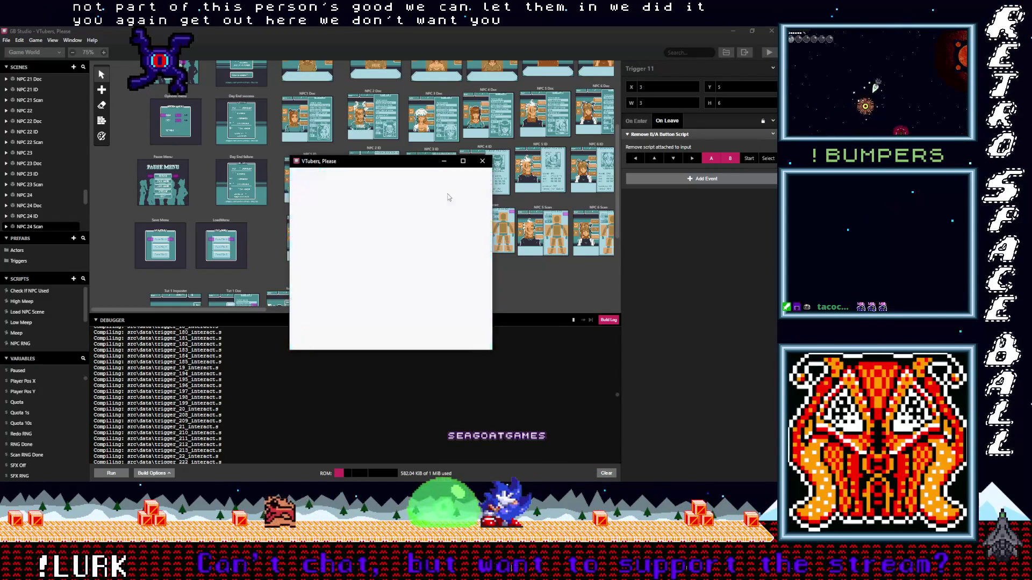
{"action": "key", "text": "z"}
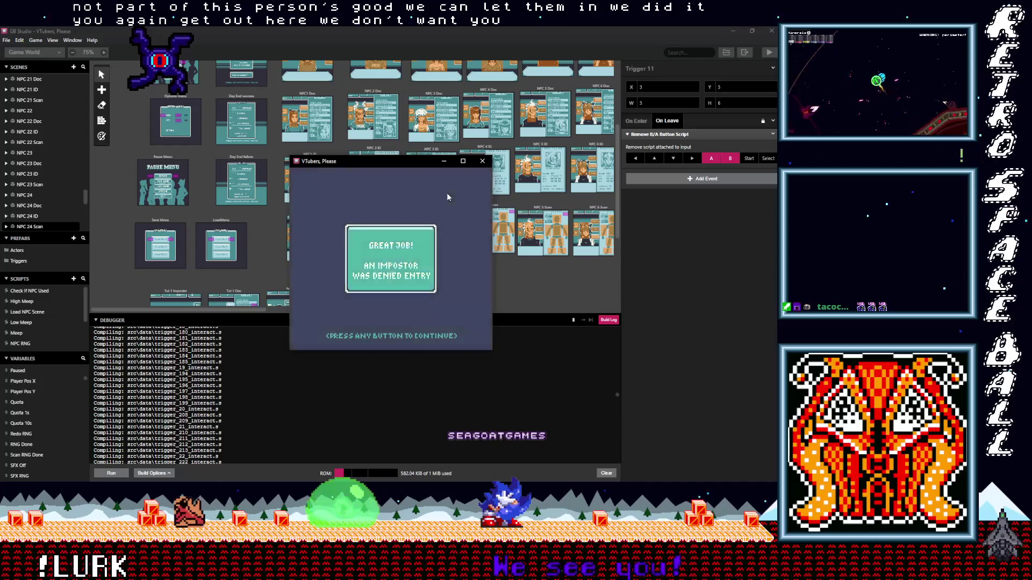
- Check the next guest's scan, ID and file, then deny her for the mismatched serial number
{"action": "key", "text": "Right"}
{"action": "key", "text": "Right"}
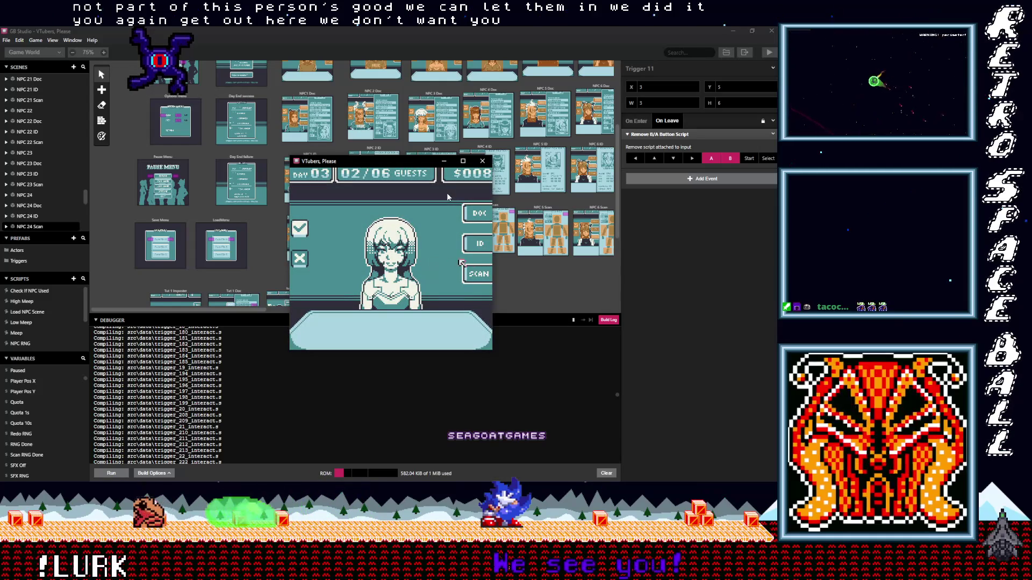
{"action": "key", "text": "z"}
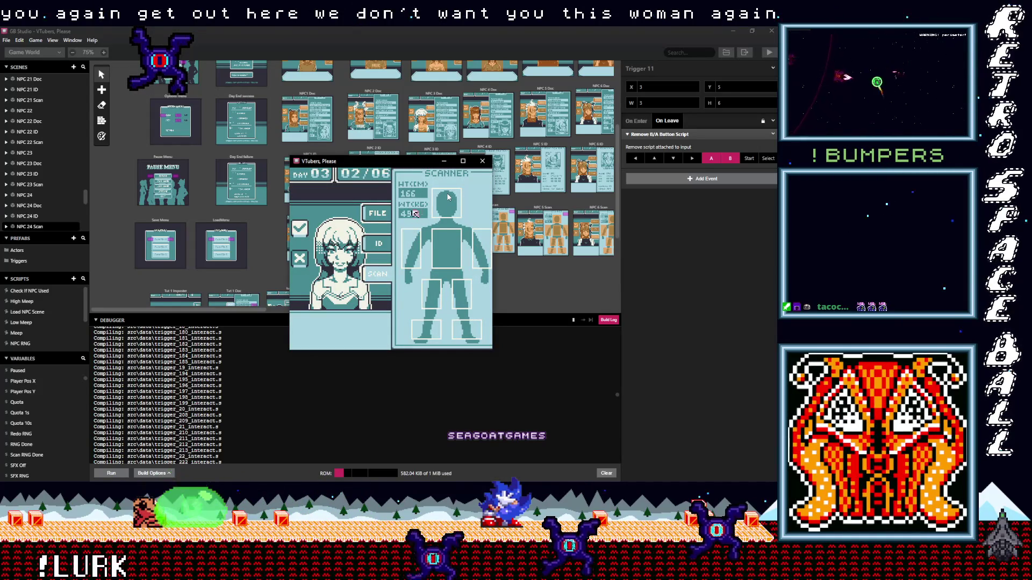
{"action": "key", "text": "Right"}
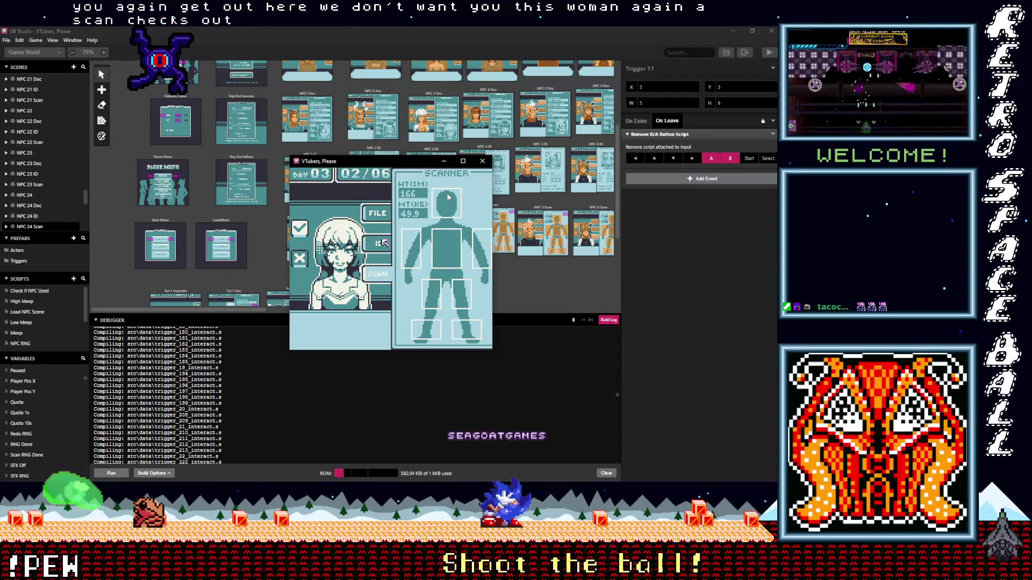
{"action": "key", "text": "z"}
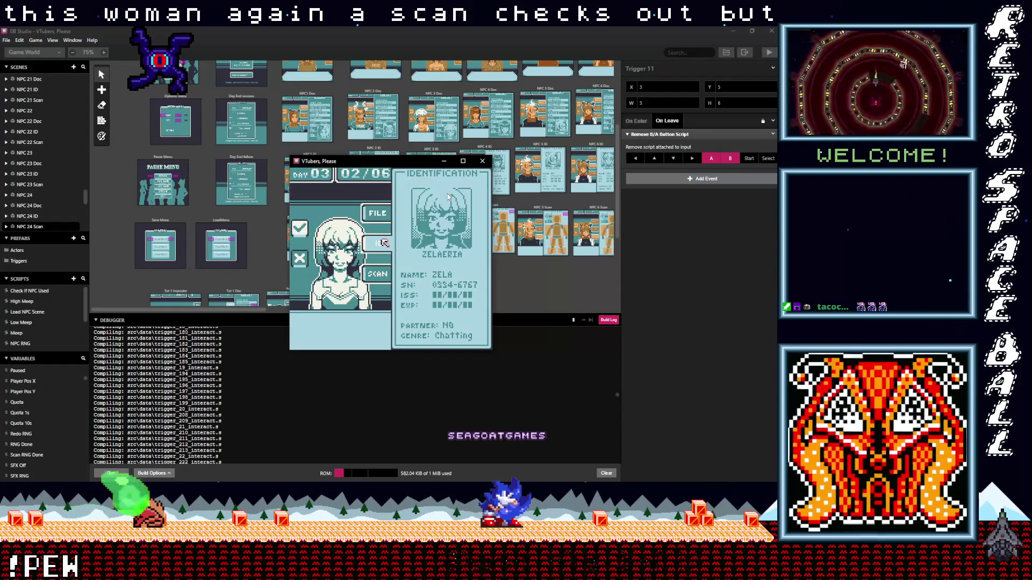
{"action": "key", "text": "Up"}
{"action": "key", "text": "z"}
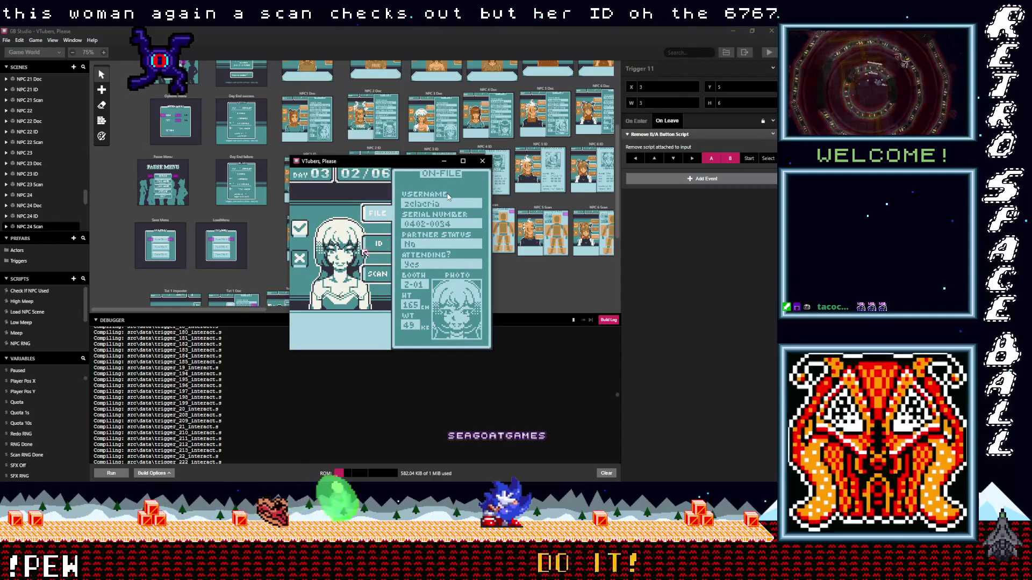
{"action": "key", "text": "Down"}
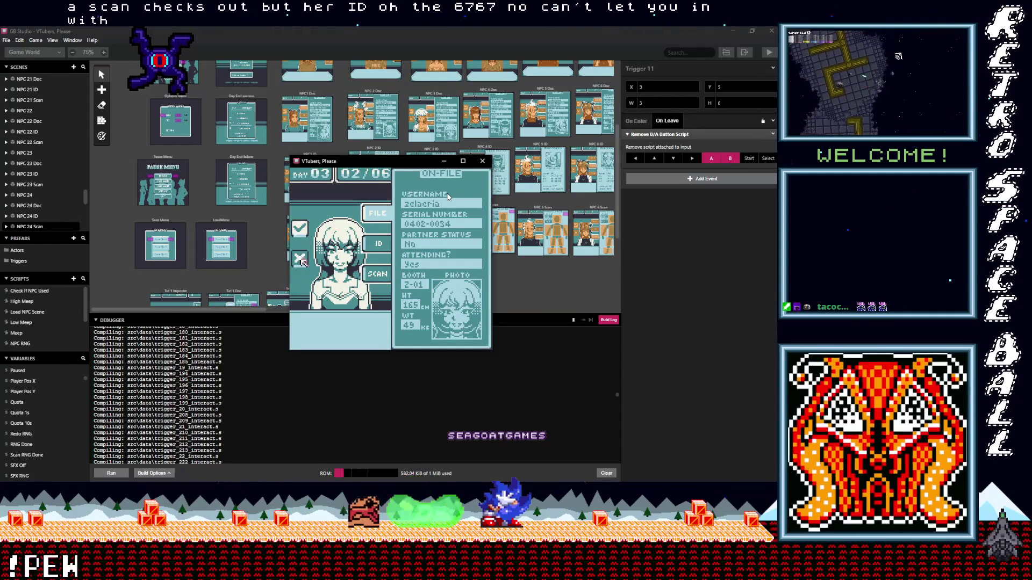
{"action": "key", "text": "z"}
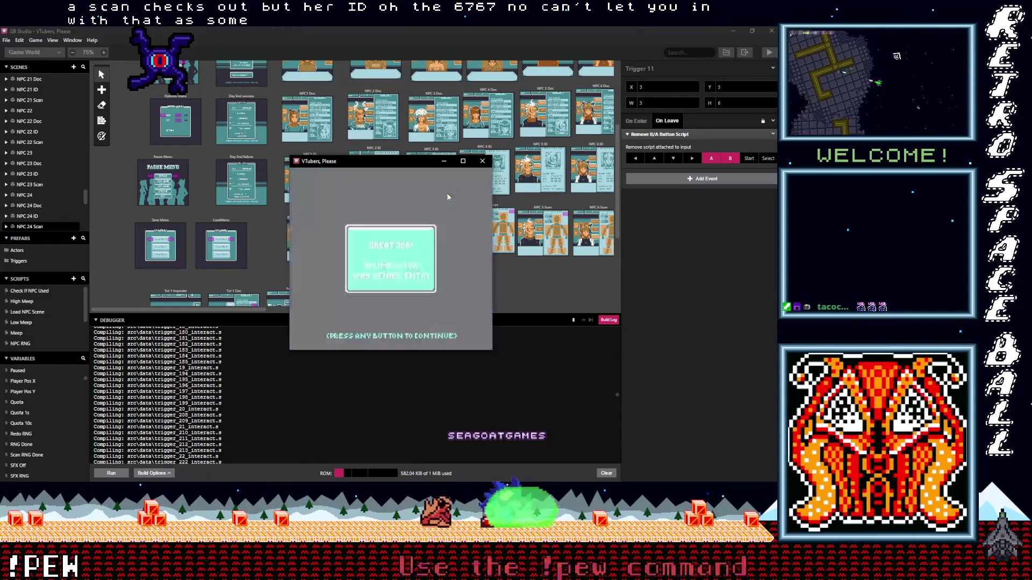
{"action": "key", "text": "z"}
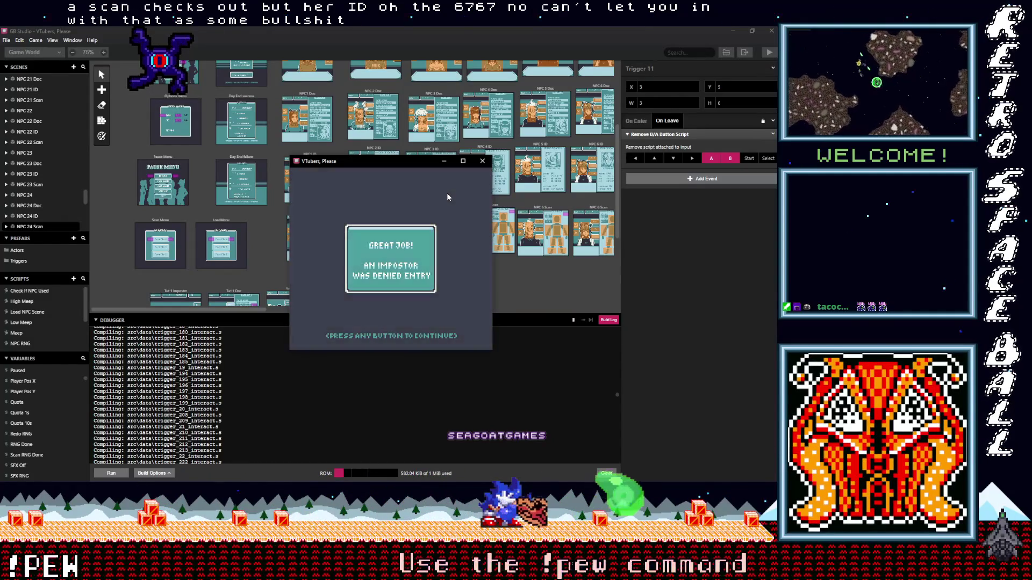
{"action": "key", "text": "Right"}
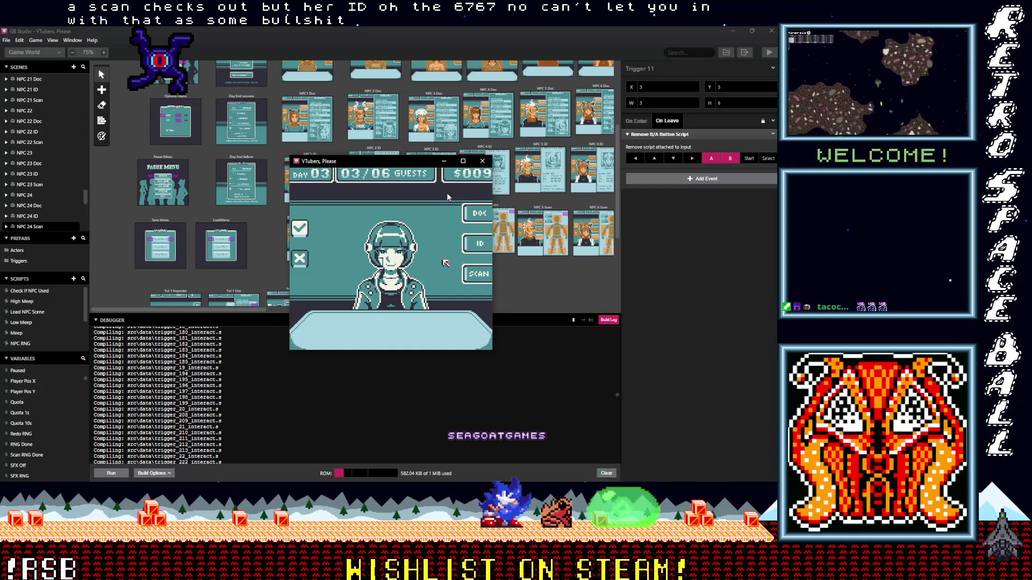
- Open the cat-eared guest's body scan (height 167, weight 54.4) and drag the game window lower left
{"action": "key", "text": "Down"}
{"action": "key", "text": "z"}
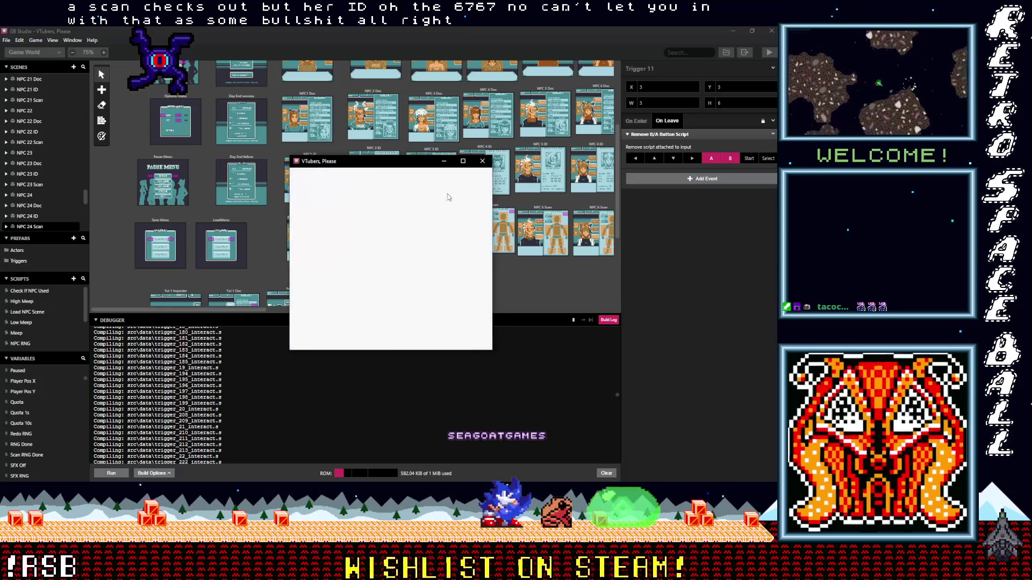
{"action": "key", "text": "Left"}
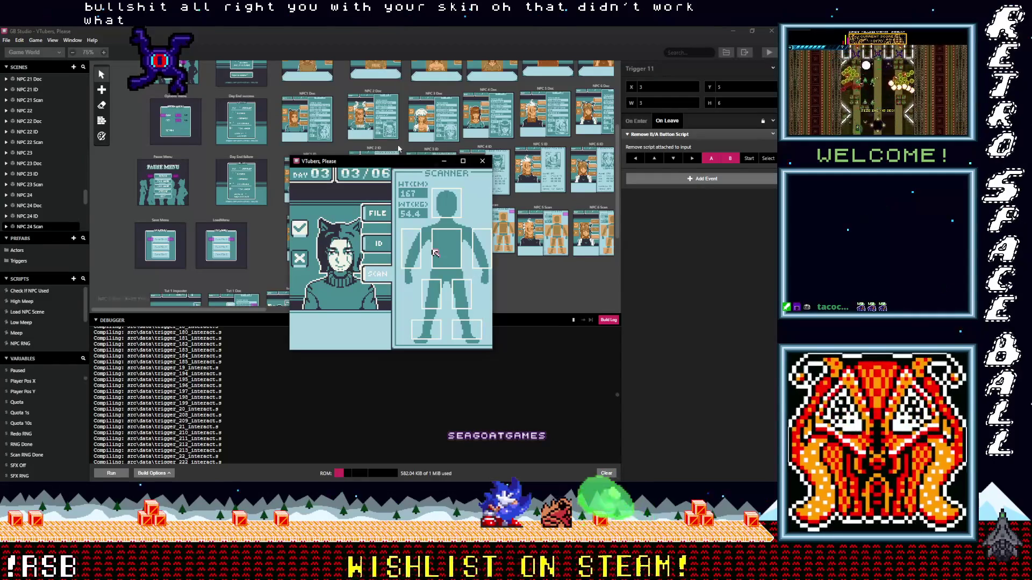
{"action": "mouse_move", "coordinate": [401, 167]}
{"action": "left_mouse_down"}
{"action": "mouse_move", "coordinate": [260, 189]}
{"action": "mouse_move", "coordinate": [242, 296]}
{"action": "mouse_move", "coordinate": [559, 188]}
{"action": "mouse_move", "coordinate": [446, 293]}
{"action": "left_mouse_up"}
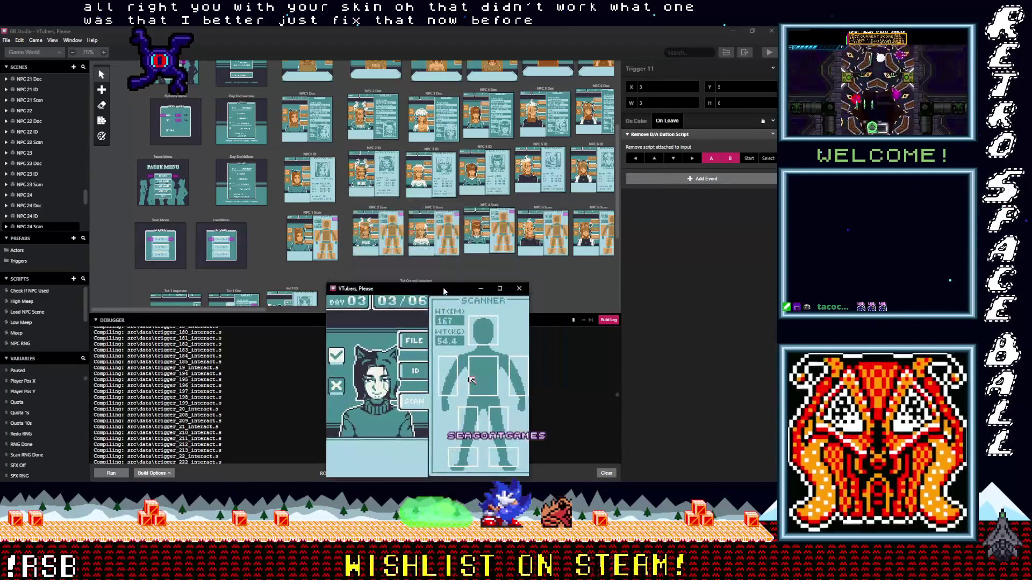
{"action": "left_click_drag", "start_coordinate": [247, 311], "coordinate": [275, 310]}
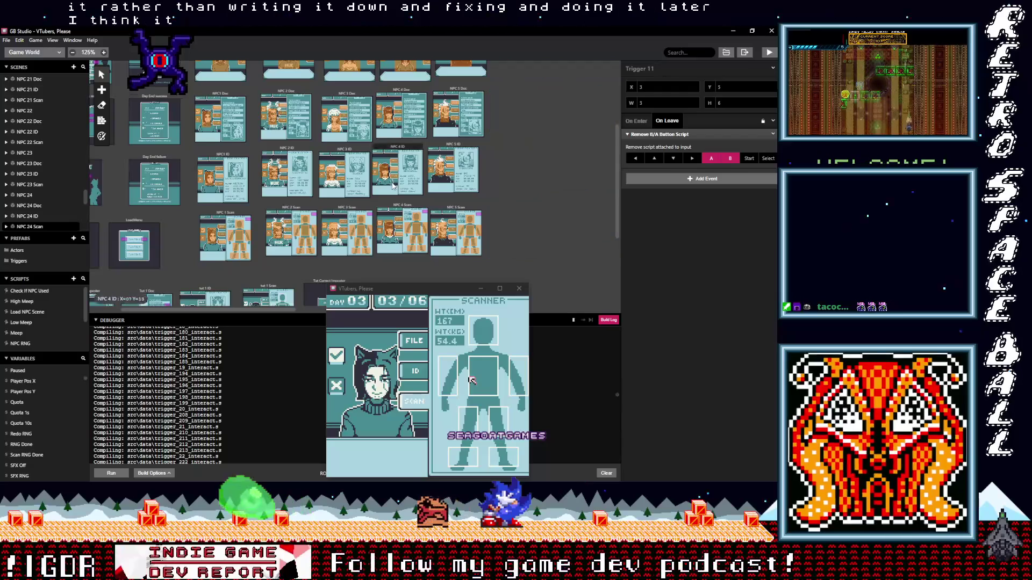
- Navigate the Game World to the NPC 15–18 scan scenes and select the NPC 17 ID trigger
{"action": "scroll", "coordinate": [392, 184], "scroll_direction": "up", "scroll_amount": 2}
{"action": "scroll", "coordinate": [393, 185], "scroll_direction": "up", "scroll_amount": 6}
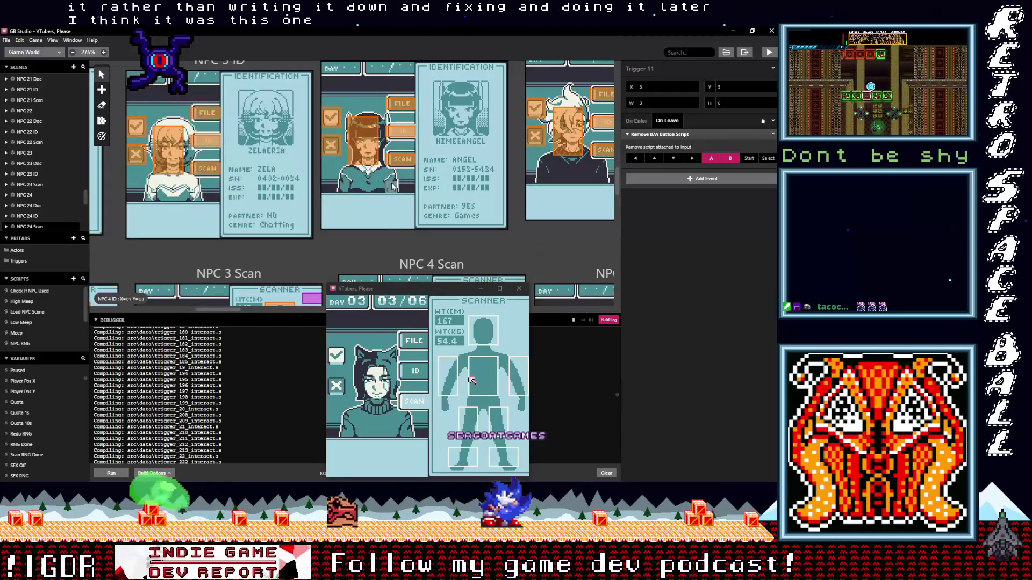
{"action": "scroll", "coordinate": [392, 186], "scroll_direction": "down", "scroll_amount": 4}
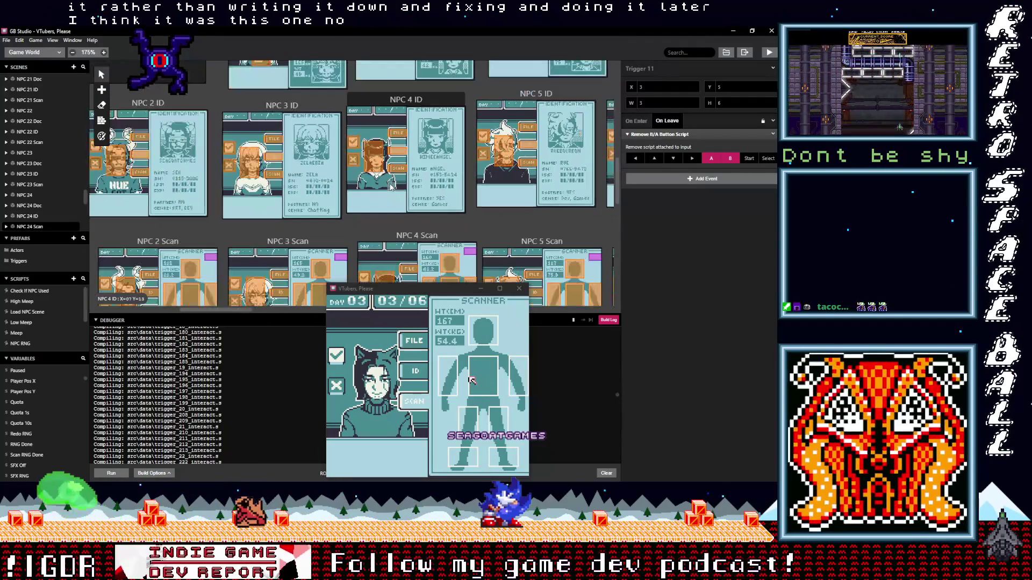
{"action": "scroll", "coordinate": [391, 186], "scroll_direction": "down", "scroll_amount": 2}
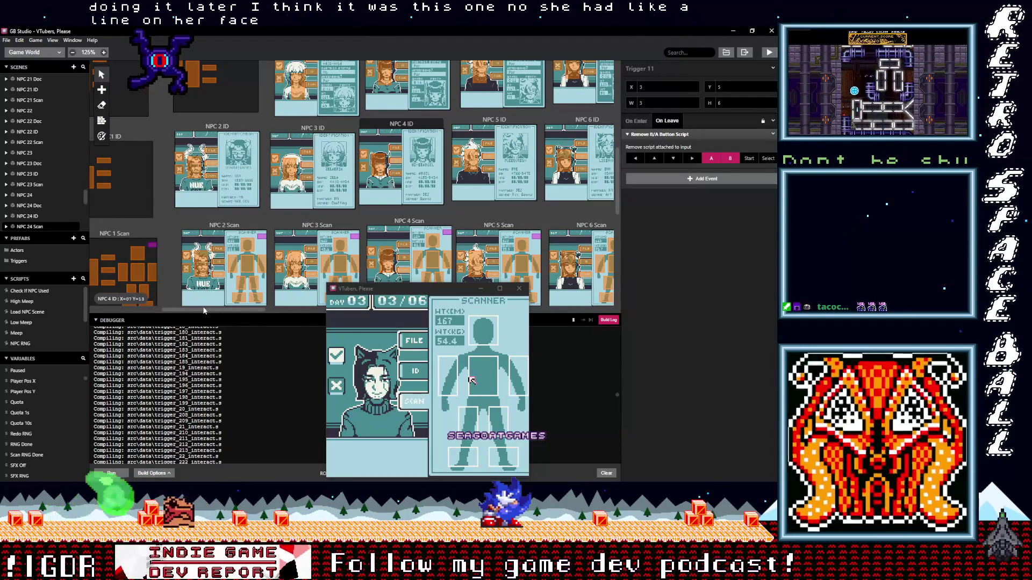
{"action": "scroll", "coordinate": [392, 186], "scroll_direction": "down", "scroll_amount": 2}
{"action": "left_click_drag", "start_coordinate": [205, 309], "coordinate": [329, 312]}
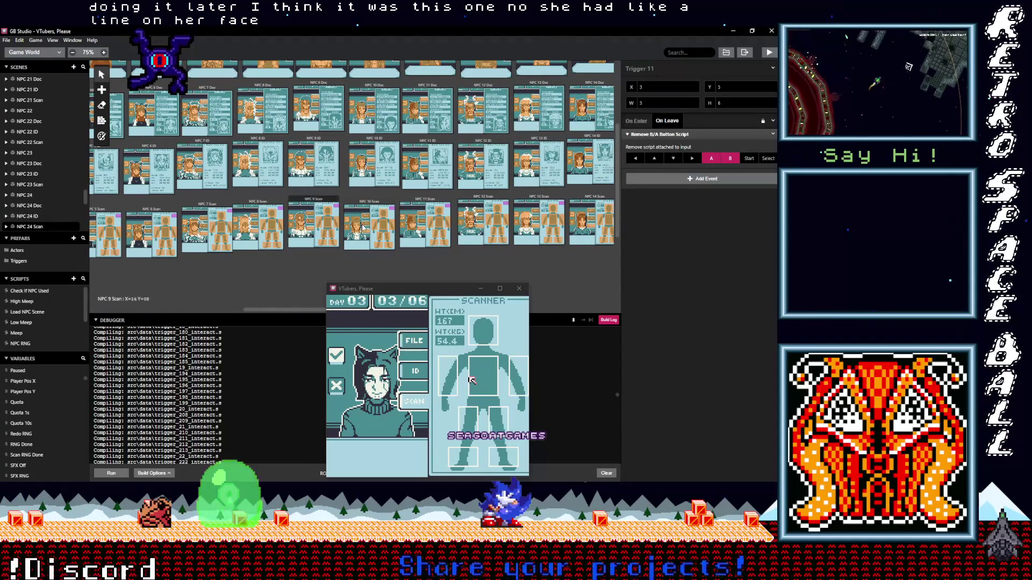
{"action": "scroll", "coordinate": [362, 228], "scroll_direction": "up", "scroll_amount": 2}
{"action": "scroll", "coordinate": [363, 228], "scroll_direction": "up", "scroll_amount": 2}
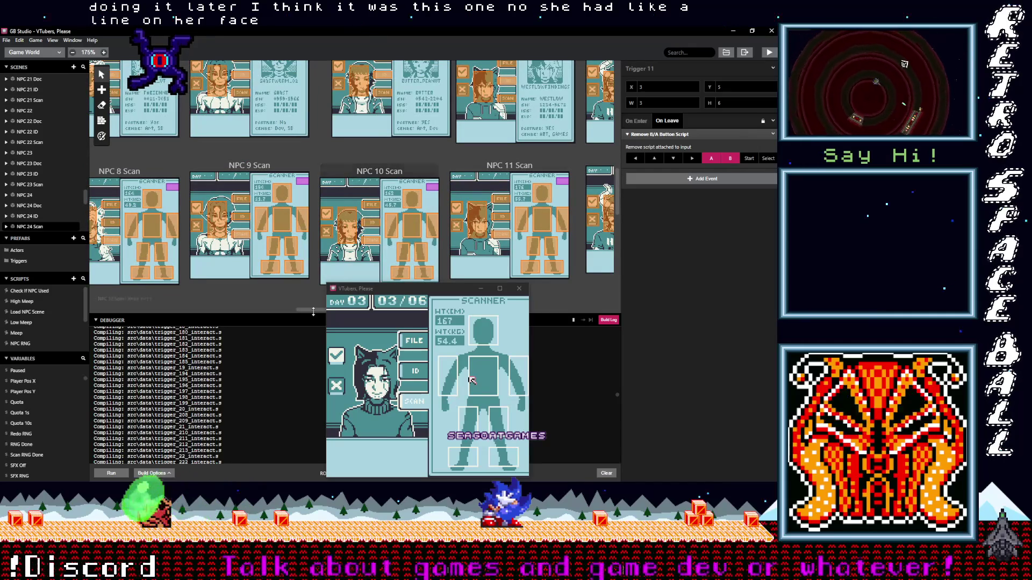
{"action": "left_click_drag", "start_coordinate": [311, 309], "coordinate": [437, 318]}
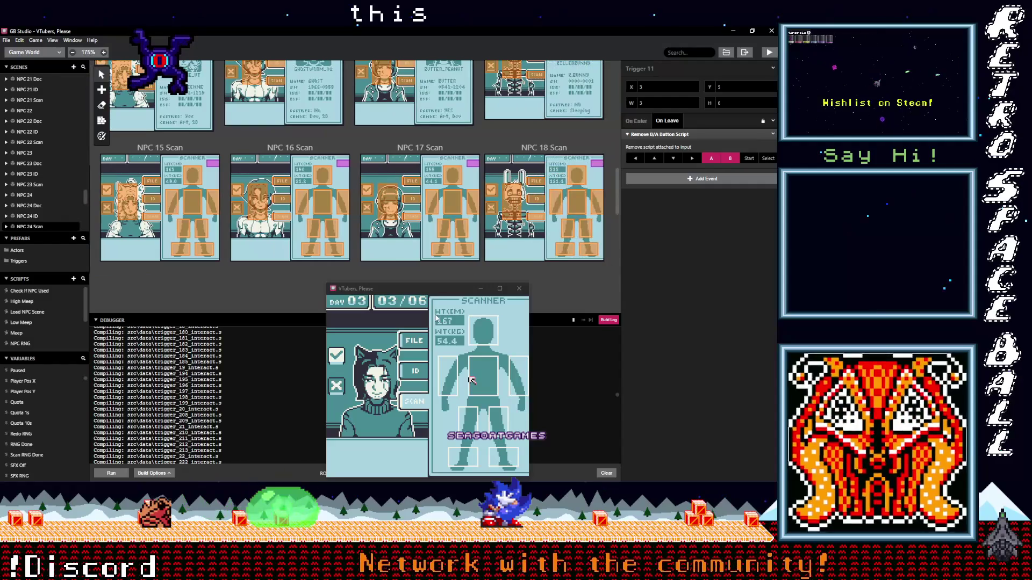
{"action": "left_click", "coordinate": [407, 81]}
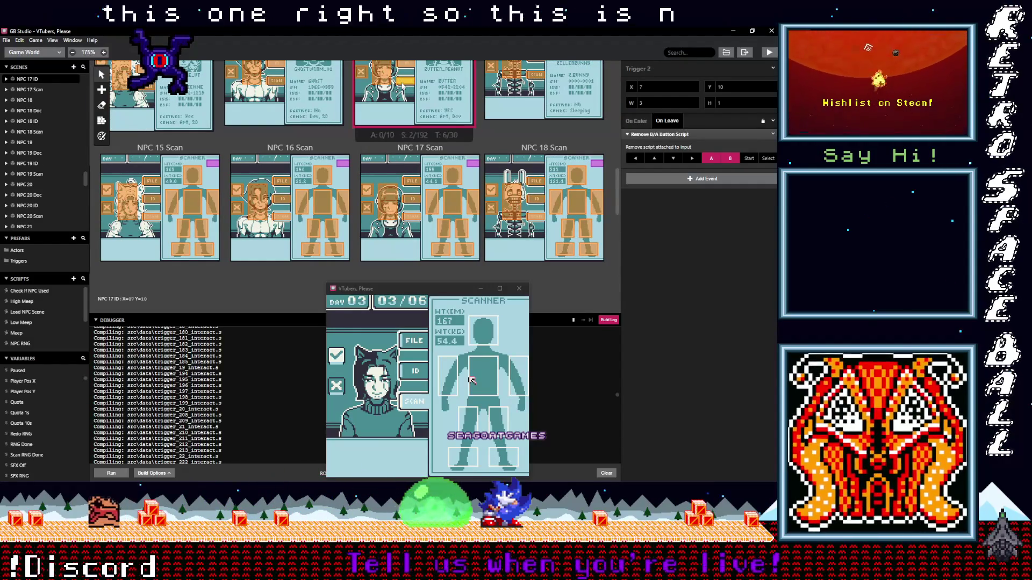
- Point the NPC 17 scan trigger's Change Scene event to the NPC 17 Scan scene
{"action": "left_click", "coordinate": [637, 121]}
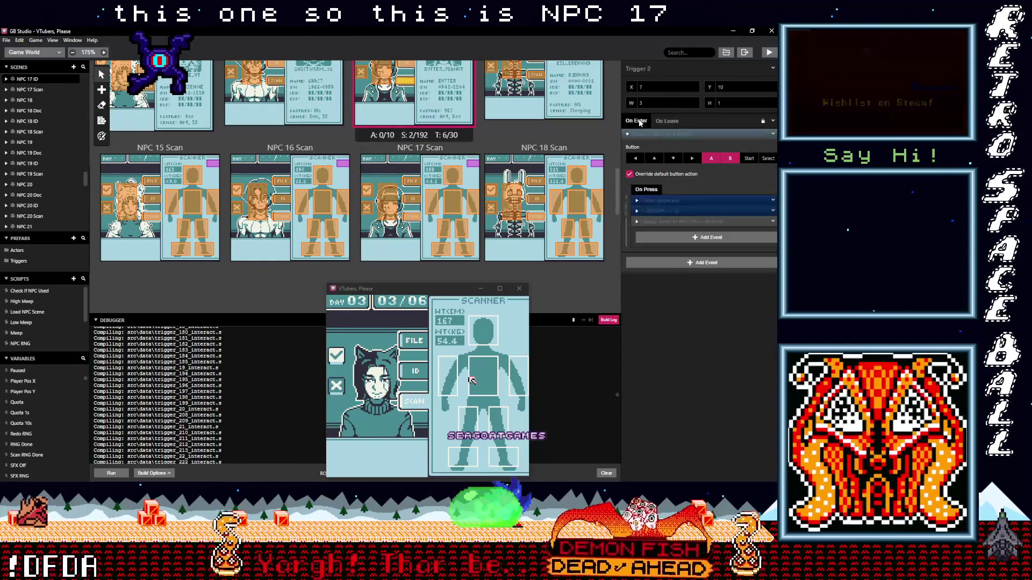
{"action": "left_click", "coordinate": [676, 222]}
{"action": "scroll", "coordinate": [465, 214], "scroll_direction": "up", "scroll_amount": 5}
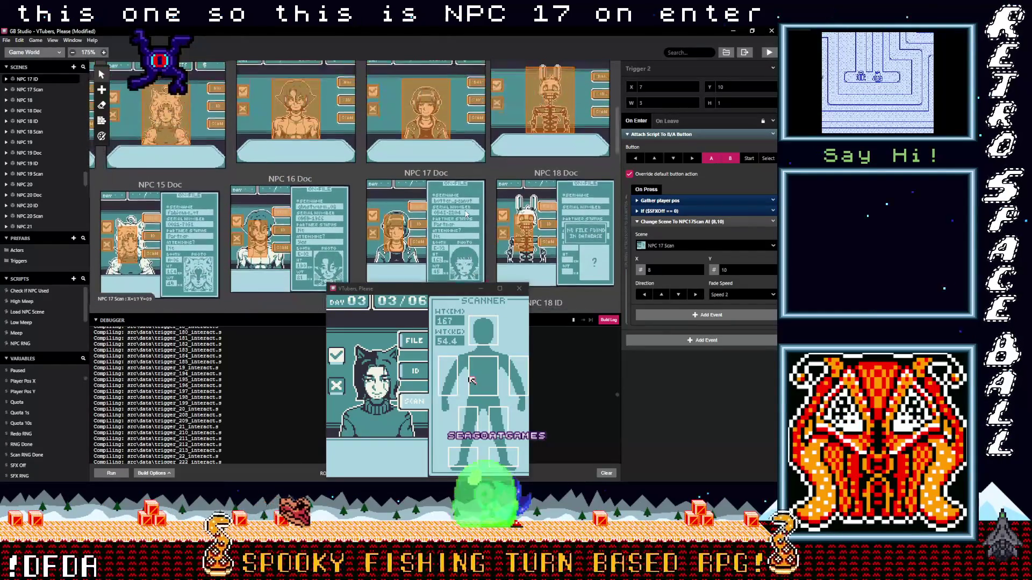
{"action": "scroll", "coordinate": [466, 213], "scroll_direction": "up", "scroll_amount": 1}
{"action": "left_click", "coordinate": [476, 159]}
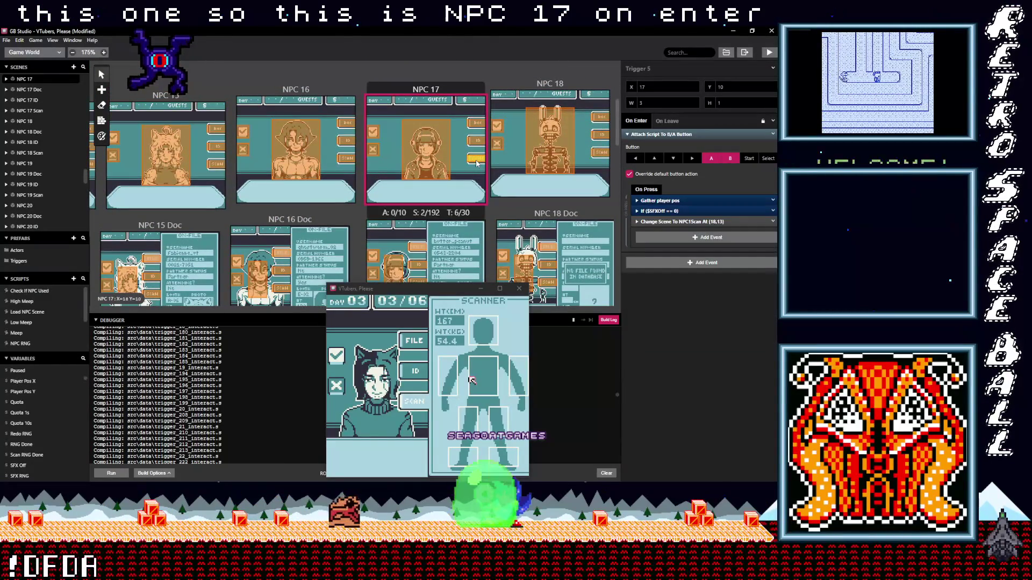
{"action": "left_click", "coordinate": [691, 222]}
{"action": "left_click", "coordinate": [686, 247]}
{"action": "type", "text": "n"}
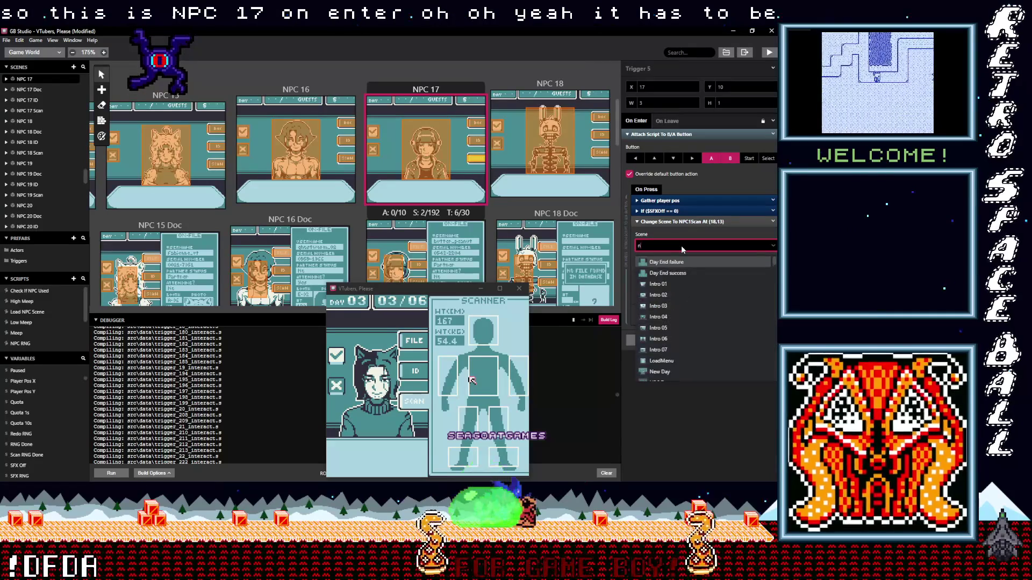
{"action": "type", "text": "pc 17"}
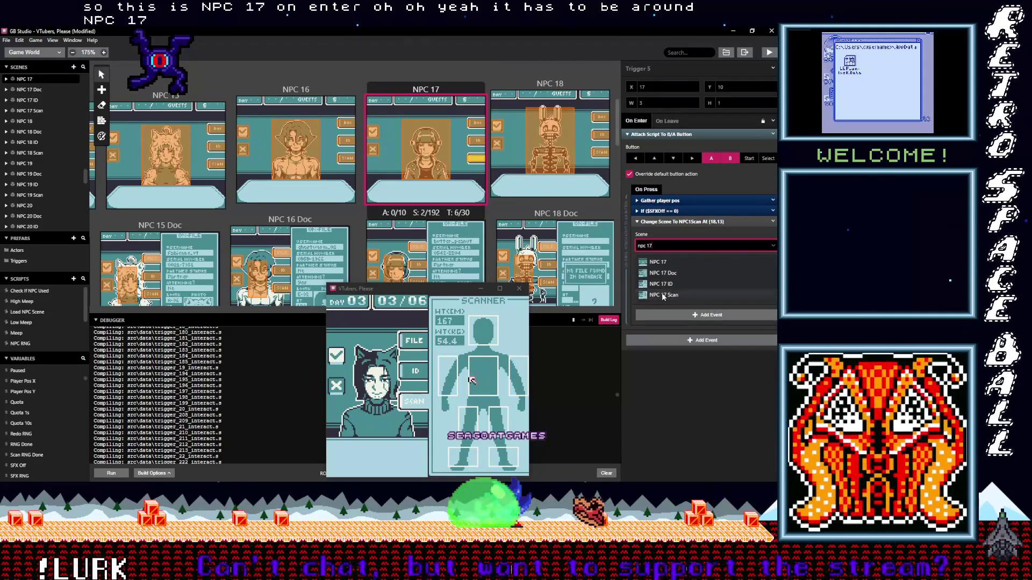
{"action": "left_click", "coordinate": [663, 295]}
- Review the triggers in the NPC 17, NPC 17 Doc and NPC 17 ID scenes
{"action": "left_click", "coordinate": [473, 142]}
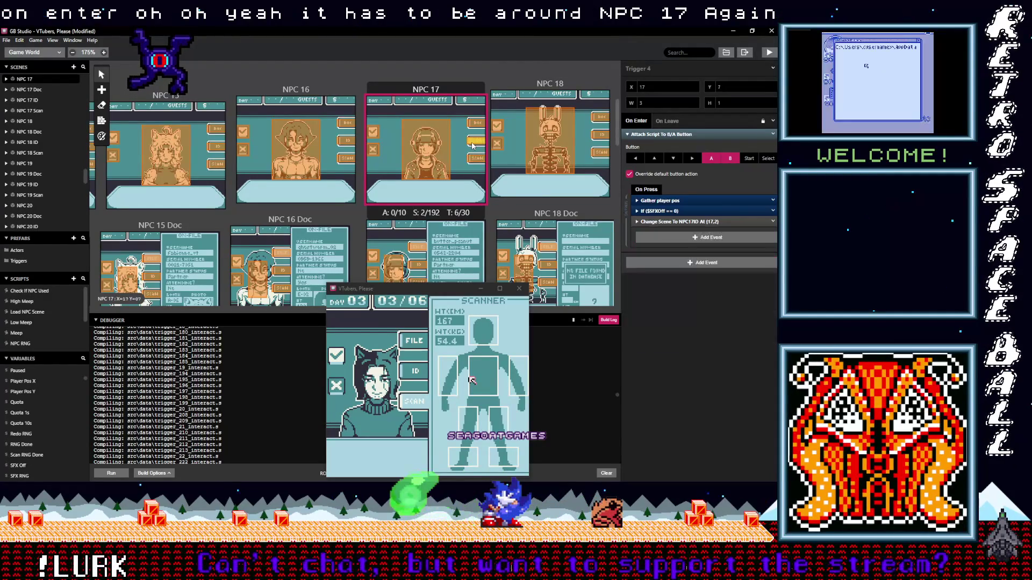
{"action": "left_click", "coordinate": [475, 123]}
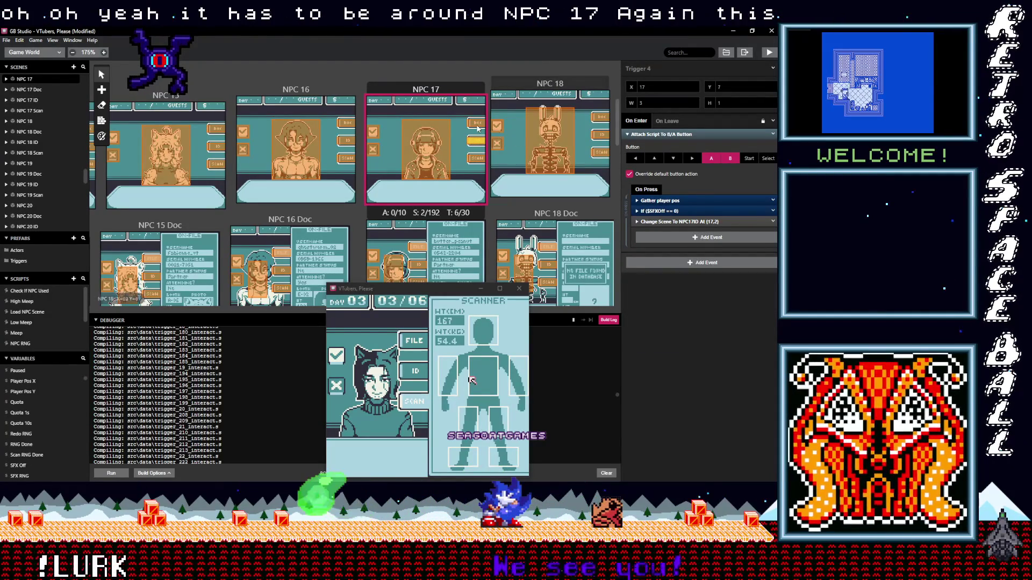
{"action": "scroll", "coordinate": [449, 164], "scroll_direction": "down", "scroll_amount": 3}
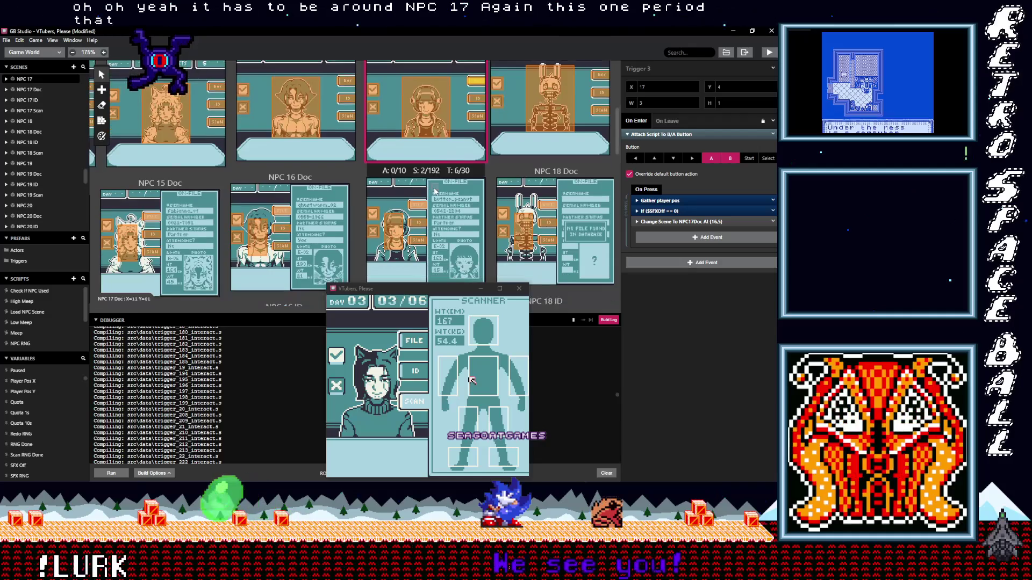
{"action": "left_click", "coordinate": [420, 165]}
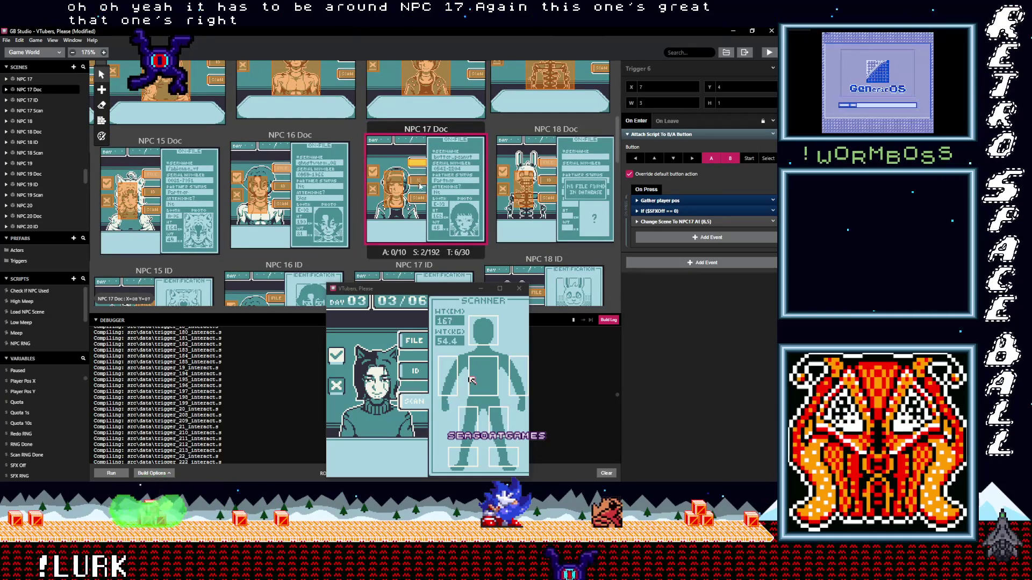
{"action": "left_click", "coordinate": [422, 182]}
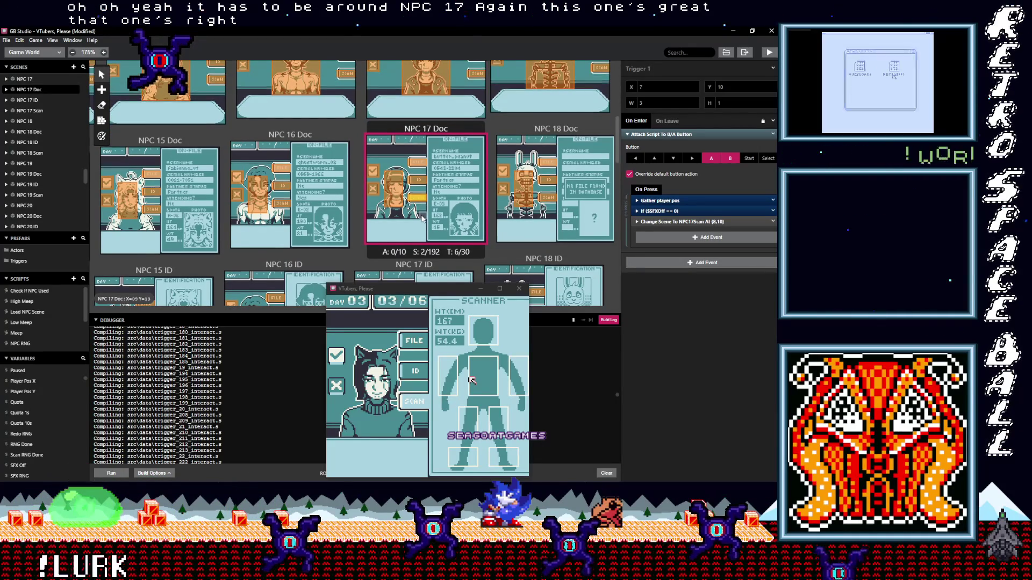
{"action": "scroll", "coordinate": [423, 214], "scroll_direction": "down", "scroll_amount": 5}
{"action": "left_click", "coordinate": [405, 174]}
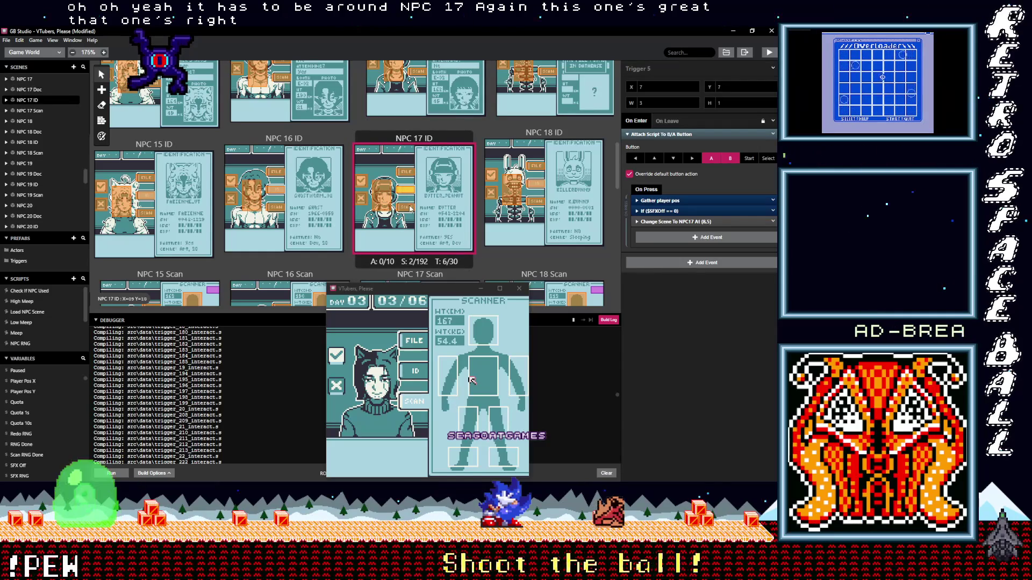
{"action": "left_click", "coordinate": [385, 199]}
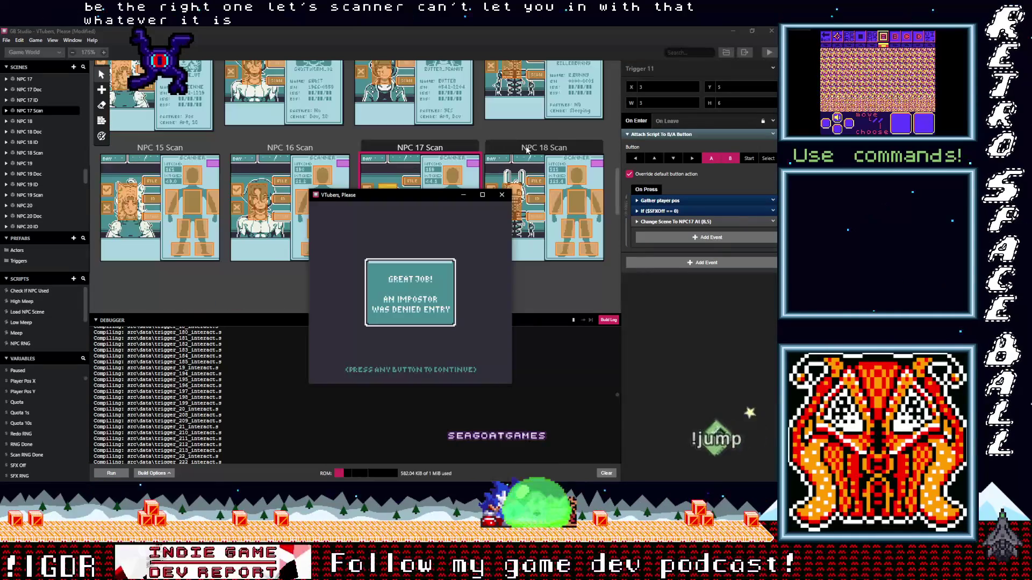
{"action": "key", "text": "Right"}
{"action": "key", "text": "Up"}
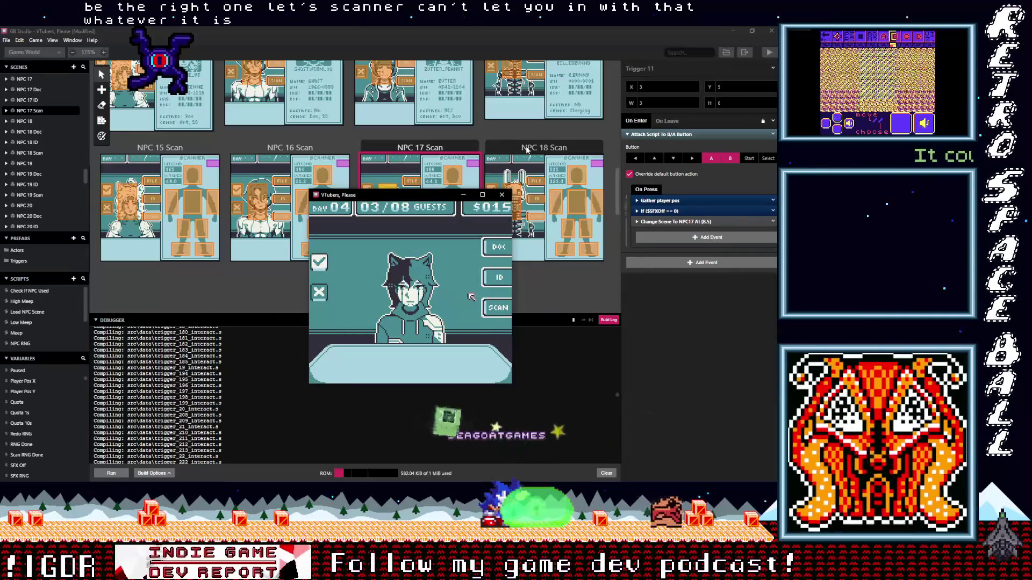
- Check day 4 guest 03's ID and file and deny her entry as an impostor
{"action": "key", "text": "z"}
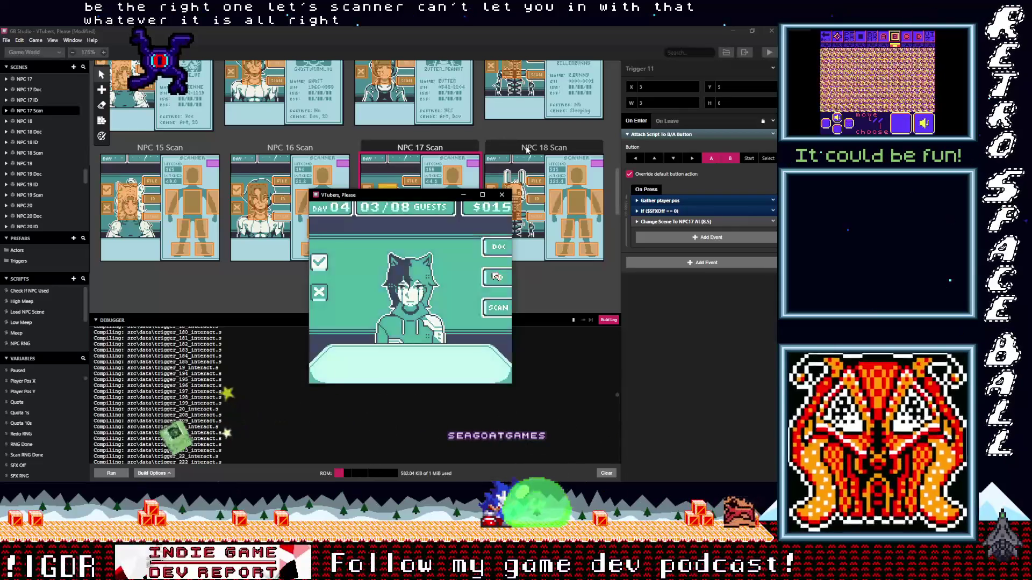
{"action": "key", "text": "Left"}
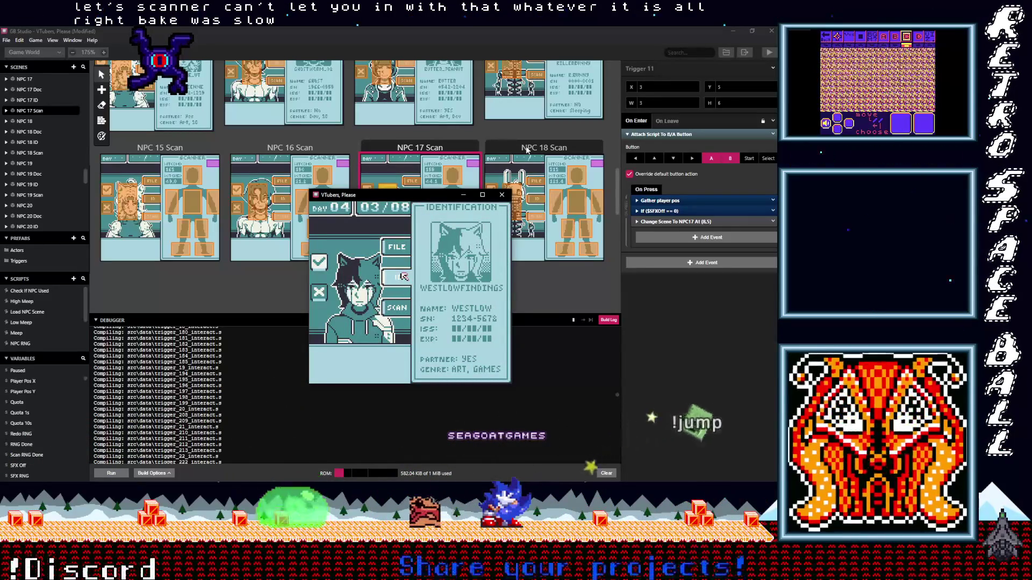
{"action": "key", "text": "Up"}
{"action": "key", "text": "z"}
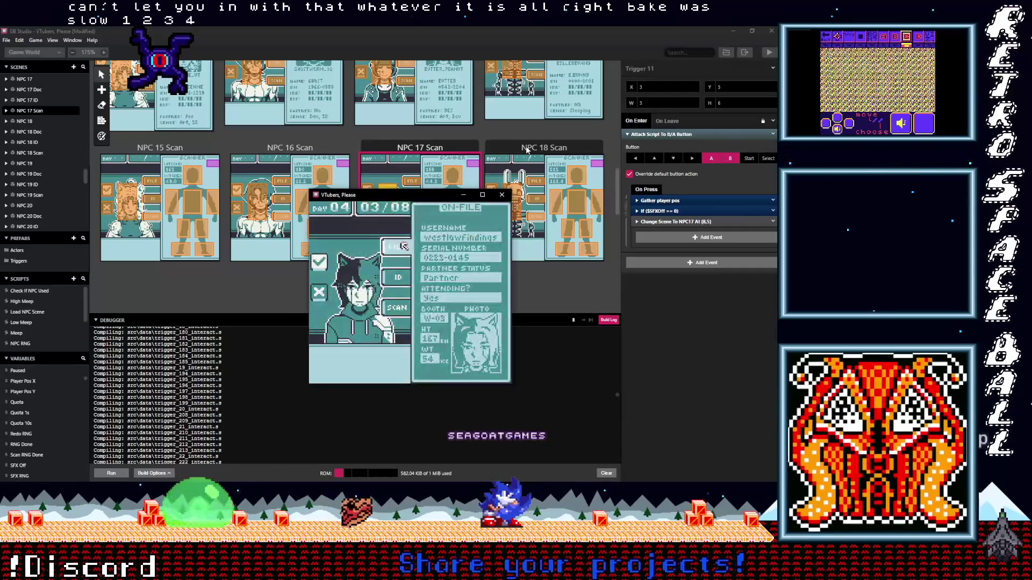
{"action": "key", "text": "Left"}
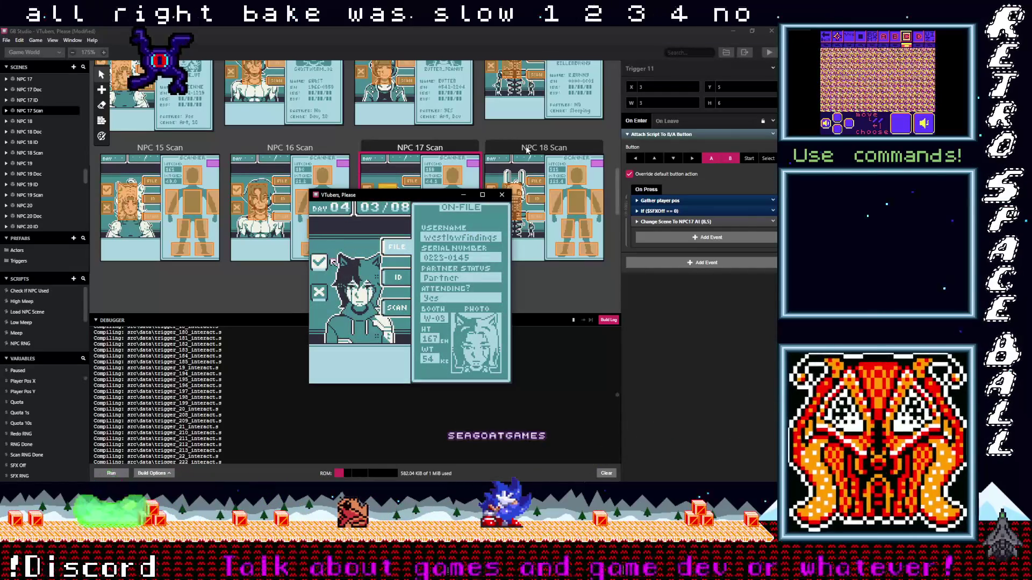
{"action": "key", "text": "z"}
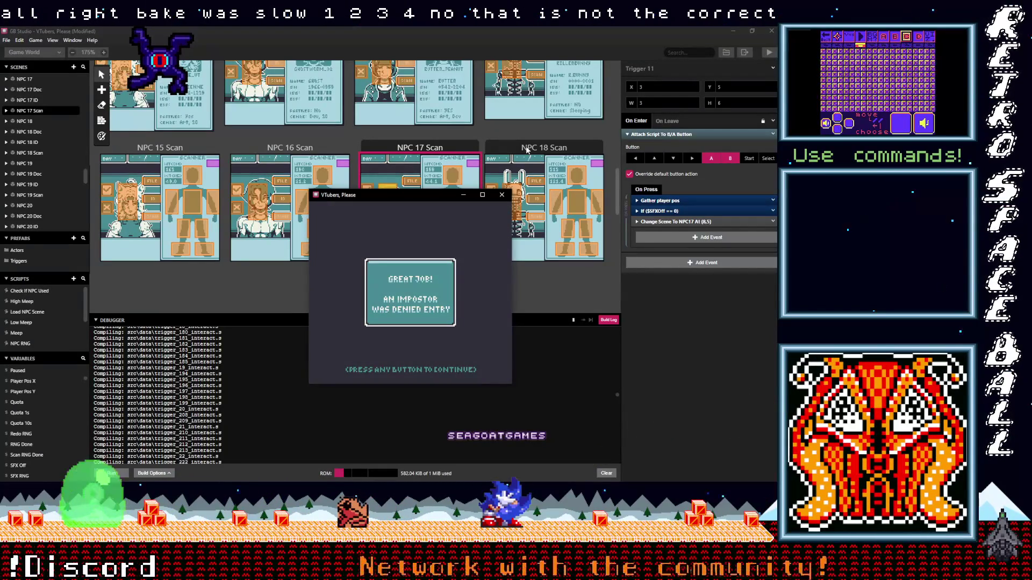
{"action": "key", "text": "z"}
- Open guest 04's body scan and check its height and weight readings
{"action": "key", "text": "Right"}
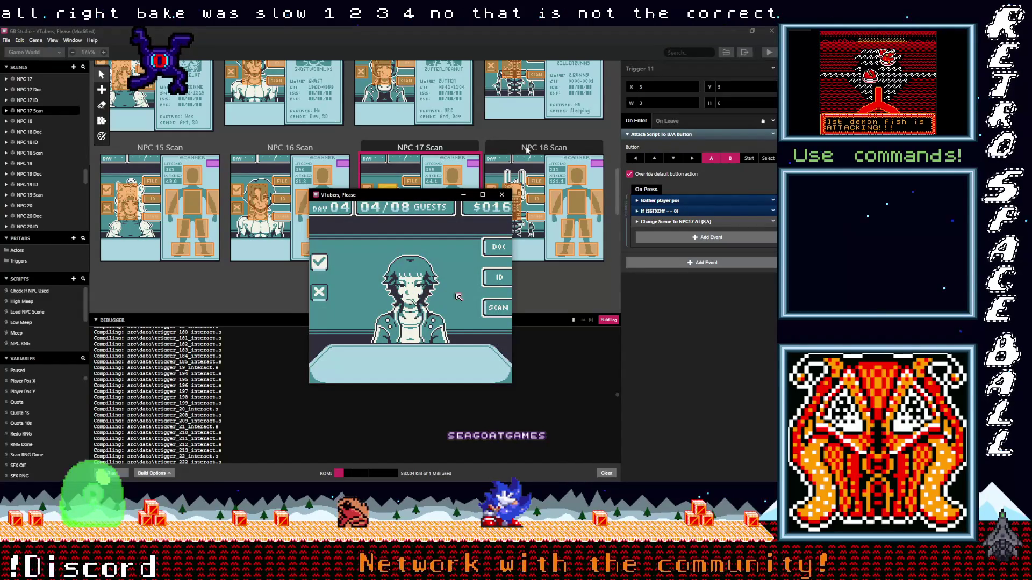
{"action": "key", "text": "z"}
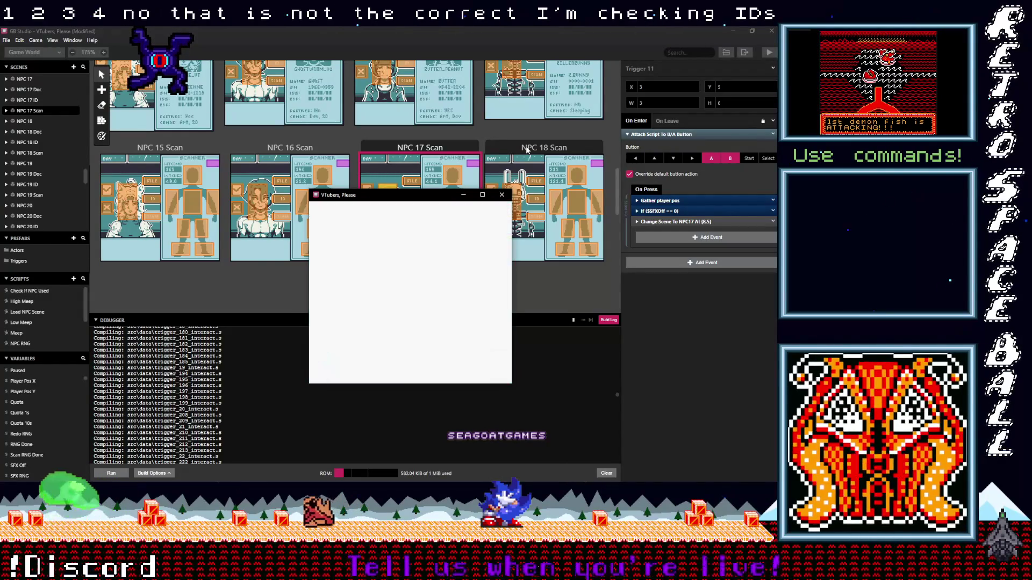
{"action": "key", "text": "Up"}
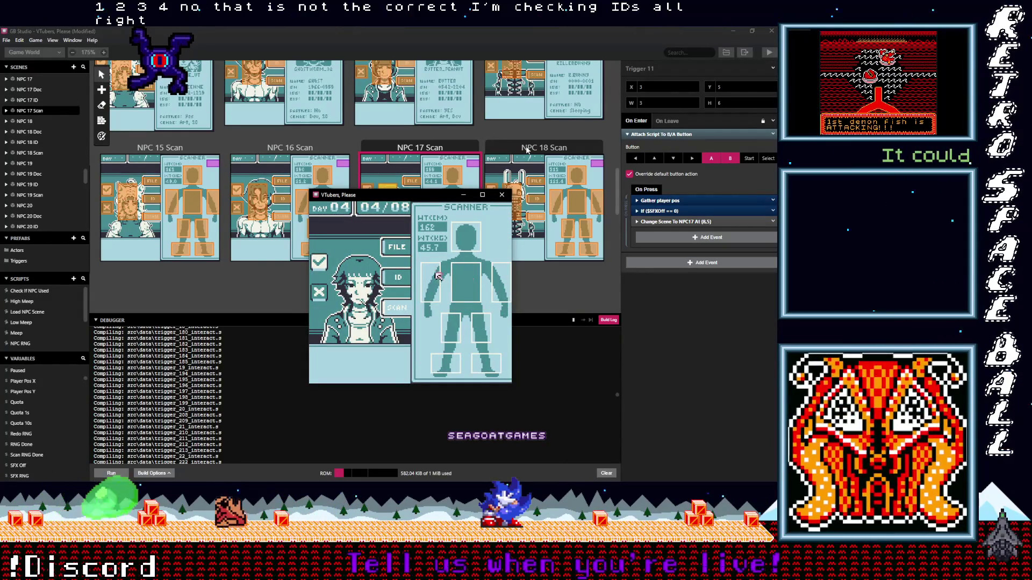
{"action": "key", "text": "Left"}
- Deny guest 04 entry and inspect the fifth guest's body scan
{"action": "key", "text": "z"}
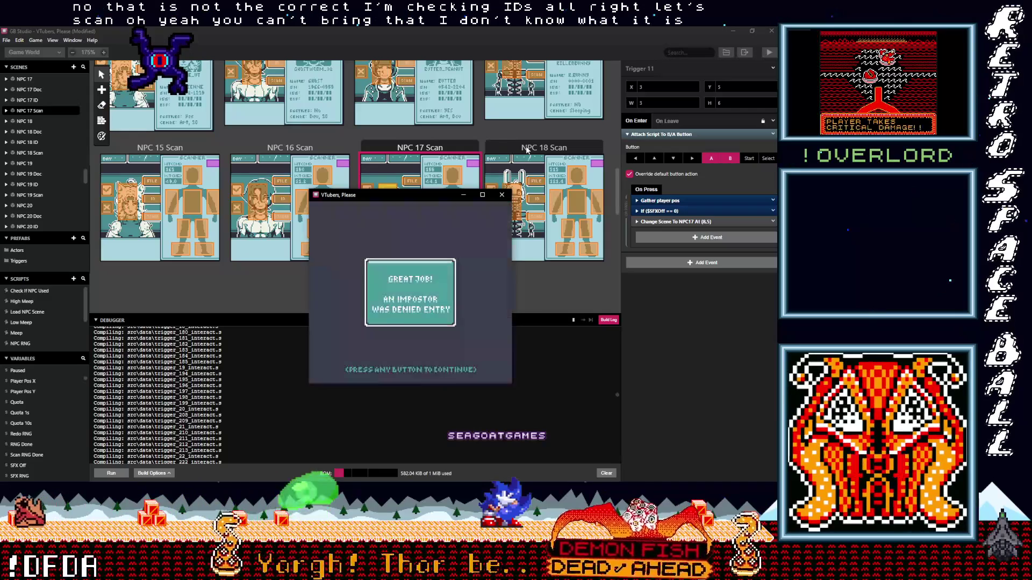
{"action": "key", "text": "z"}
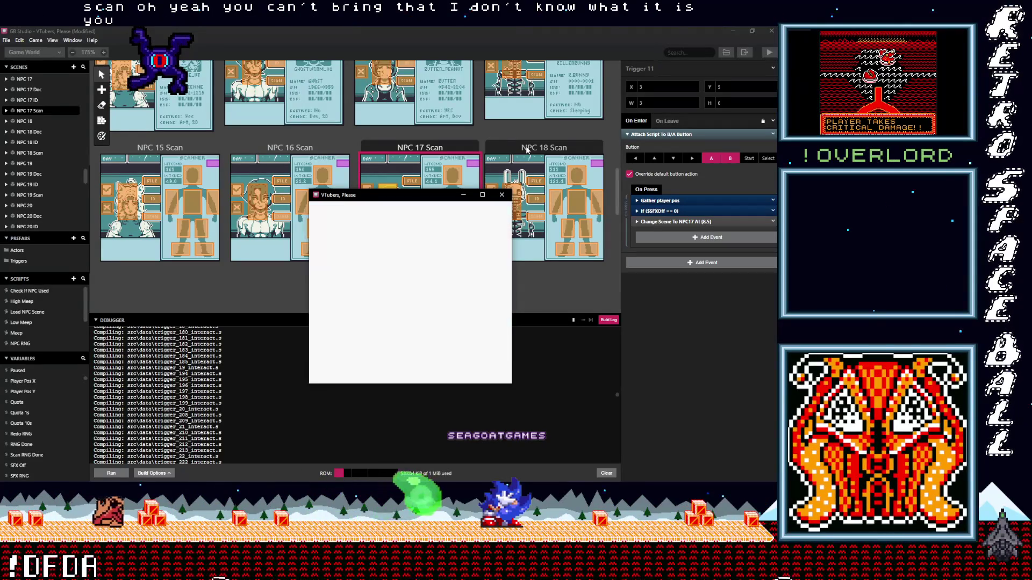
{"action": "key", "text": "Right"}
{"action": "key", "text": "z"}
{"action": "key", "text": "Left"}
{"action": "key", "text": "Right"}
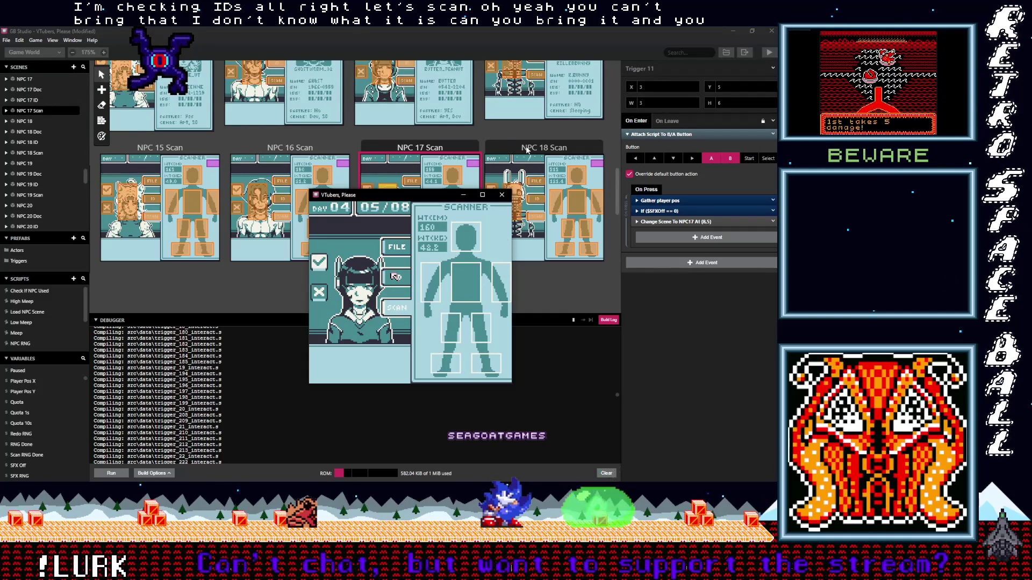
- Review the fifth guest's ID card and on-file record
{"action": "key", "text": "z"}
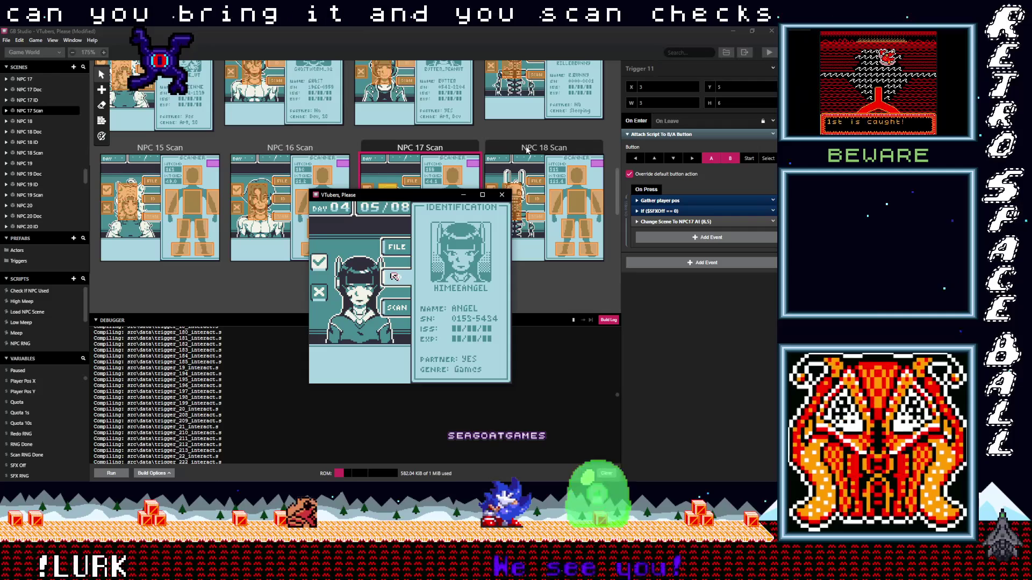
{"action": "key", "text": "Up"}
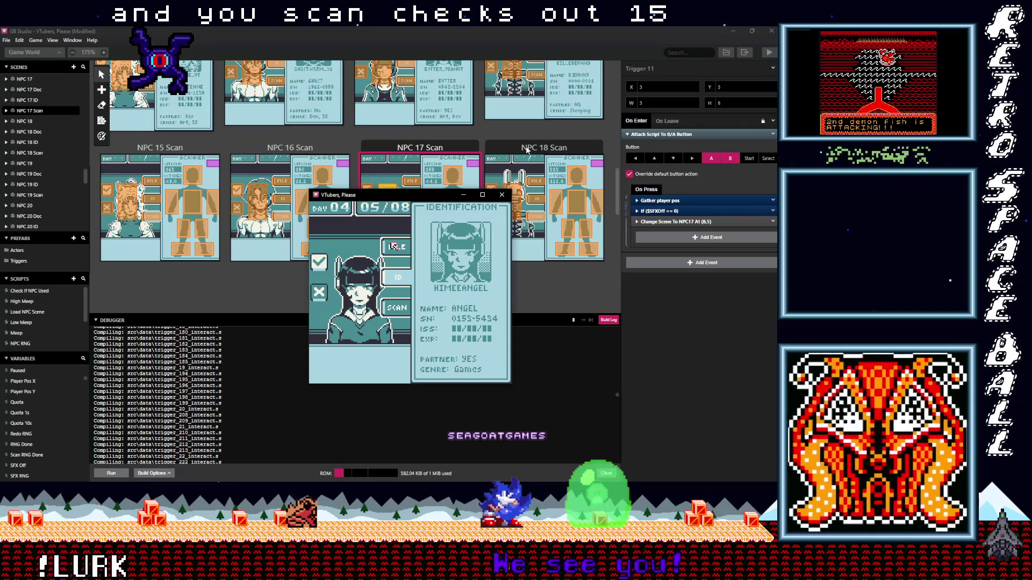
{"action": "key", "text": "z"}
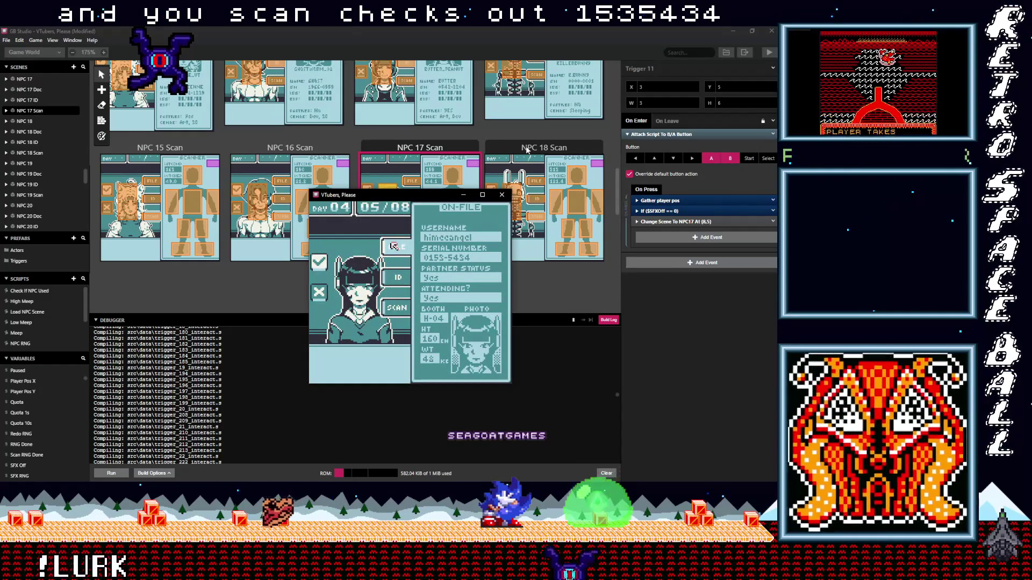
{"action": "key", "text": "Left"}
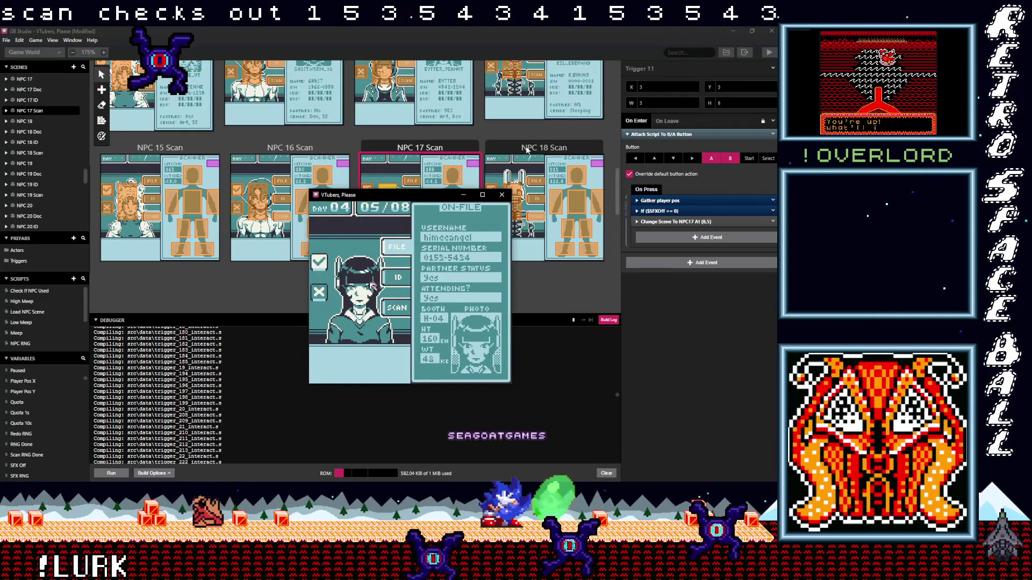
{"action": "key", "text": "x"}
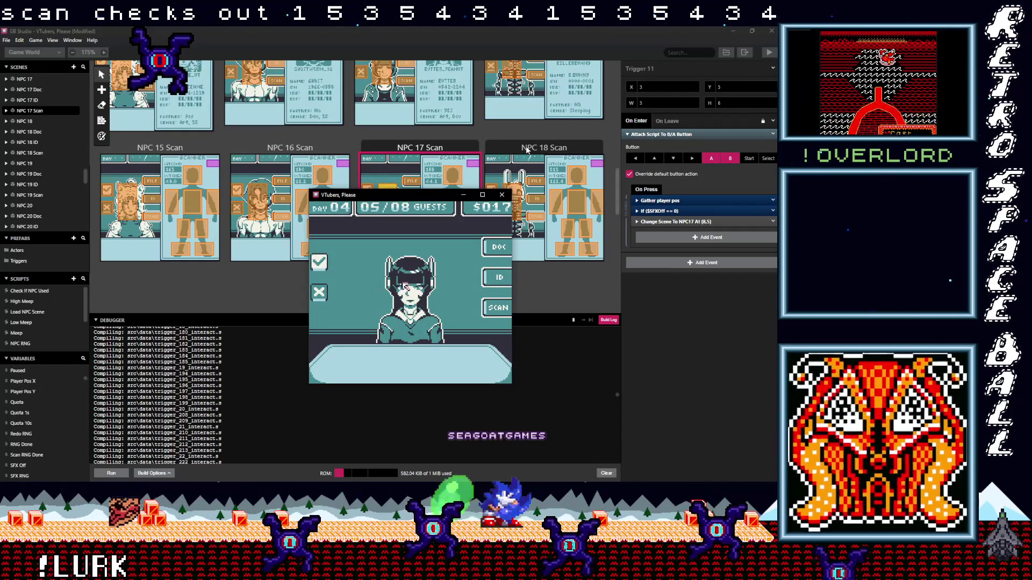
{"action": "key", "text": "Right"}
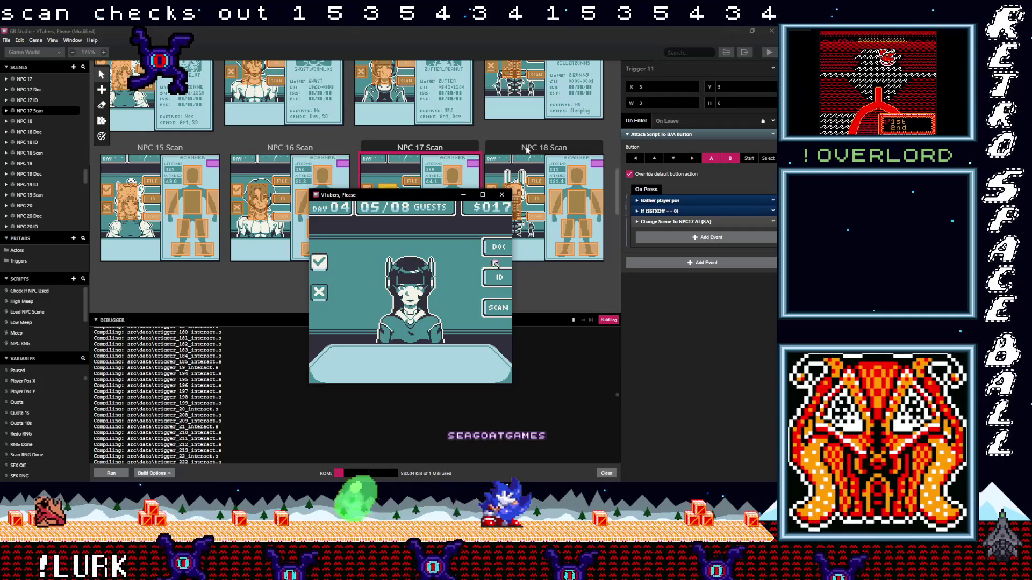
{"action": "key", "text": "z"}
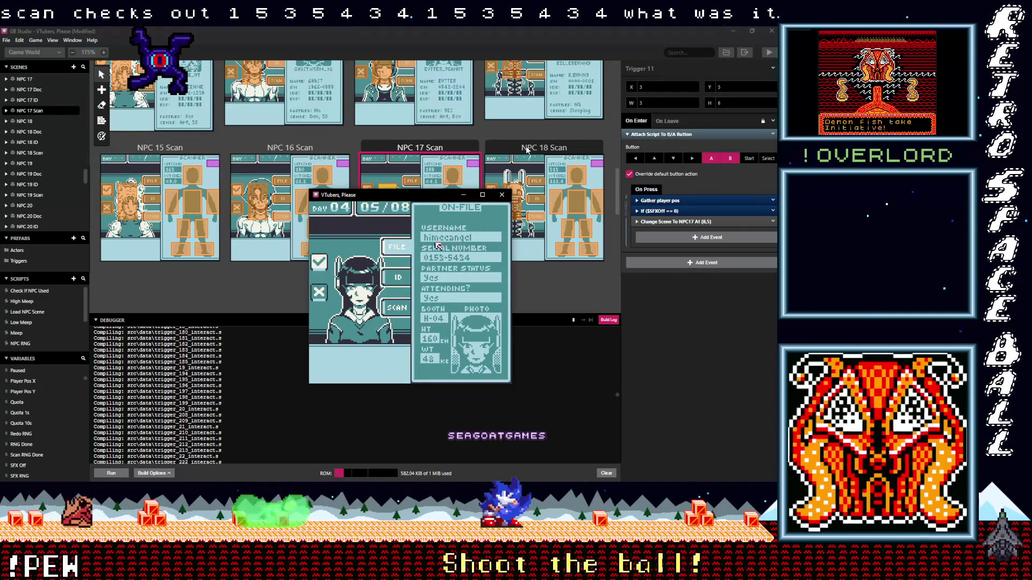
{"action": "key", "text": "x"}
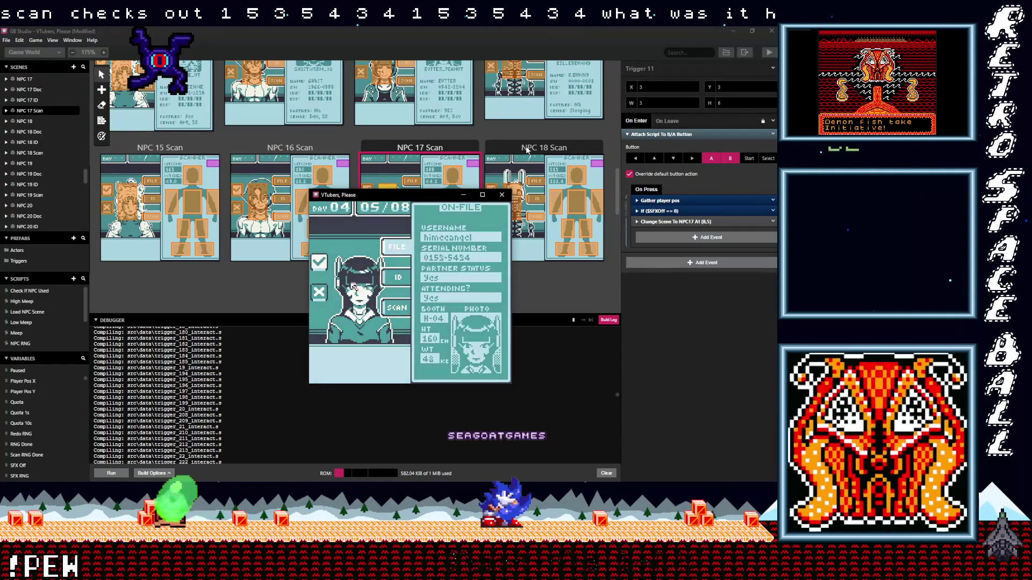
- Ask the fifth guest about booth H-04 and partner status, then admit her
{"action": "key", "text": "Right"}
{"action": "key", "text": "z"}
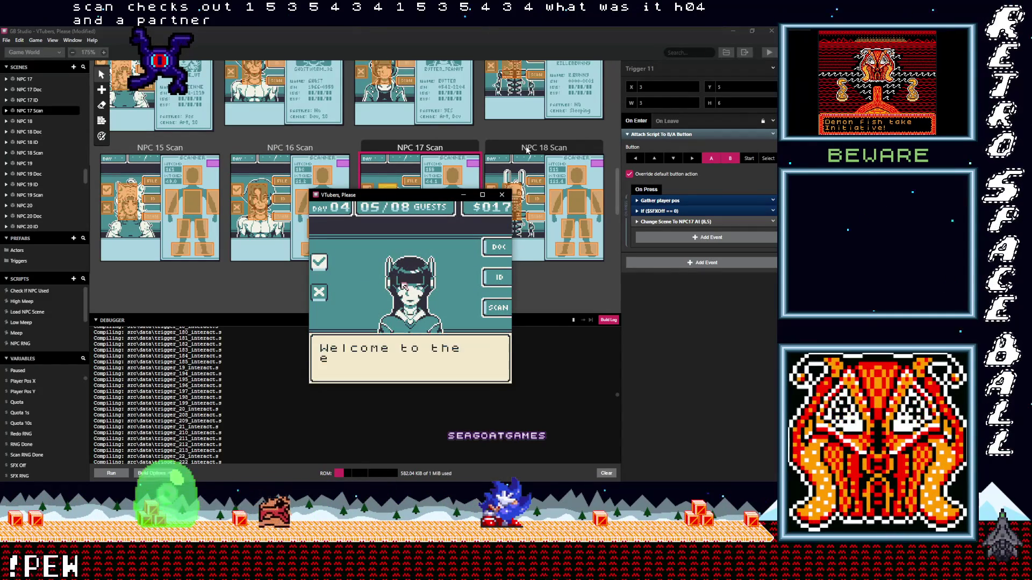
{"action": "key", "text": "z"}
{"action": "key", "text": "z"}
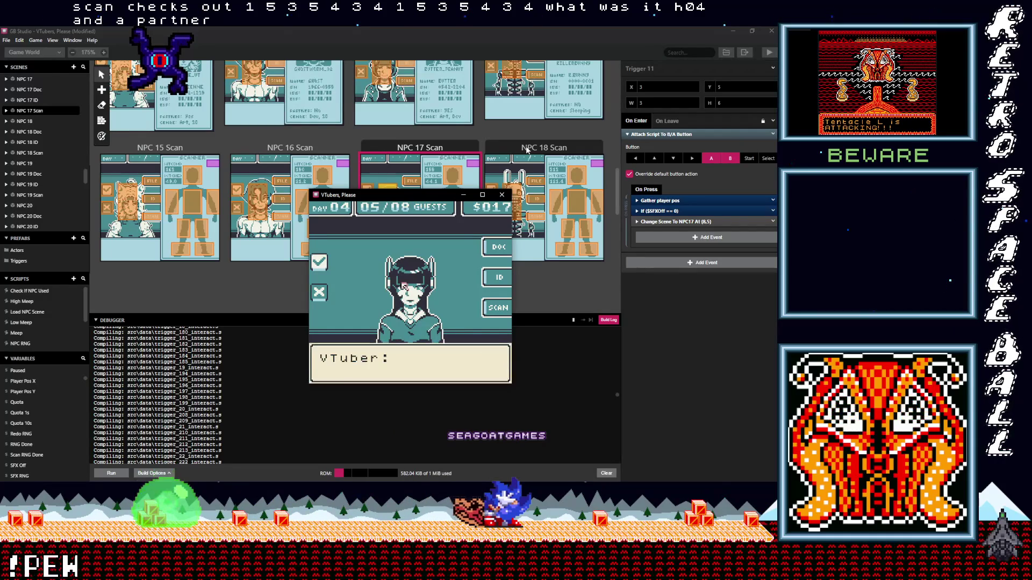
{"action": "key", "text": "z"}
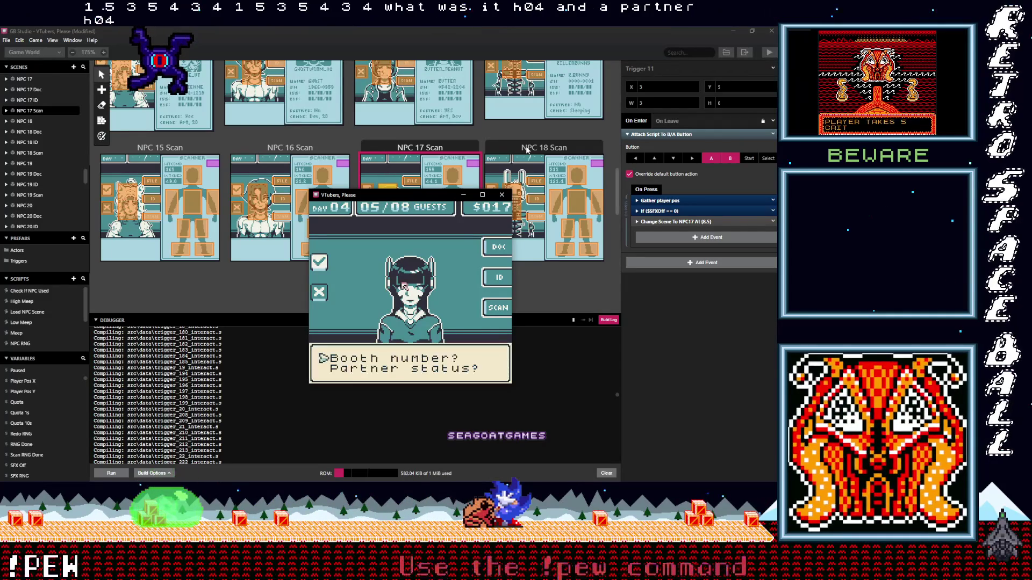
{"action": "key", "text": "z"}
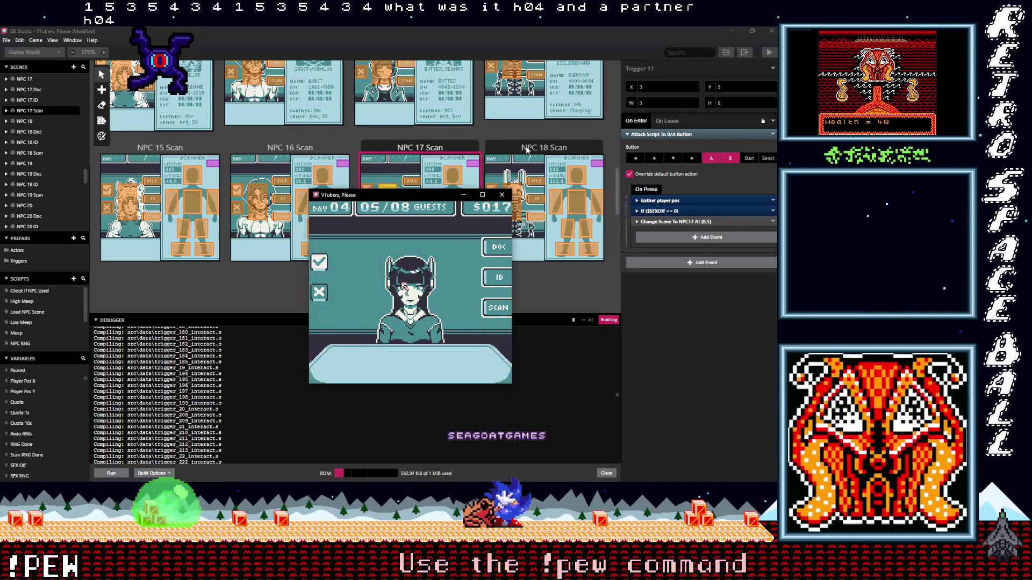
{"action": "key", "text": "z"}
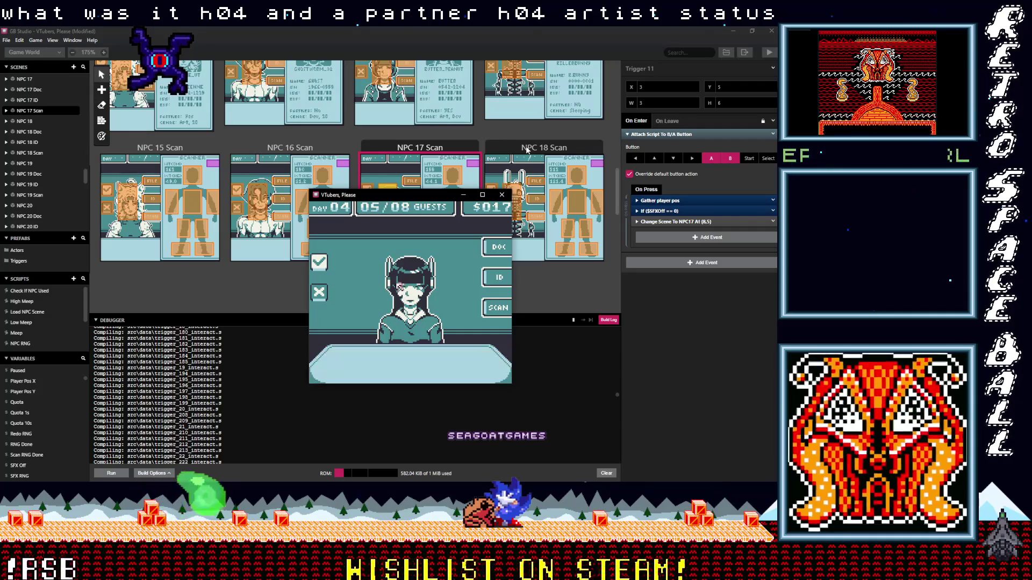
{"action": "key", "text": "z"}
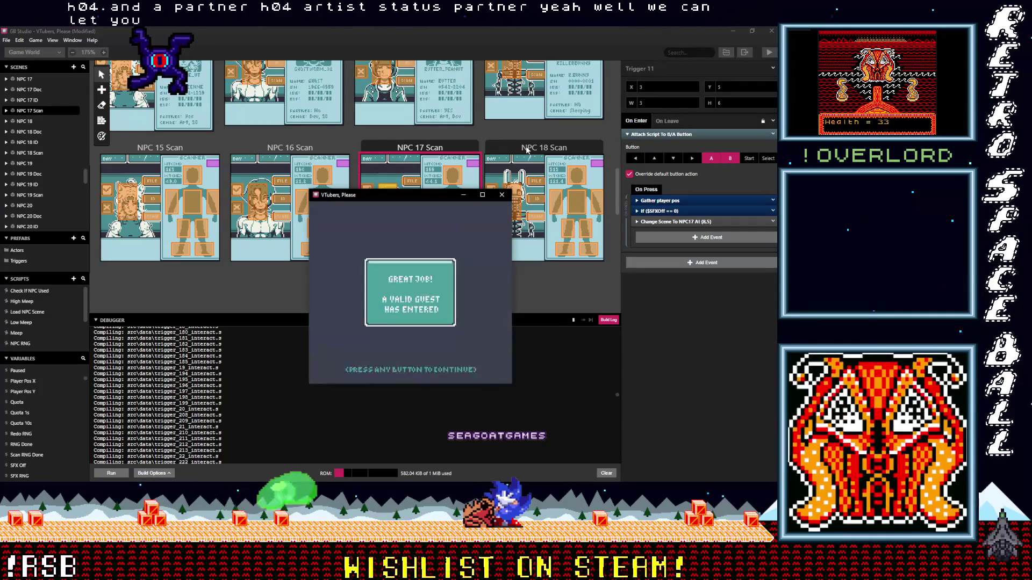
{"action": "key", "text": "z"}
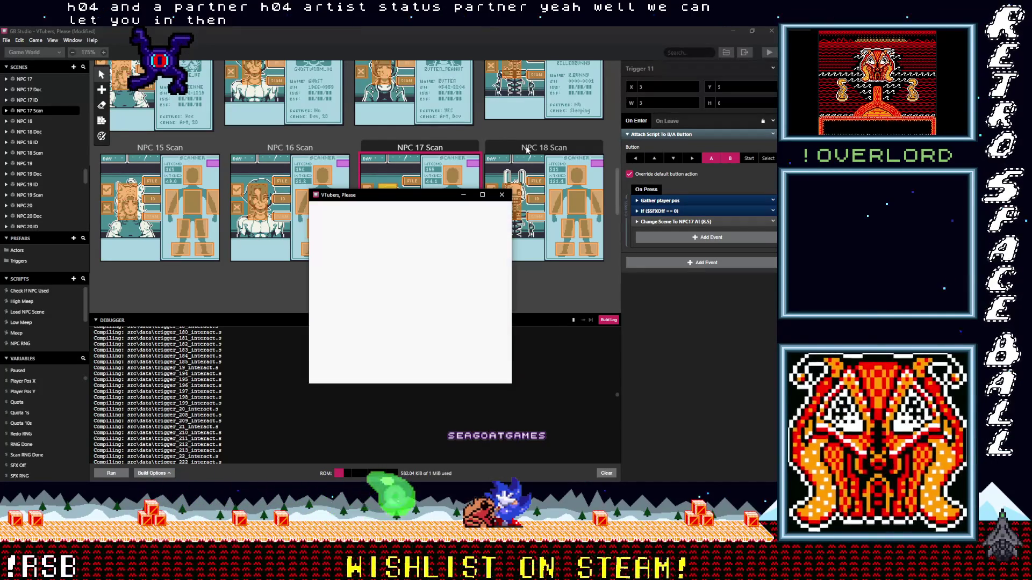
{"action": "key", "text": "Right"}
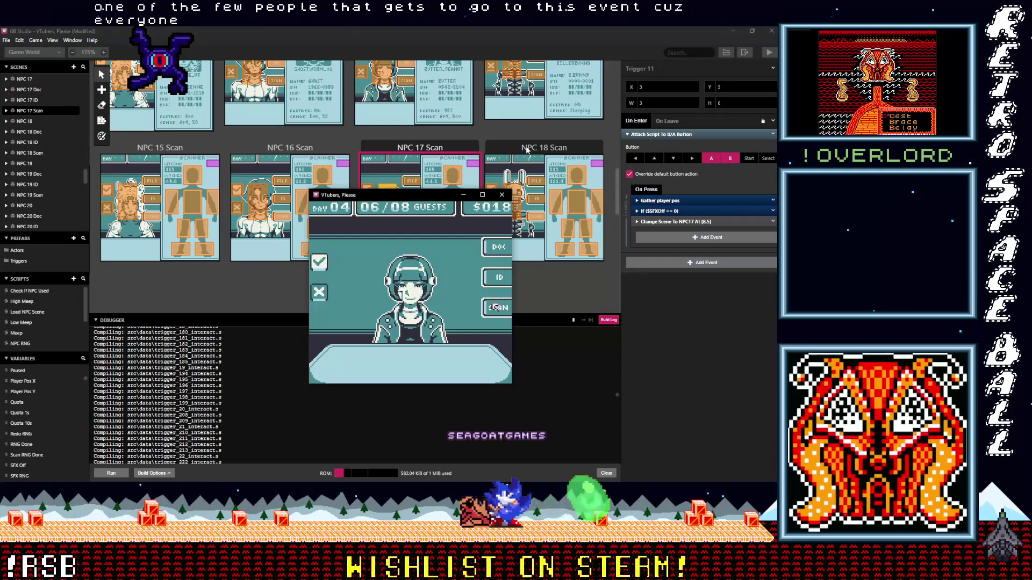
- Deny the headphone-wearing impostor and inspect guest 07's body scan
{"action": "key", "text": "z"}
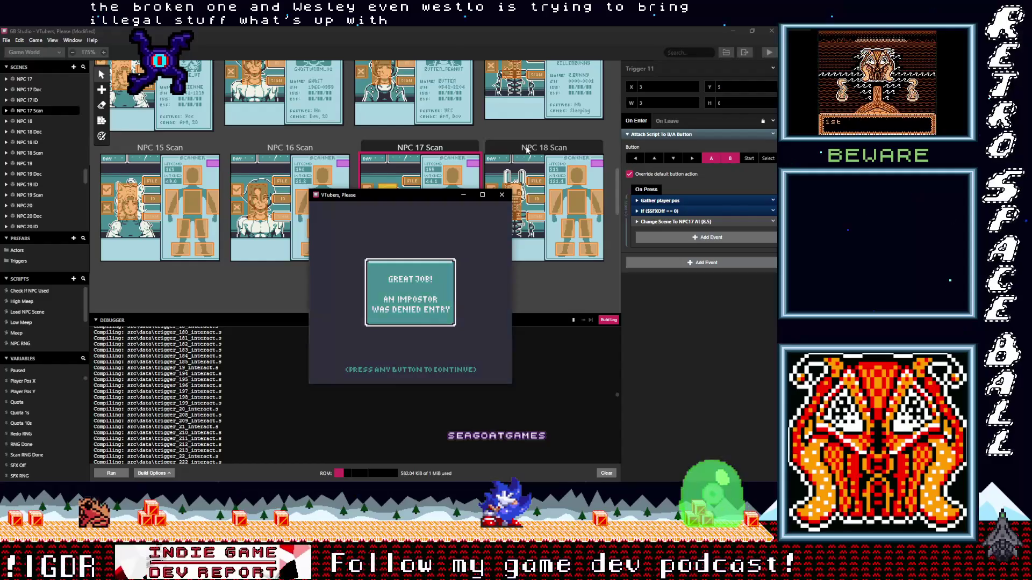
{"action": "key", "text": "z"}
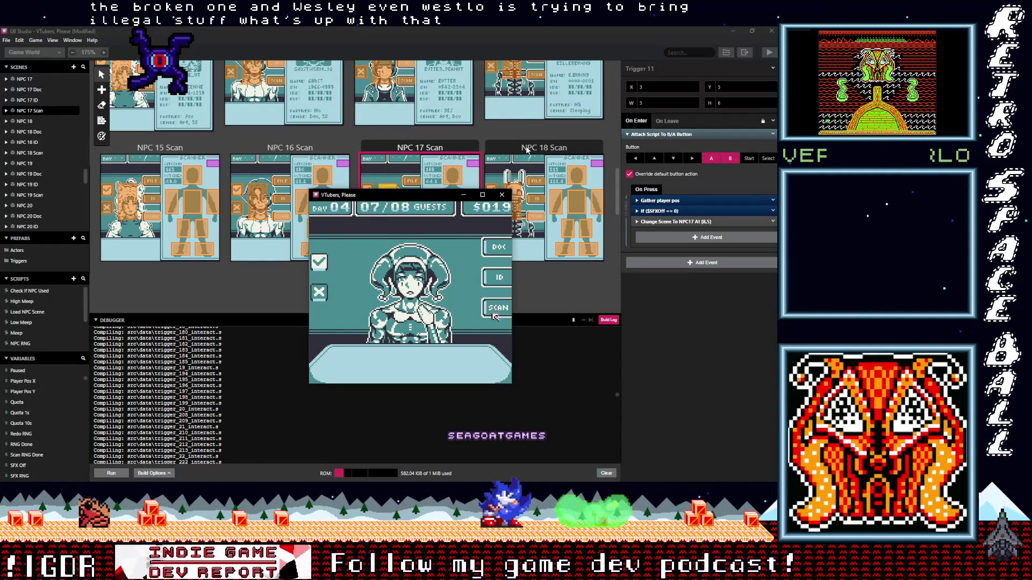
{"action": "key", "text": "Down"}
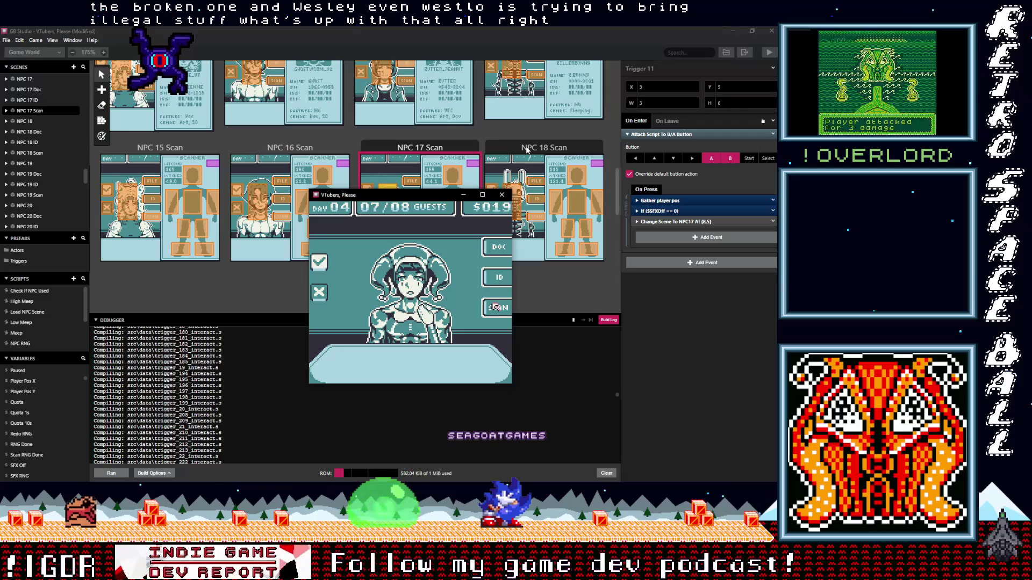
{"action": "key", "text": "Up"}
{"action": "key", "text": "Up"}
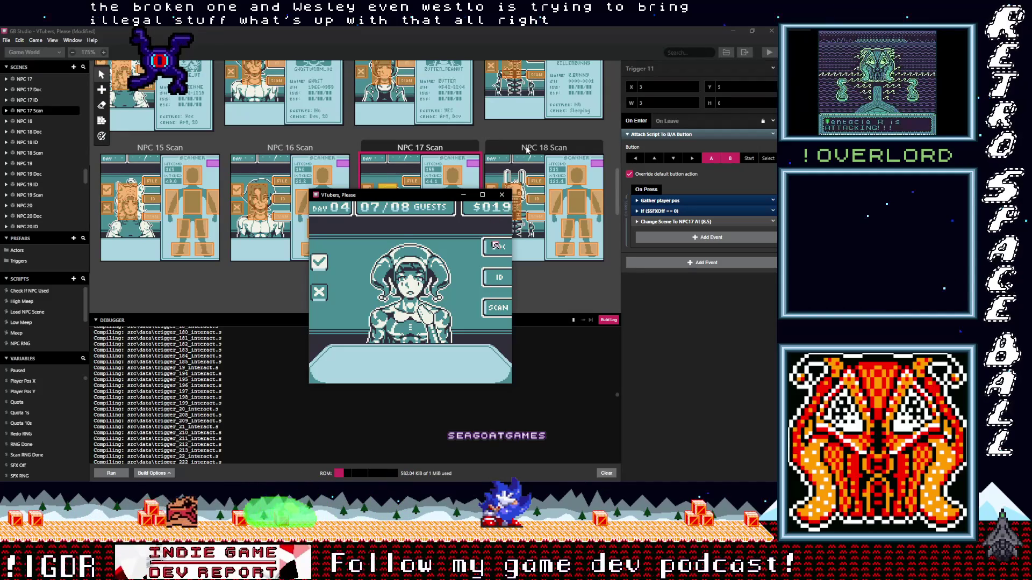
{"action": "key", "text": "Down"}
{"action": "key", "text": "Down"}
{"action": "key", "text": "z"}
{"action": "key", "text": "Up"}
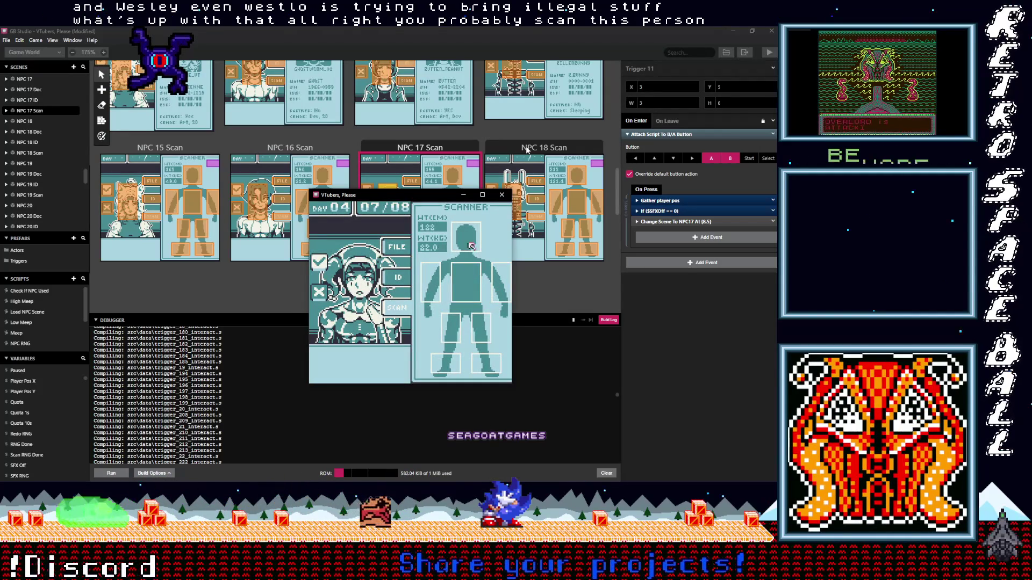
{"action": "key", "text": "Left"}
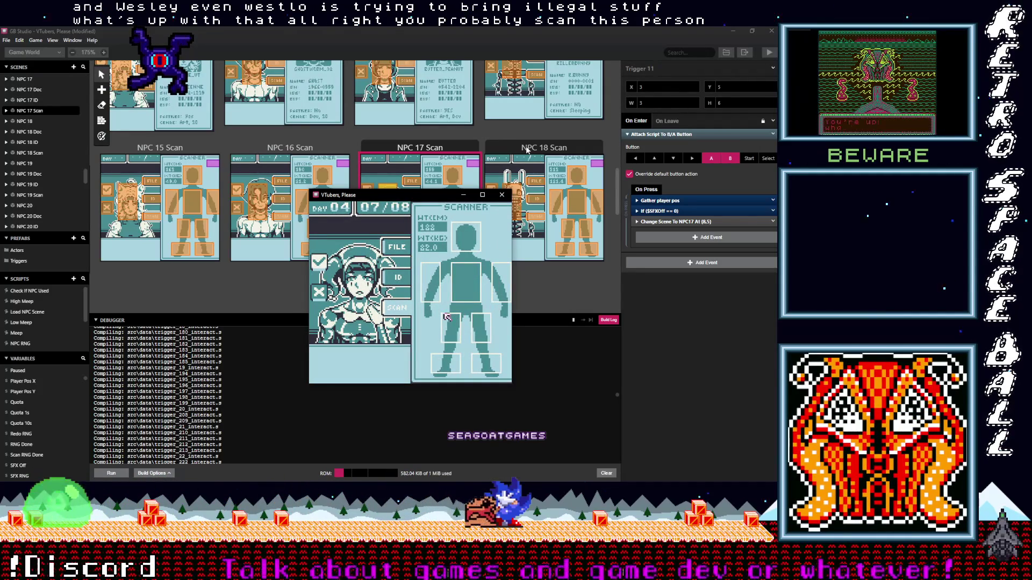
- Check CLOWN_SILK's ID card and on-file record
{"action": "key", "text": "Left"}
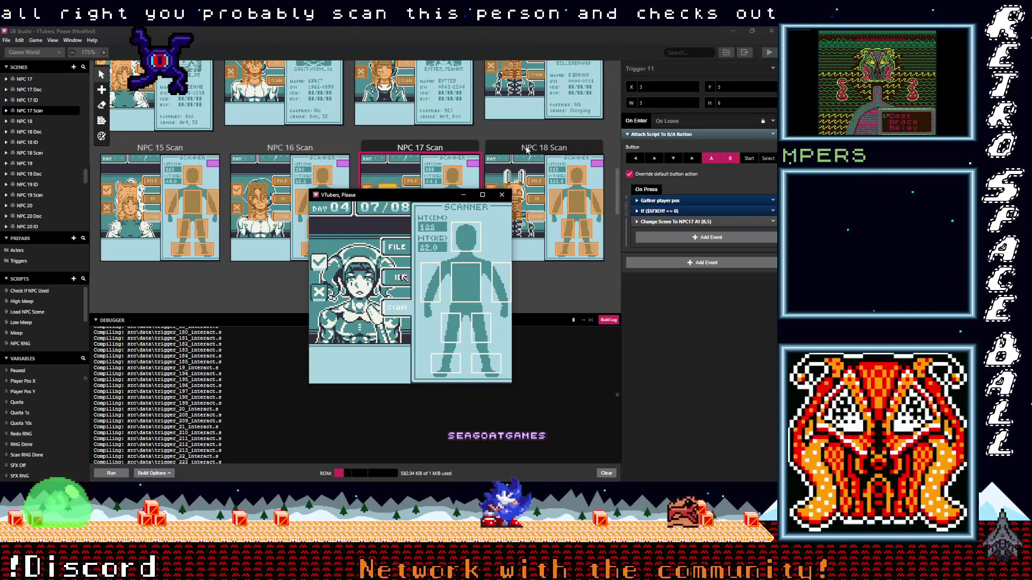
{"action": "key", "text": "z"}
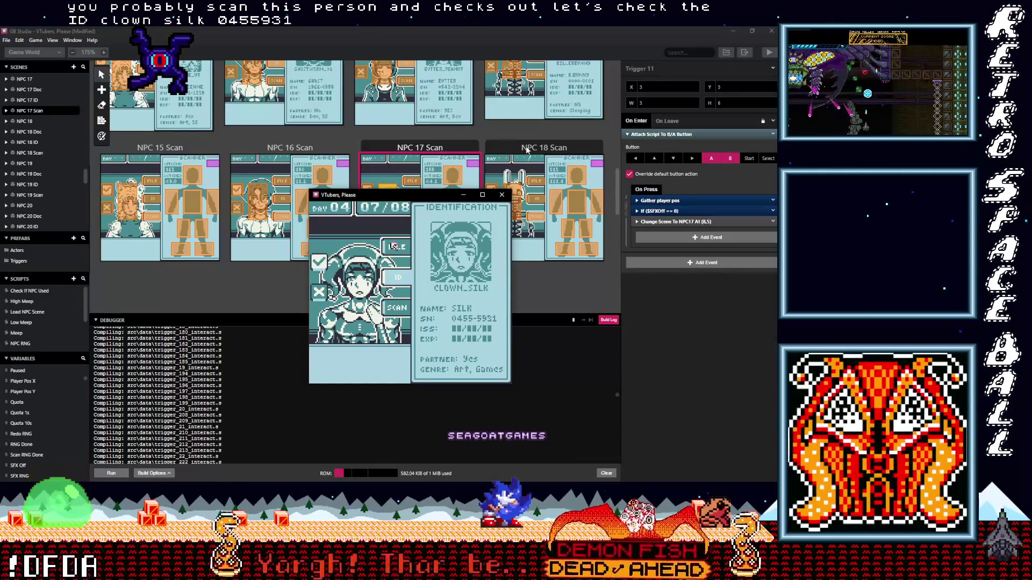
{"action": "key", "text": "Up"}
{"action": "key", "text": "z"}
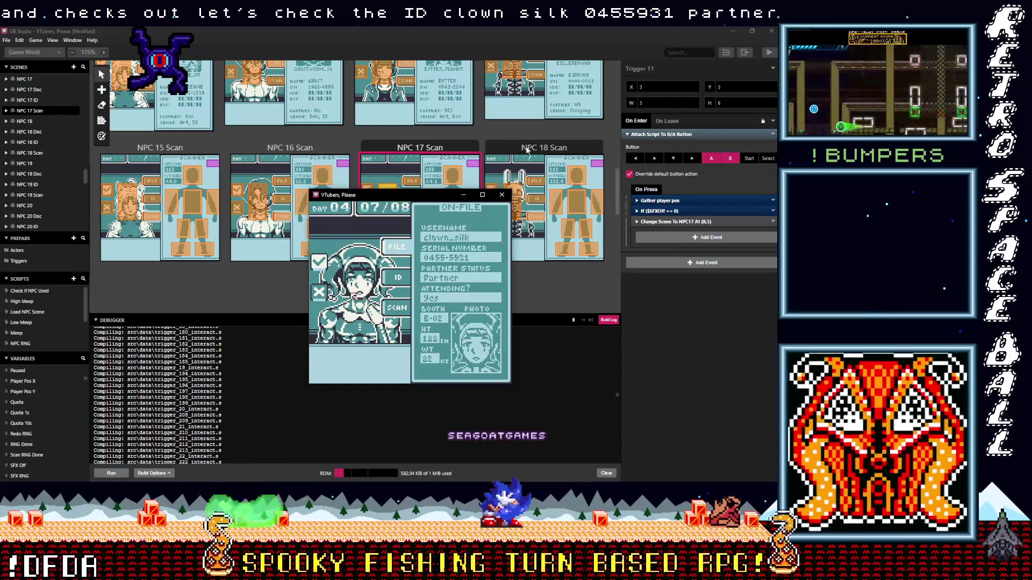
{"action": "key", "text": "x"}
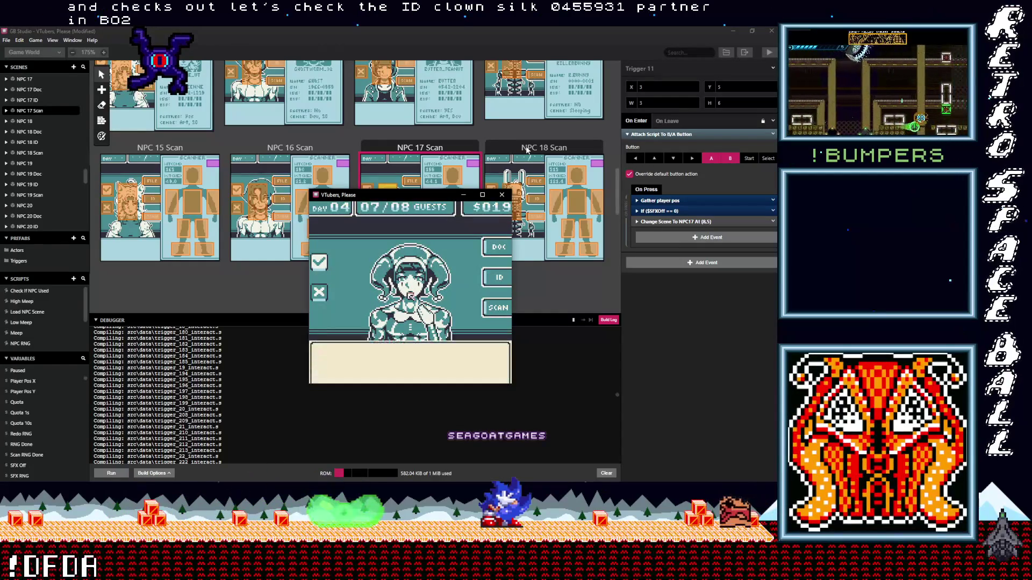
- Ask CLOWN_SILK about booth B02 and partner status, then admit her
{"action": "key", "text": "x"}
{"action": "key", "text": "x"}
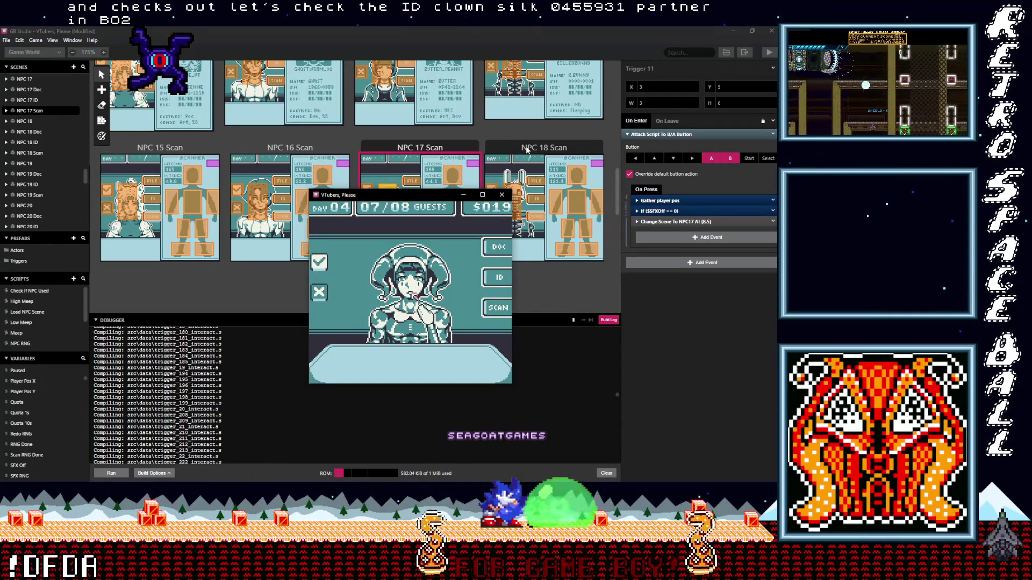
{"action": "key", "text": "x"}
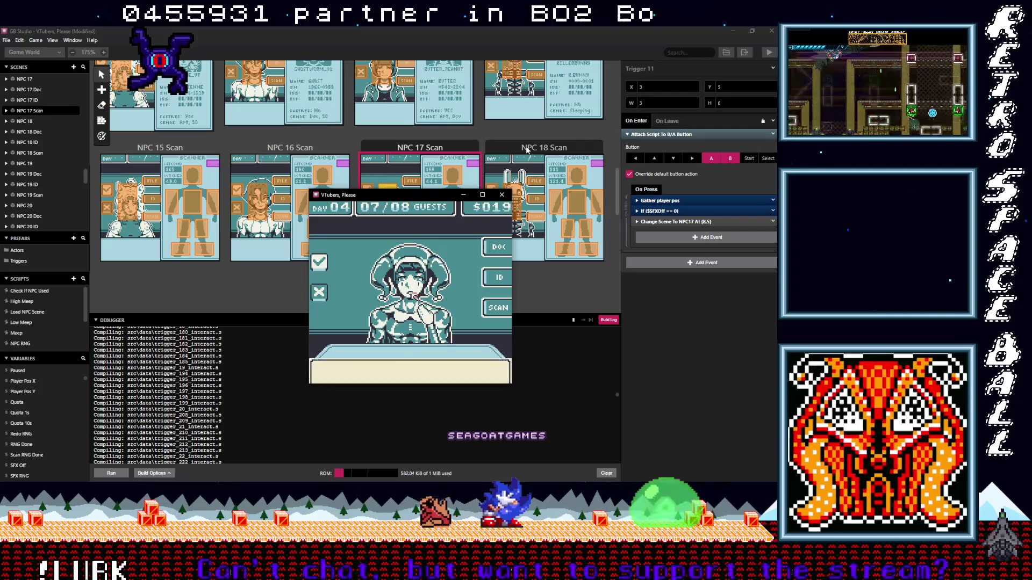
{"action": "key", "text": "x"}
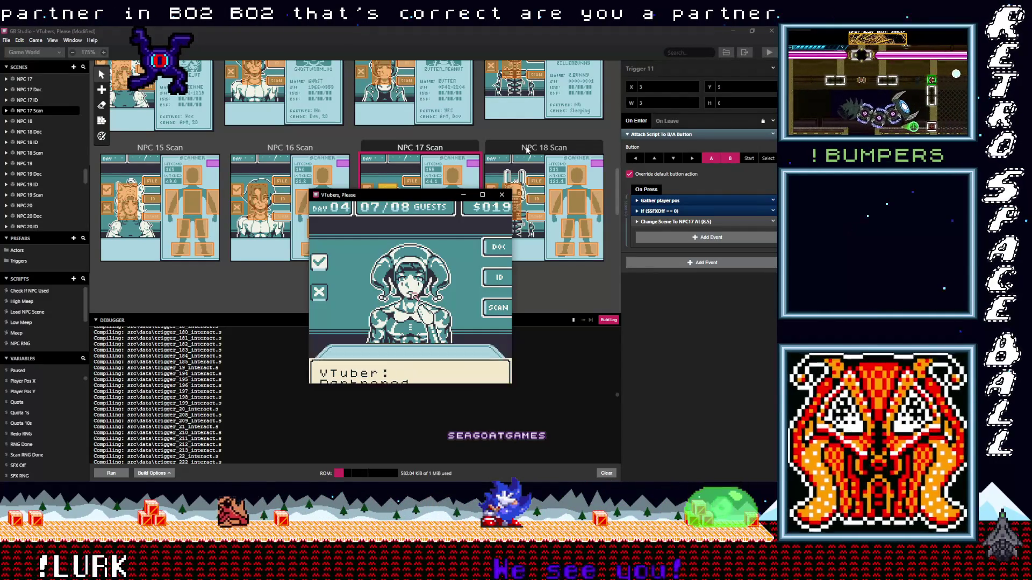
{"action": "key", "text": "x"}
{"action": "key", "text": "Left"}
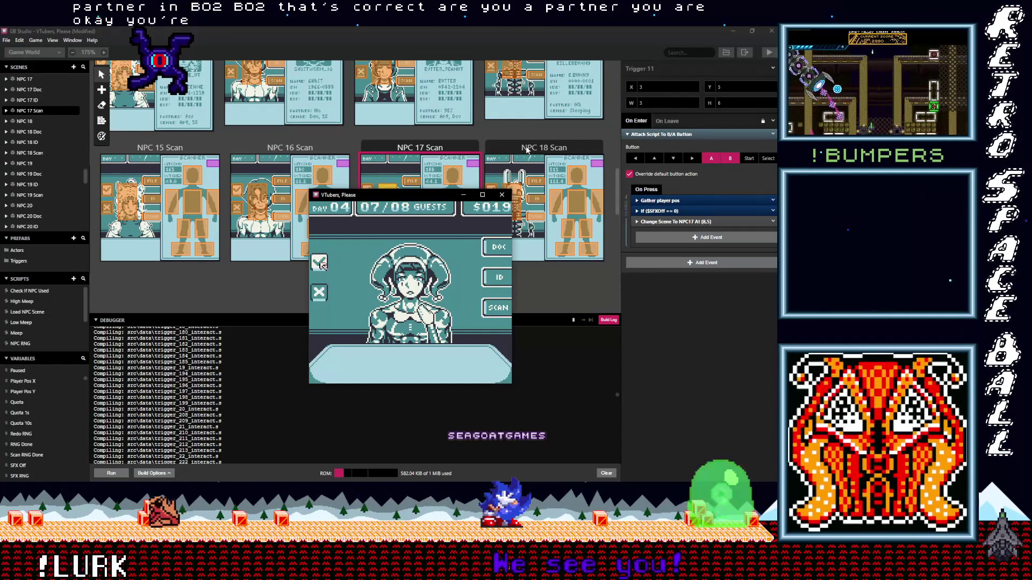
{"action": "key", "text": "x"}
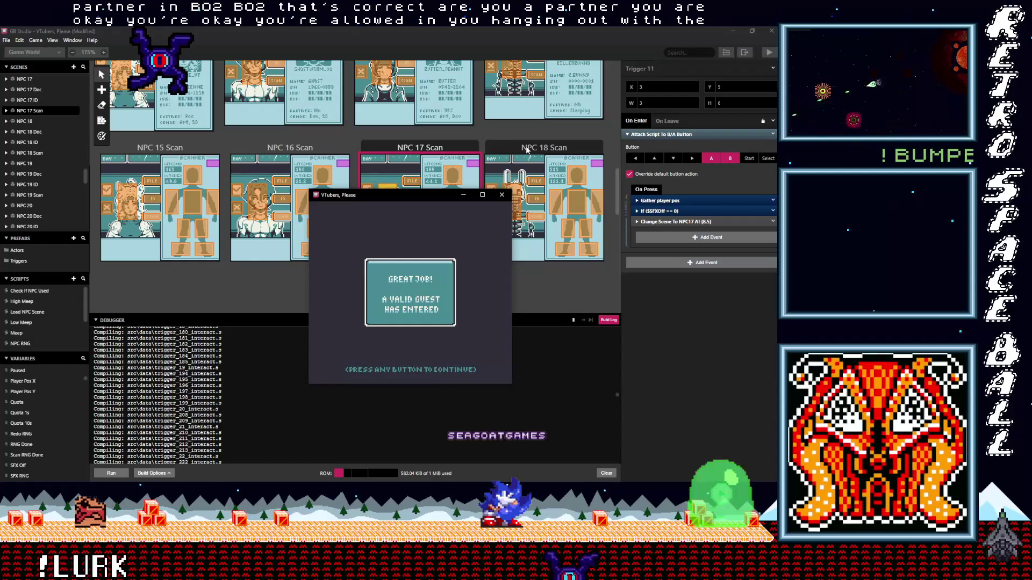
{"action": "key", "text": "x"}
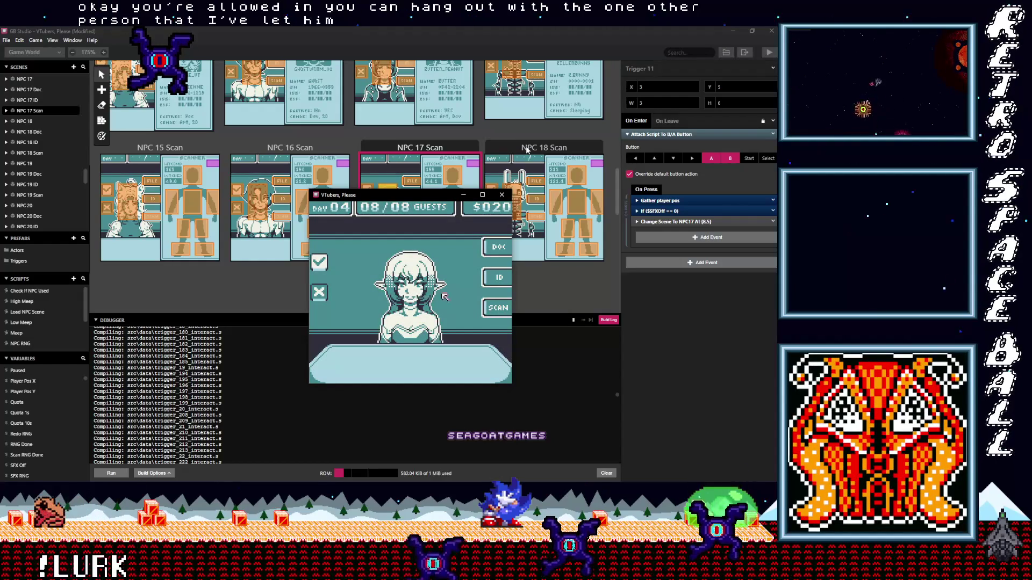
- Check ZELAERIA's ID and scan, admit her, and finish Day 04 with $021, quota met
{"action": "key", "text": "x"}
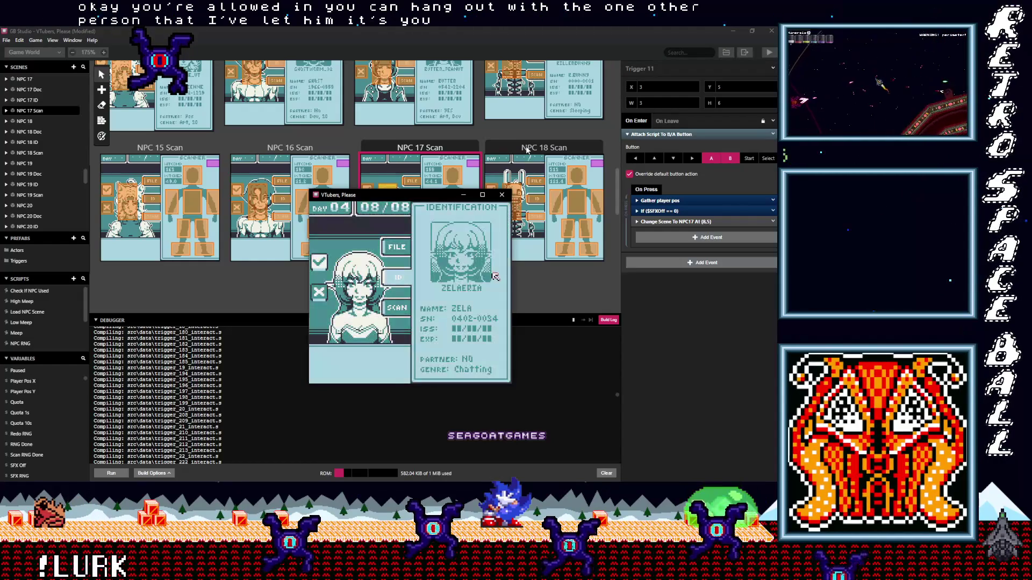
{"action": "key", "text": "Left"}
{"action": "key", "text": "Down"}
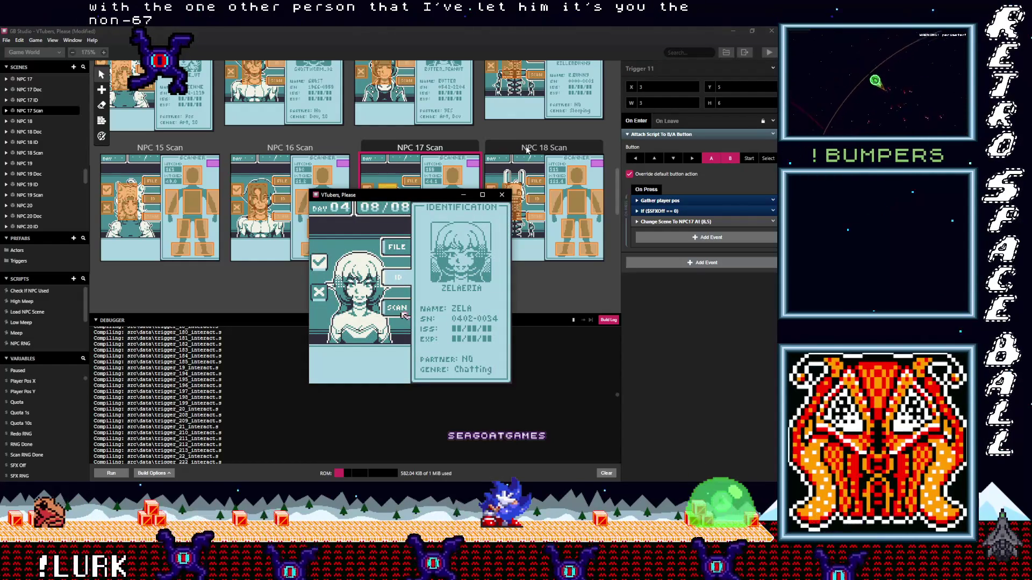
{"action": "key", "text": "x"}
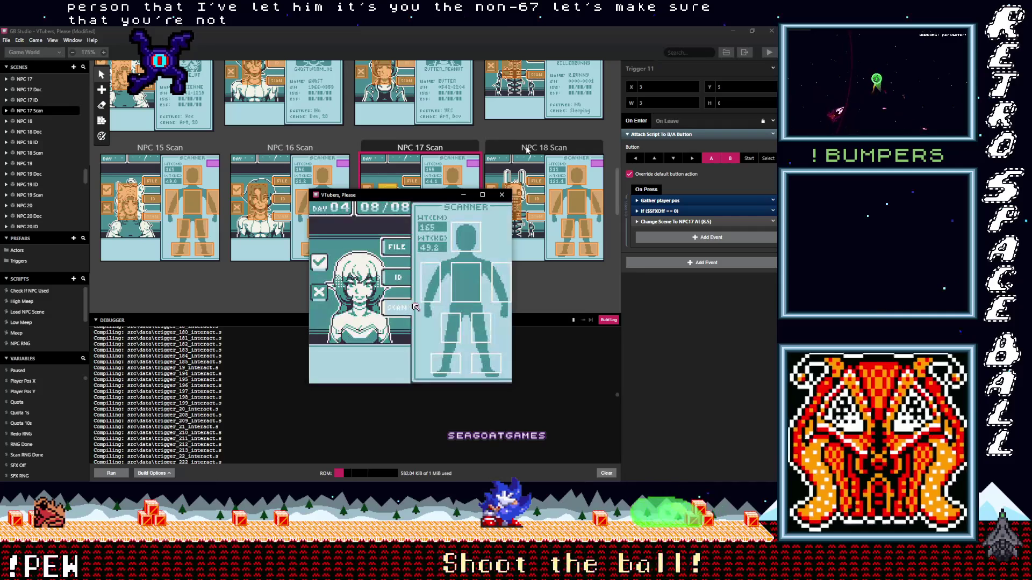
{"action": "key", "text": "Up"}
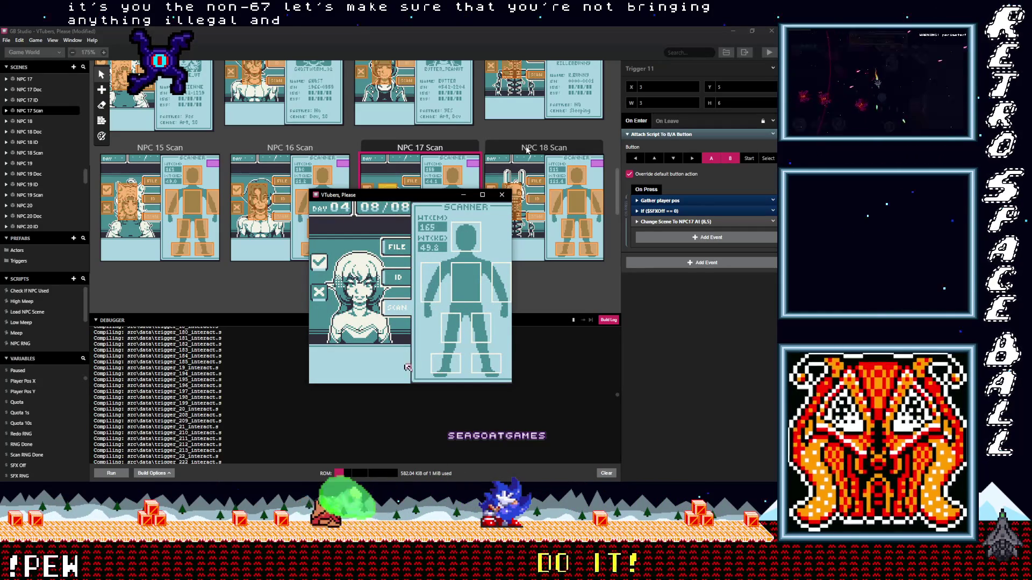
{"action": "key", "text": "Left"}
{"action": "key", "text": "Up"}
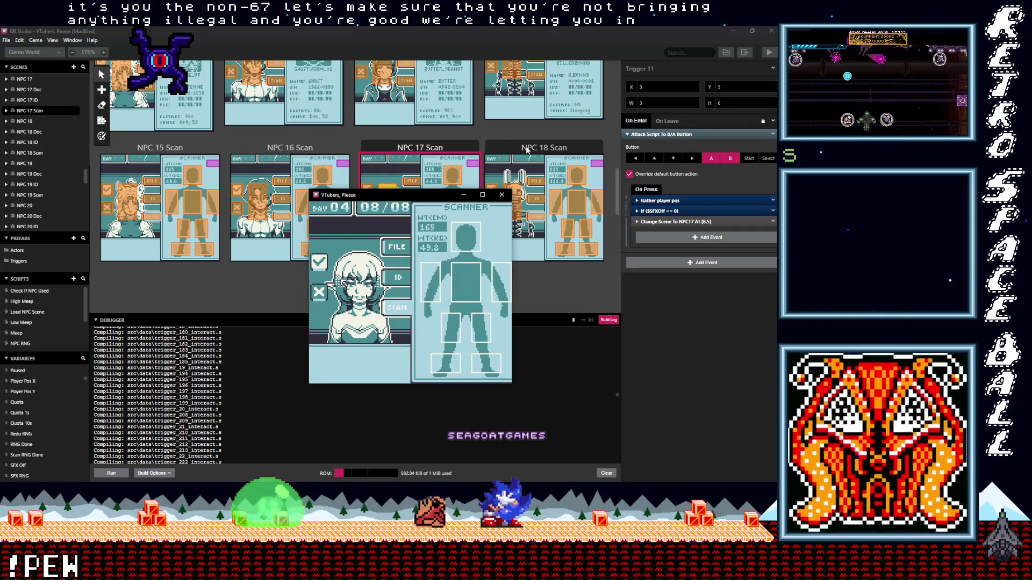
{"action": "key", "text": "Left"}
{"action": "key", "text": "z"}
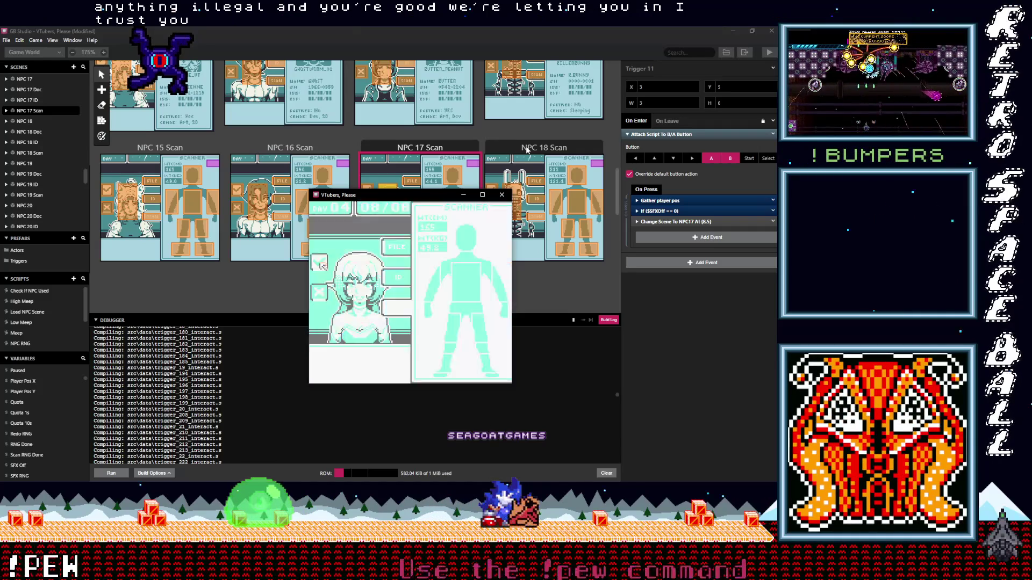
{"action": "key", "text": "z"}
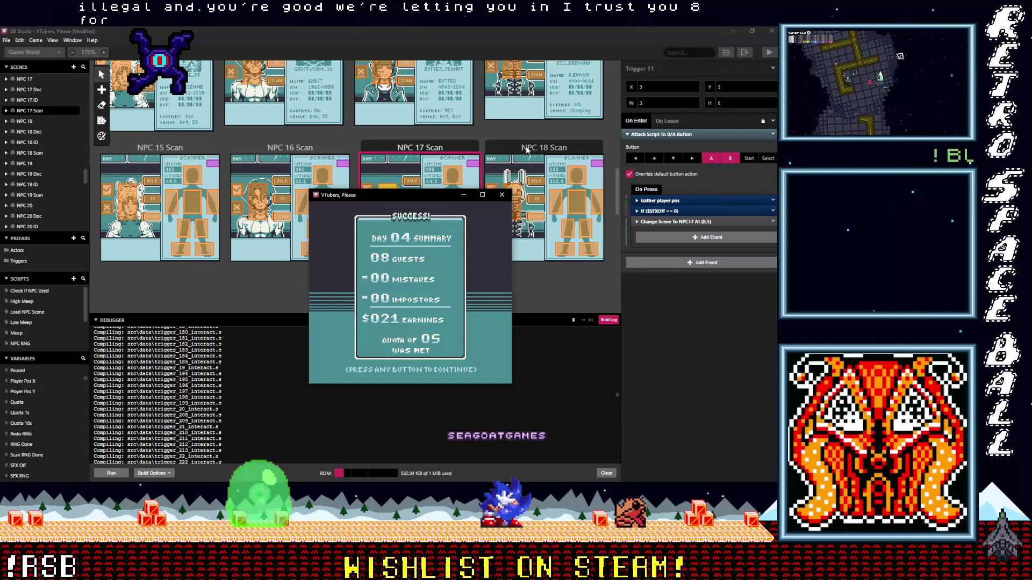
- Start day 5 and inspect the first guest's body scan readings
{"action": "key", "text": "z"}
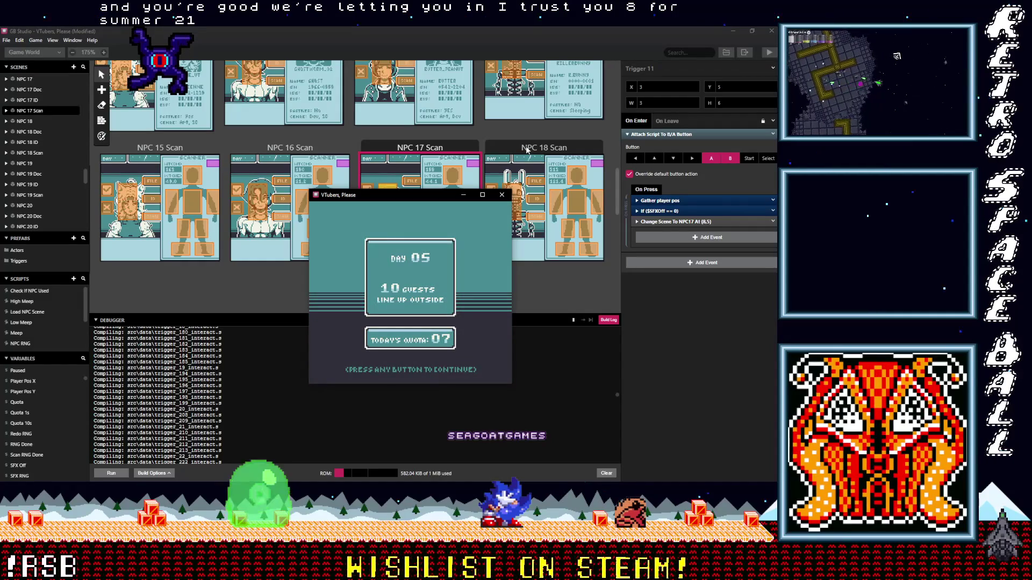
{"action": "key", "text": "z"}
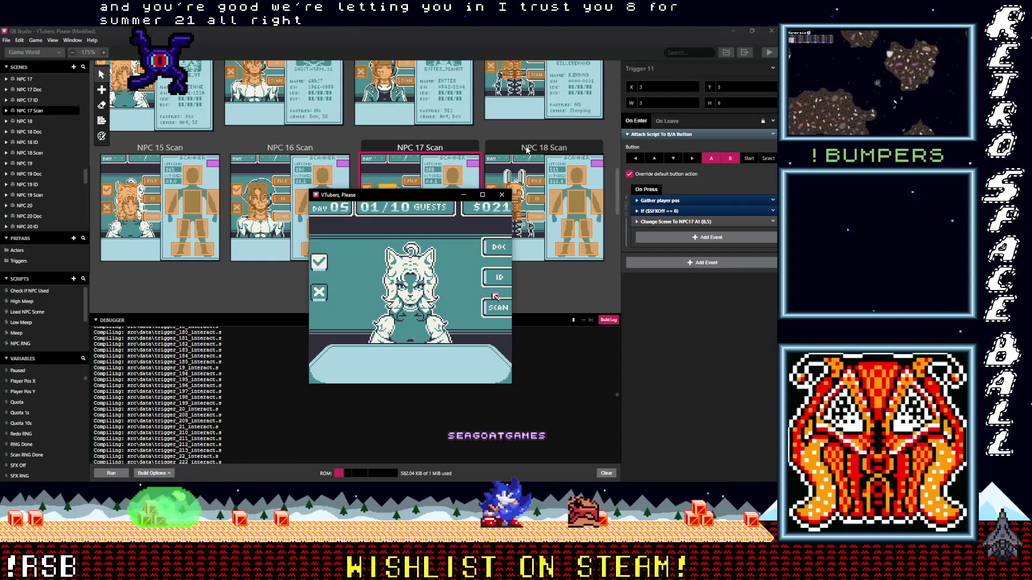
{"action": "key", "text": "Right"}
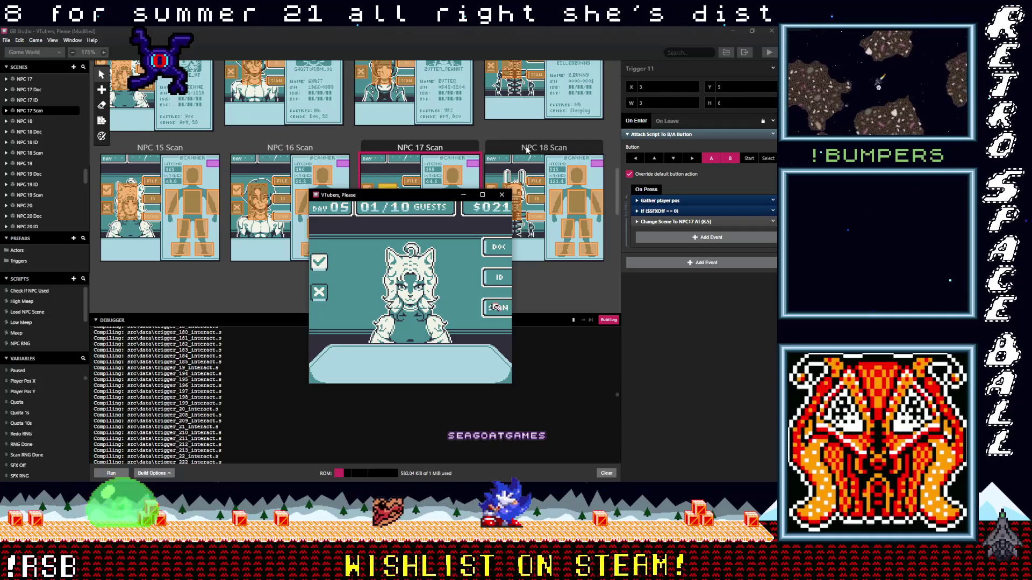
{"action": "key", "text": "z"}
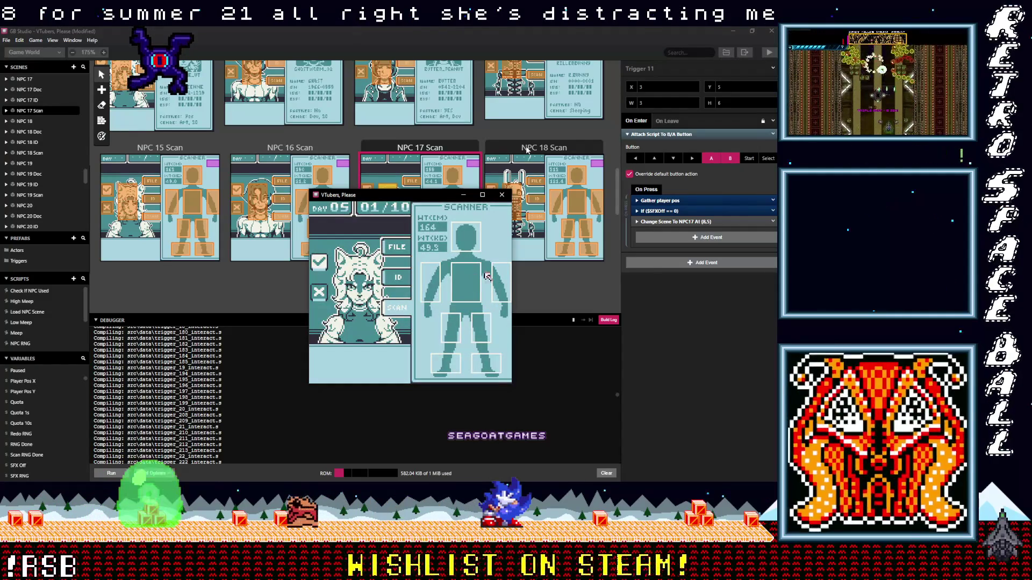
{"action": "key", "text": "Up"}
{"action": "key", "text": "Left"}
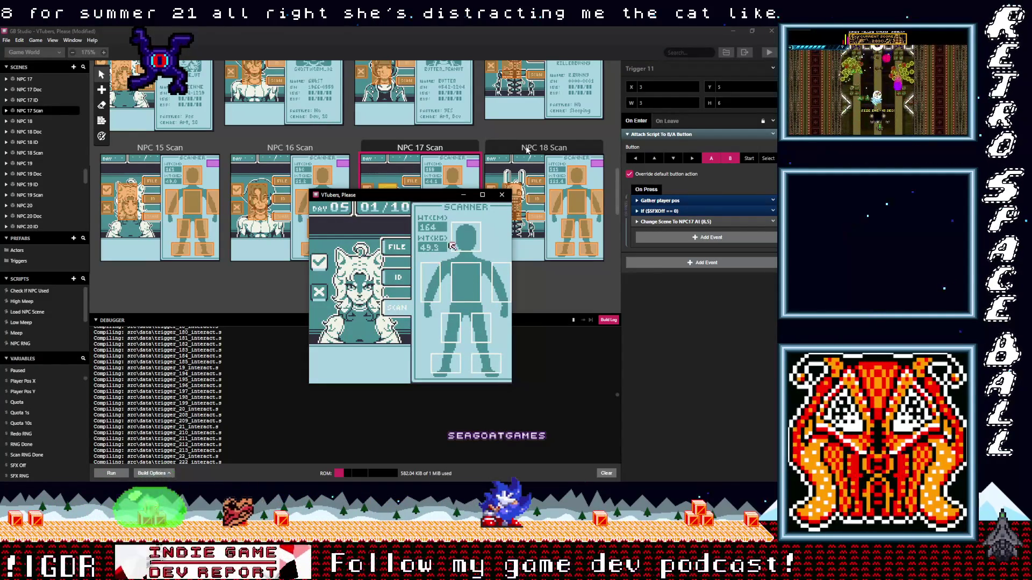
{"action": "key", "text": "Right"}
{"action": "key", "text": "Down"}
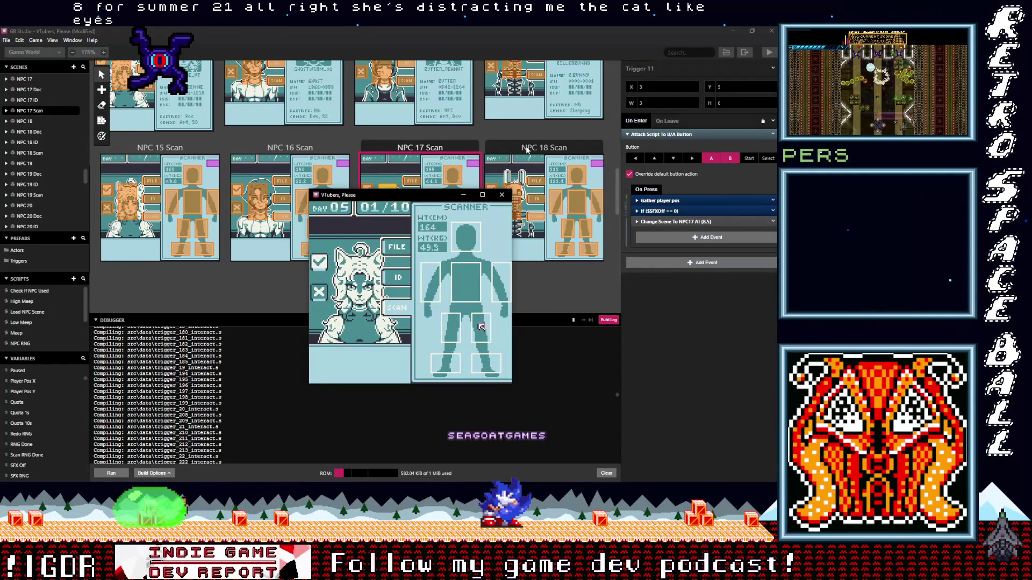
{"action": "key", "text": "Up"}
{"action": "key", "text": "Left"}
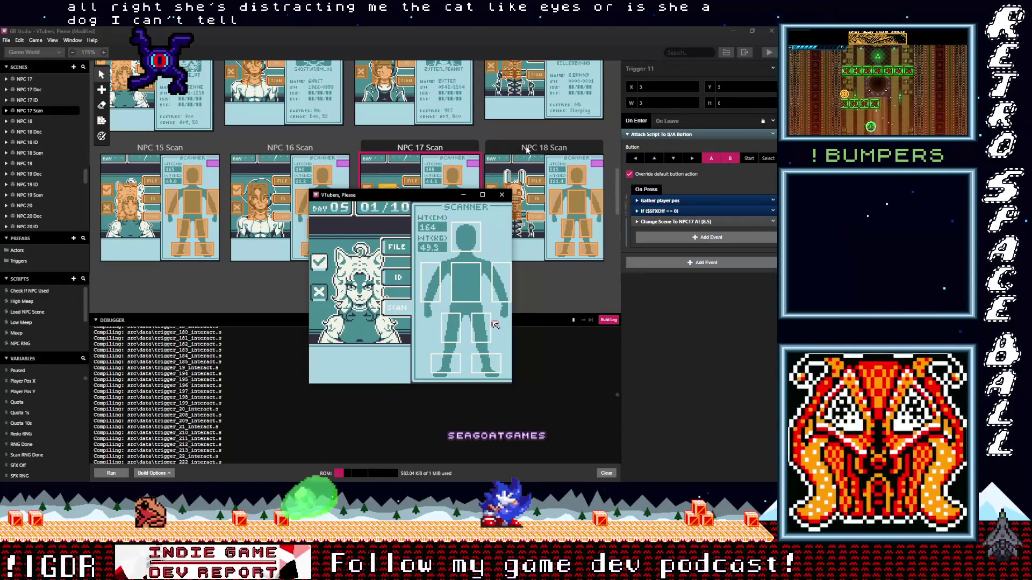
{"action": "key", "text": "Up"}
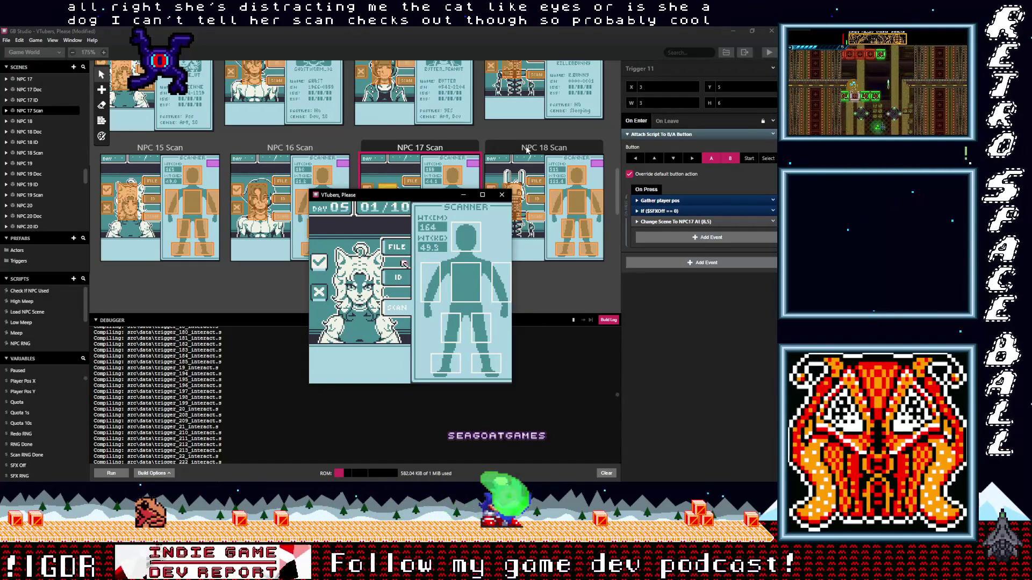
- Check the guest's ID card and on-file record
{"action": "key", "text": "Up"}
{"action": "key", "text": "z"}
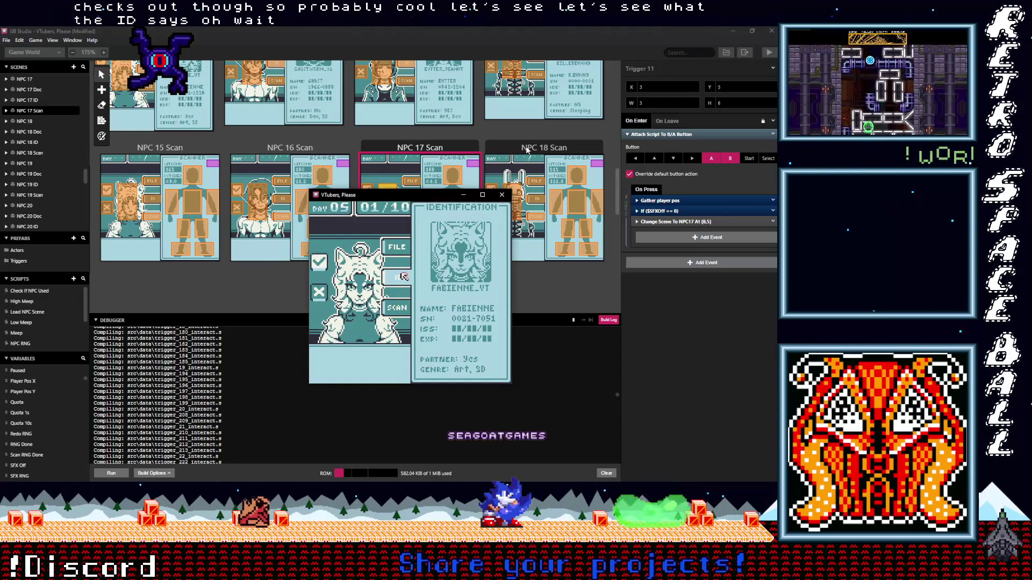
{"action": "key", "text": "Up"}
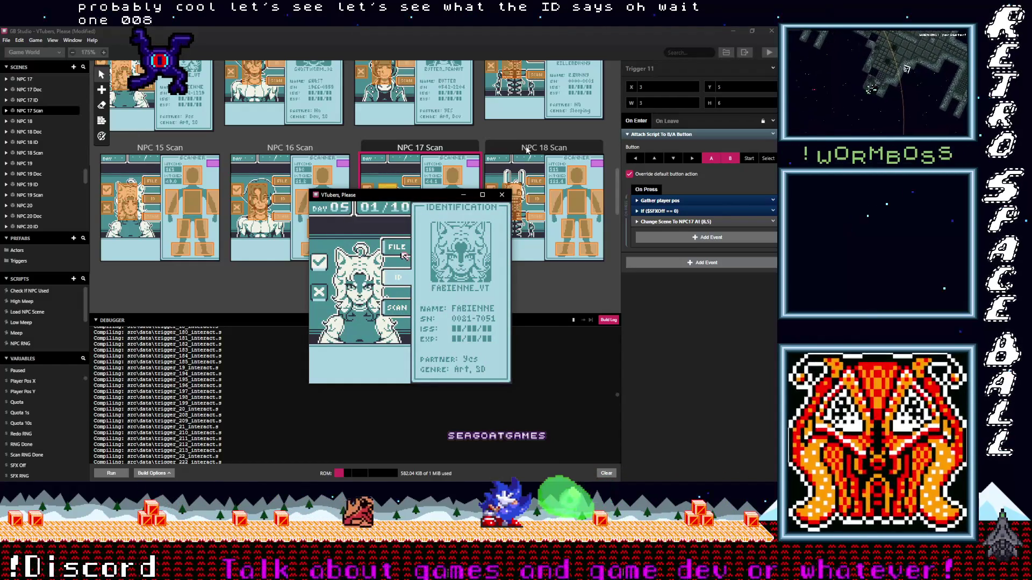
{"action": "key", "text": "z"}
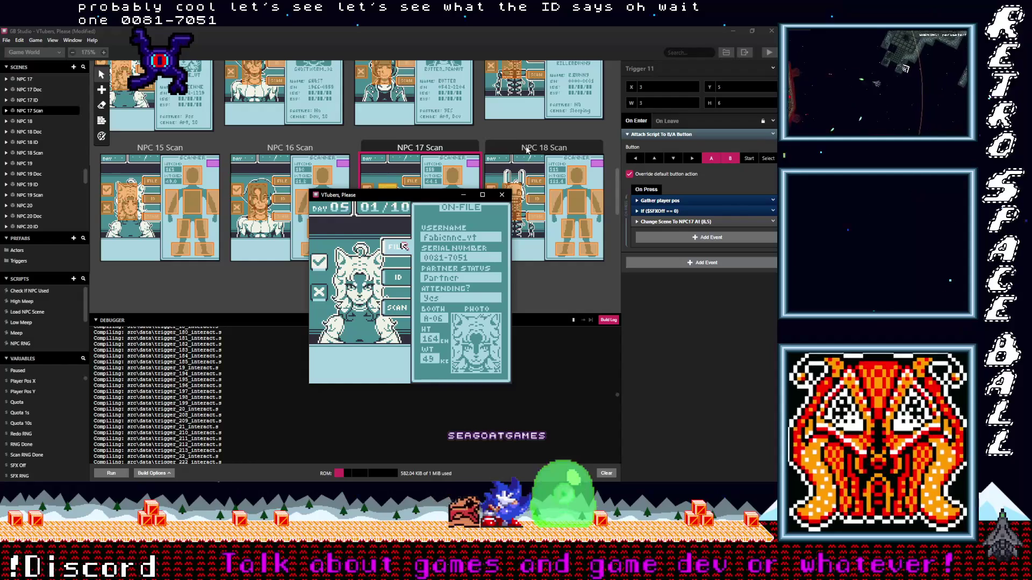
{"action": "key", "text": "Down"}
{"action": "key", "text": "Down"}
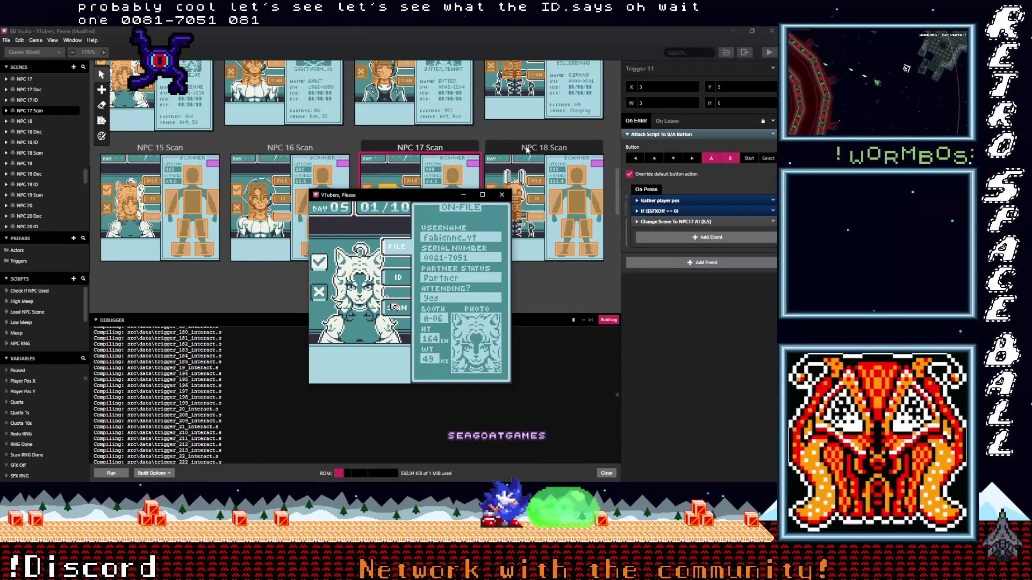
{"action": "key", "text": "z"}
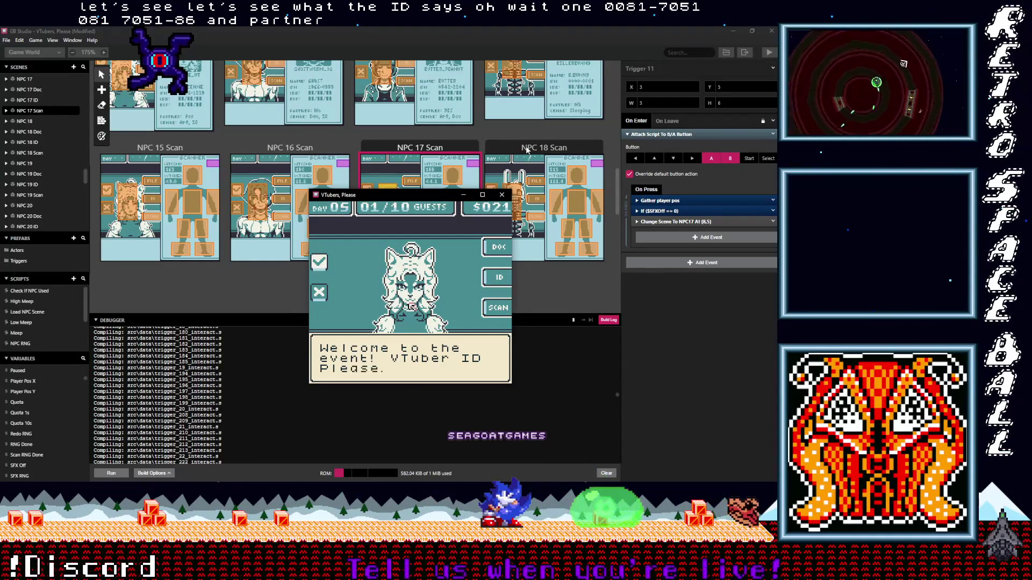
- Go through her booth A-06 and partnered dialogue, then admit her as valid
{"action": "key", "text": "z"}
{"action": "key", "text": "z"}
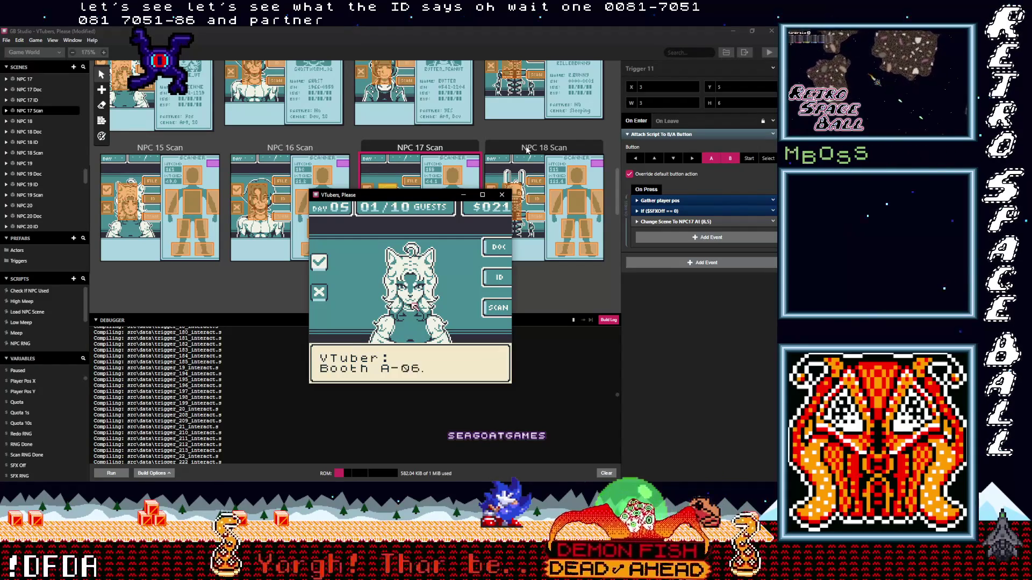
{"action": "key", "text": "z"}
{"action": "key", "text": "z"}
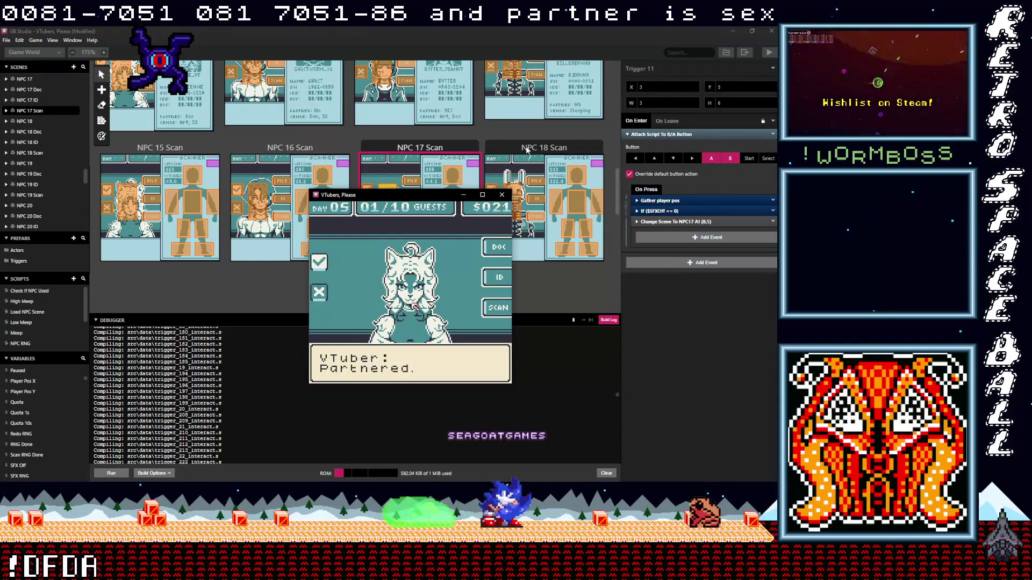
{"action": "key", "text": "z"}
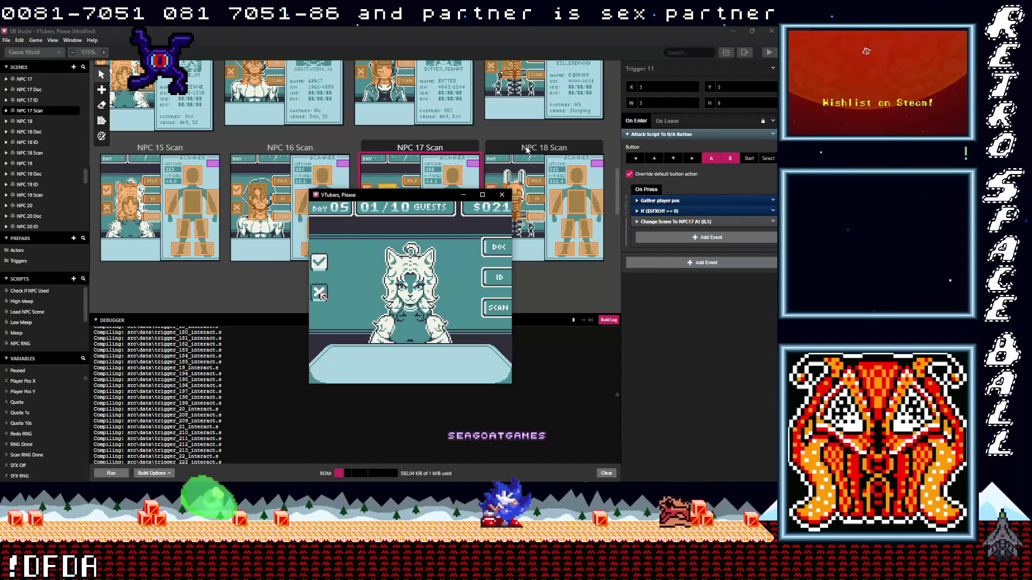
{"action": "key", "text": "Up"}
- Admit the current guest, then scan the returning cat-eared guest and deny her as an impostor
{"action": "key", "text": "z"}
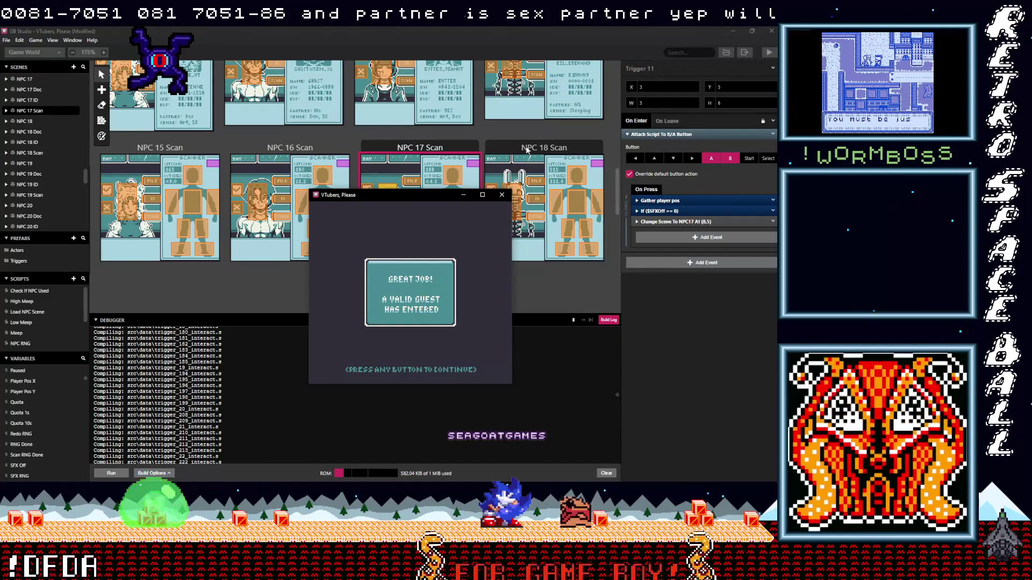
{"action": "key", "text": "z"}
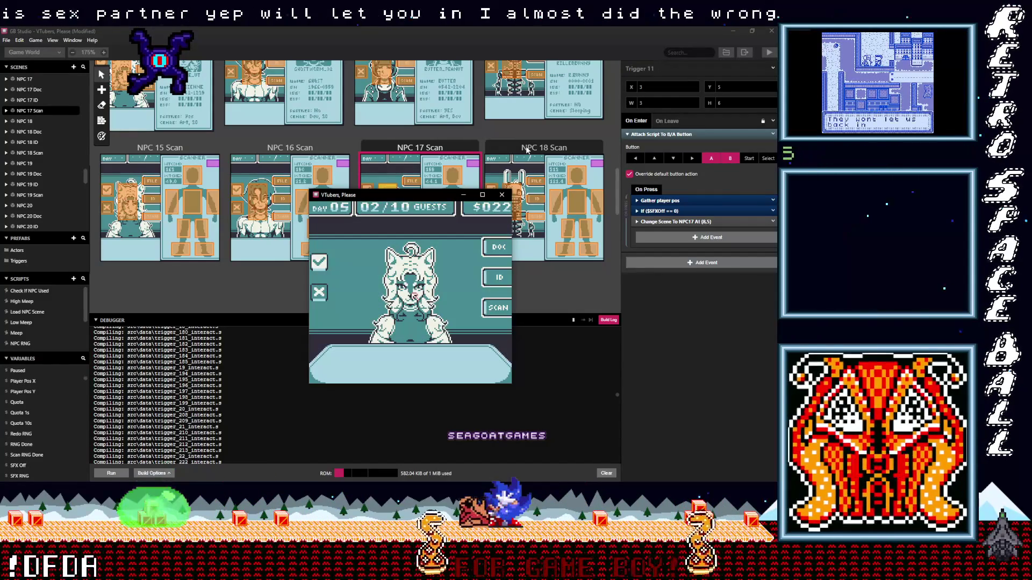
{"action": "key", "text": "Right"}
{"action": "key", "text": "z"}
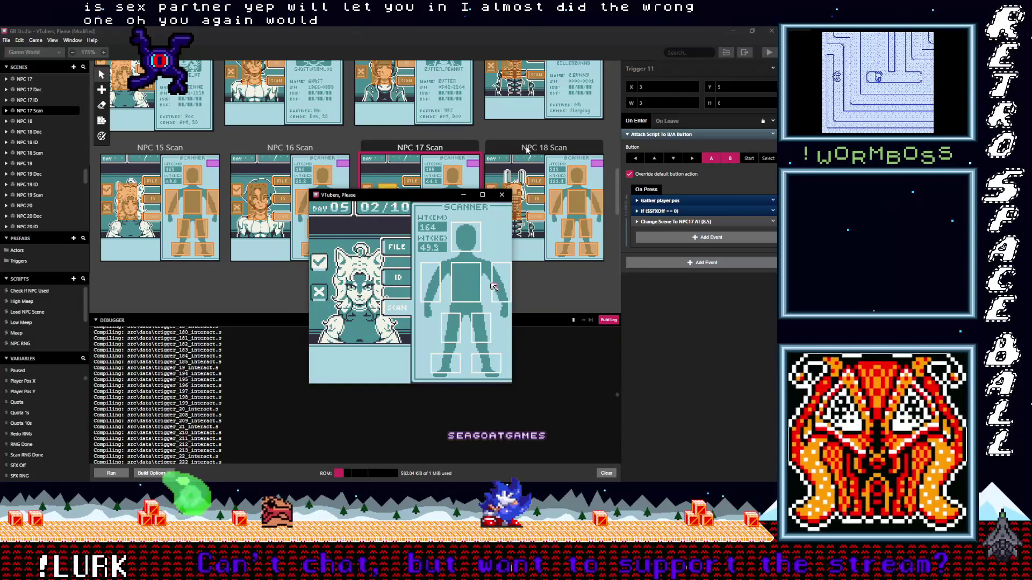
{"action": "key", "text": "Right"}
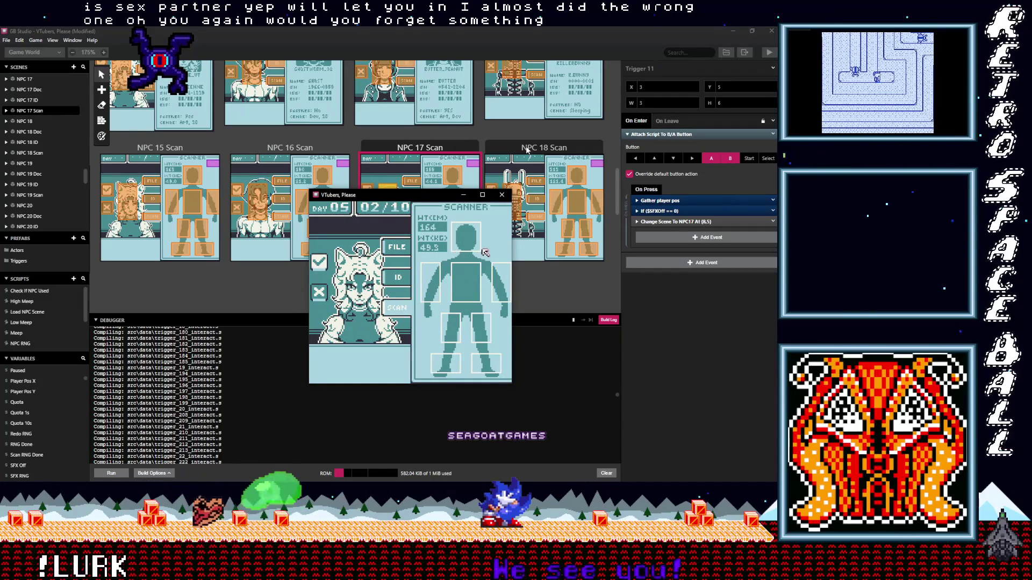
{"action": "key", "text": "Left"}
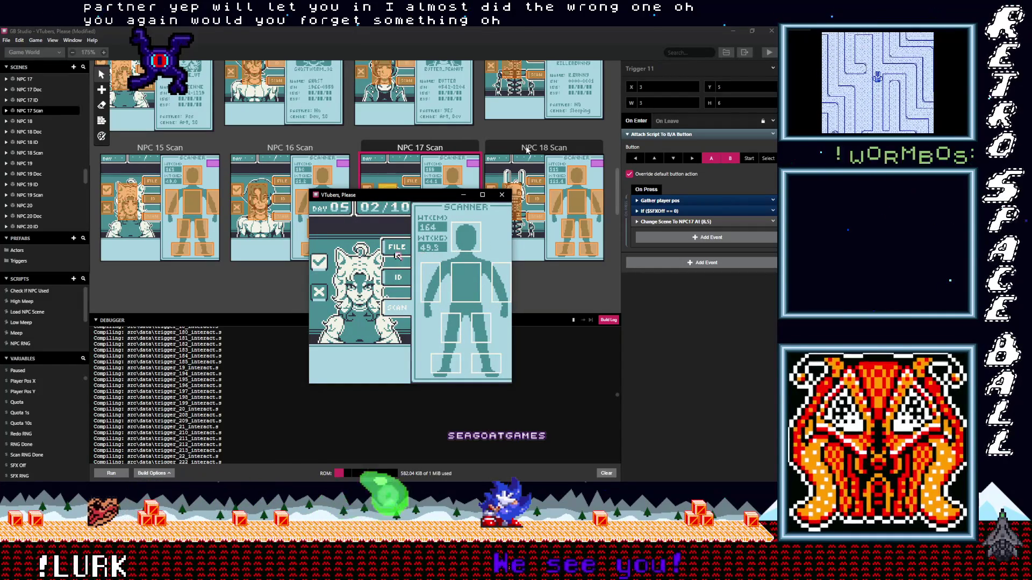
{"action": "key", "text": "Left"}
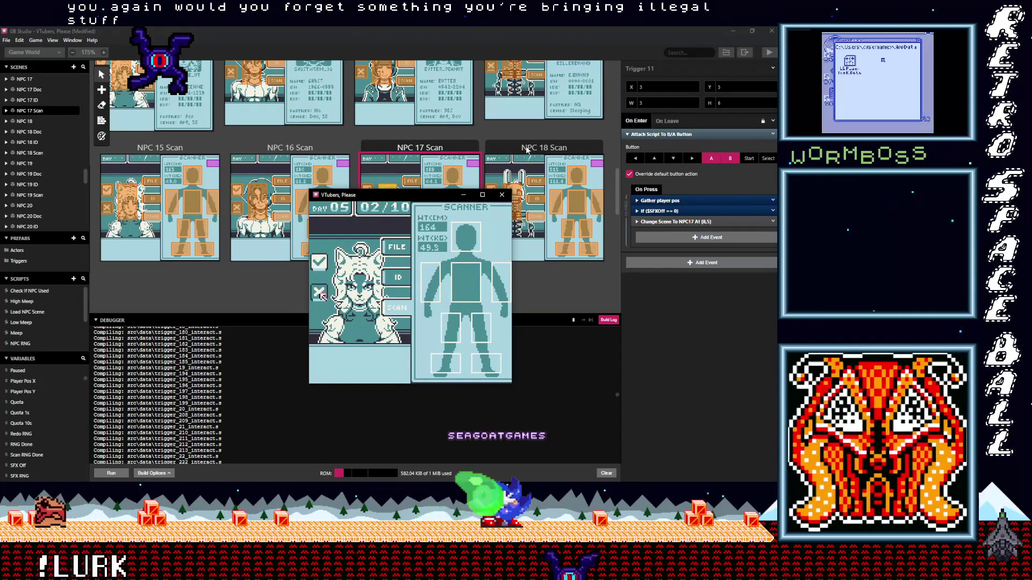
{"action": "key", "text": "z"}
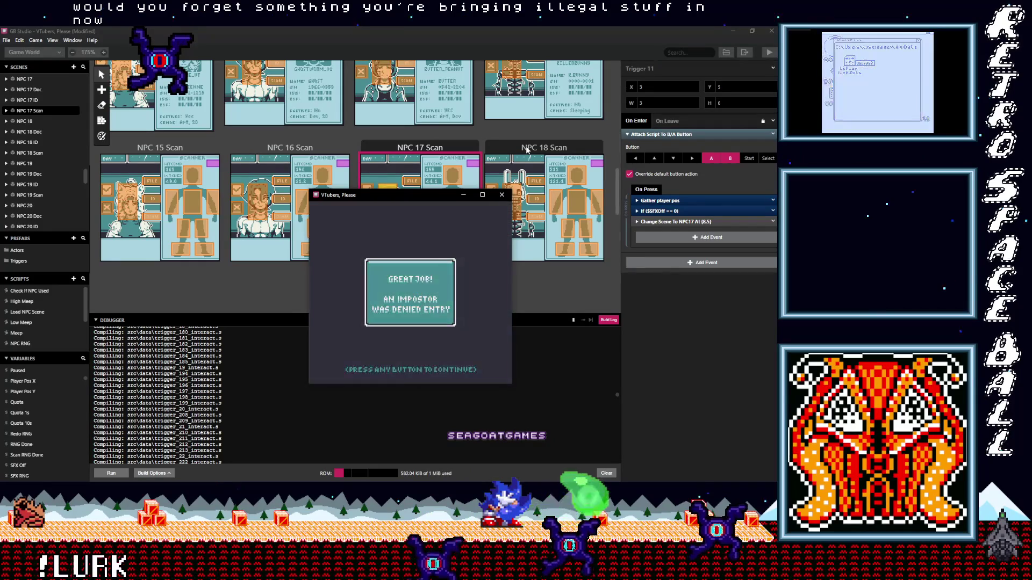
- Bring up the white-haired guest and open her body scan
{"action": "key", "text": "z"}
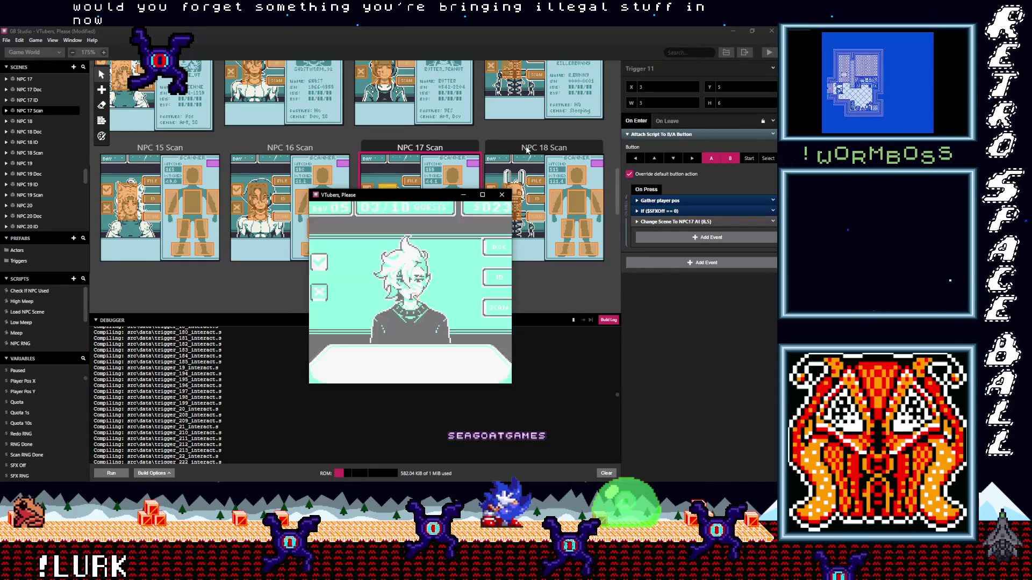
{"action": "key", "text": "Right"}
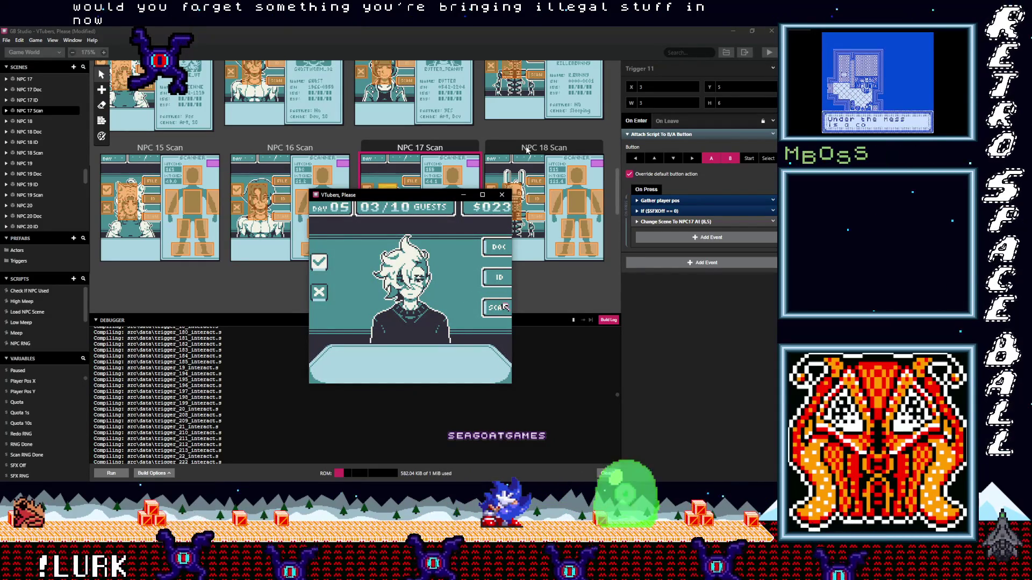
{"action": "key", "text": "z"}
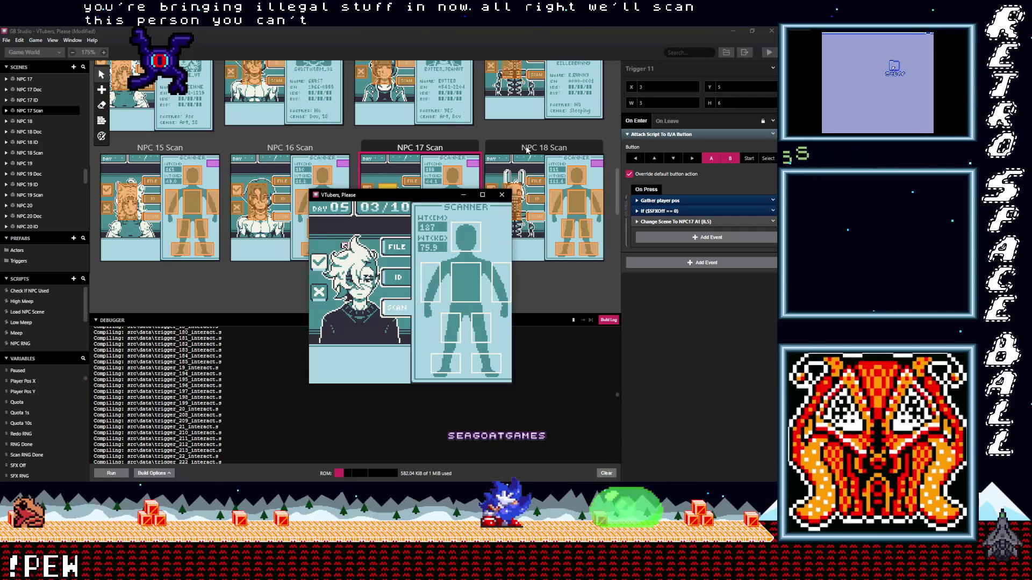
{"action": "key", "text": "Left"}
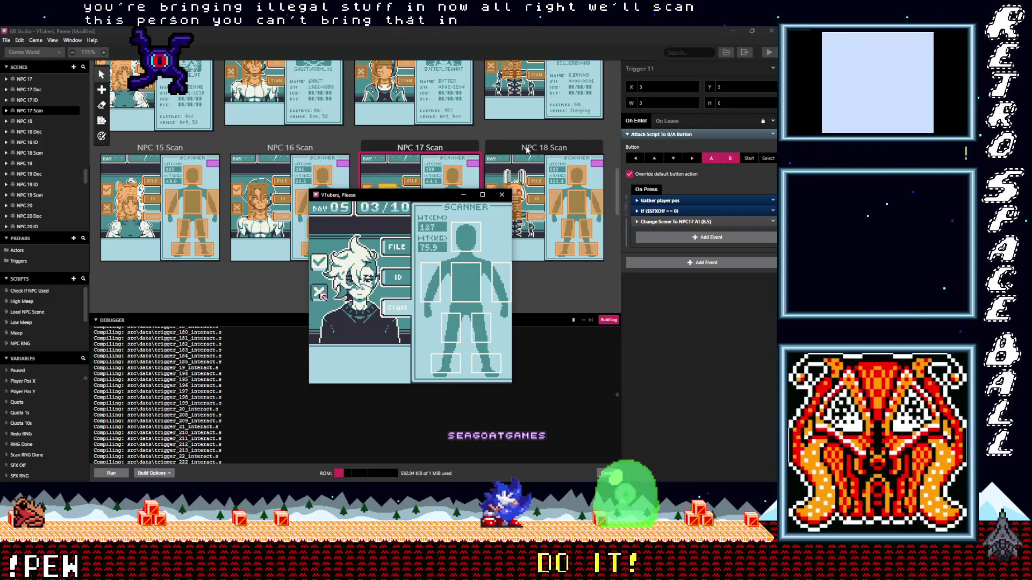
- Deny the white-haired guest, then check the elf-eared guest's ID and scan and deny her
{"action": "key", "text": "z"}
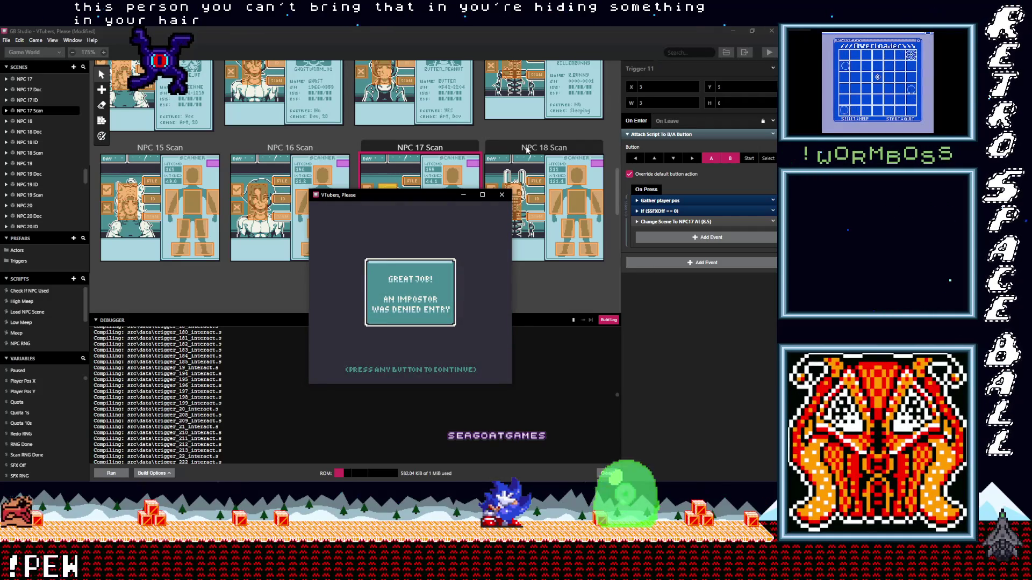
{"action": "key", "text": "z"}
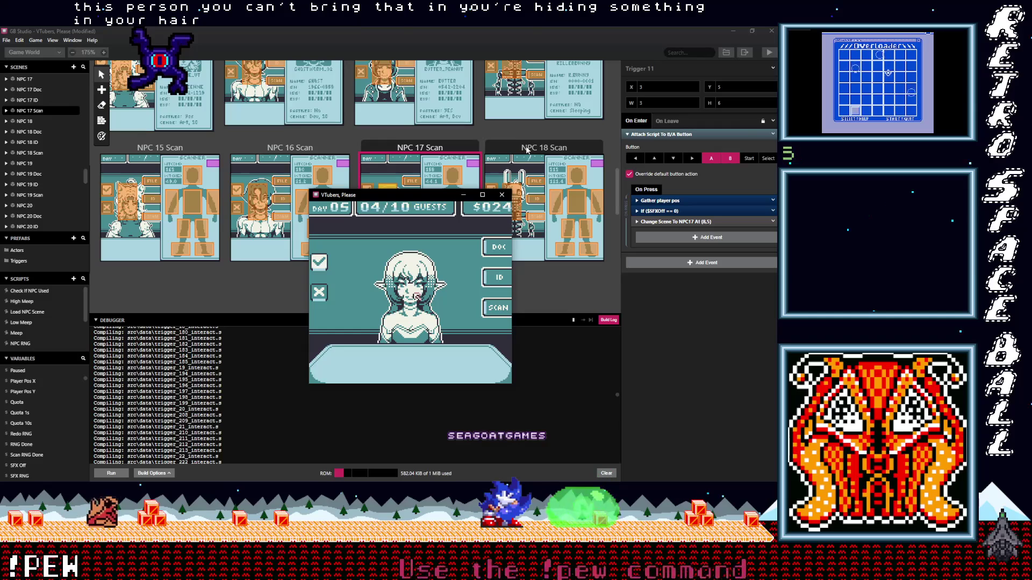
{"action": "key", "text": "Right"}
{"action": "key", "text": "z"}
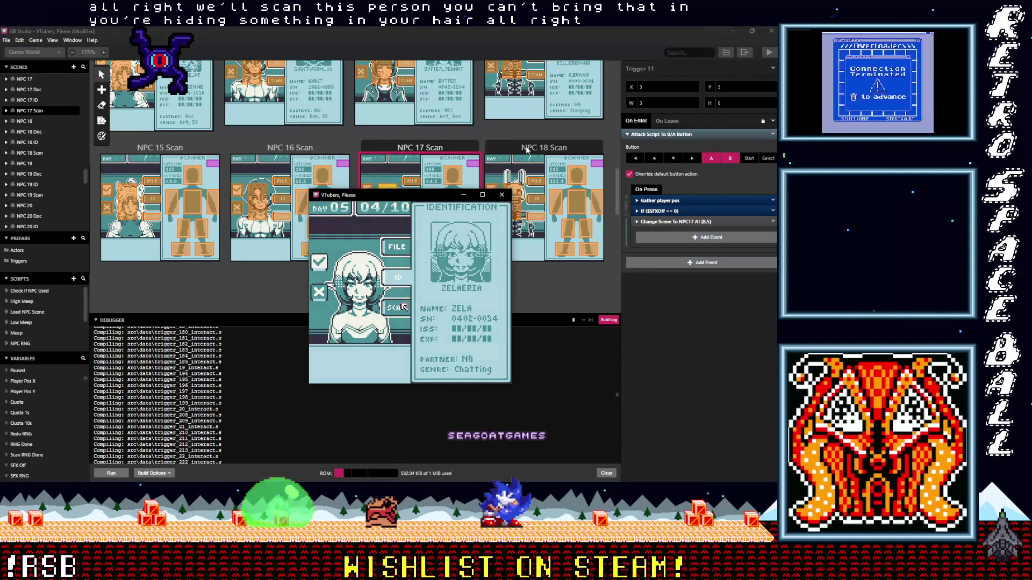
{"action": "key", "text": "Down"}
{"action": "key", "text": "z"}
{"action": "key", "text": "Right"}
{"action": "key", "text": "Right"}
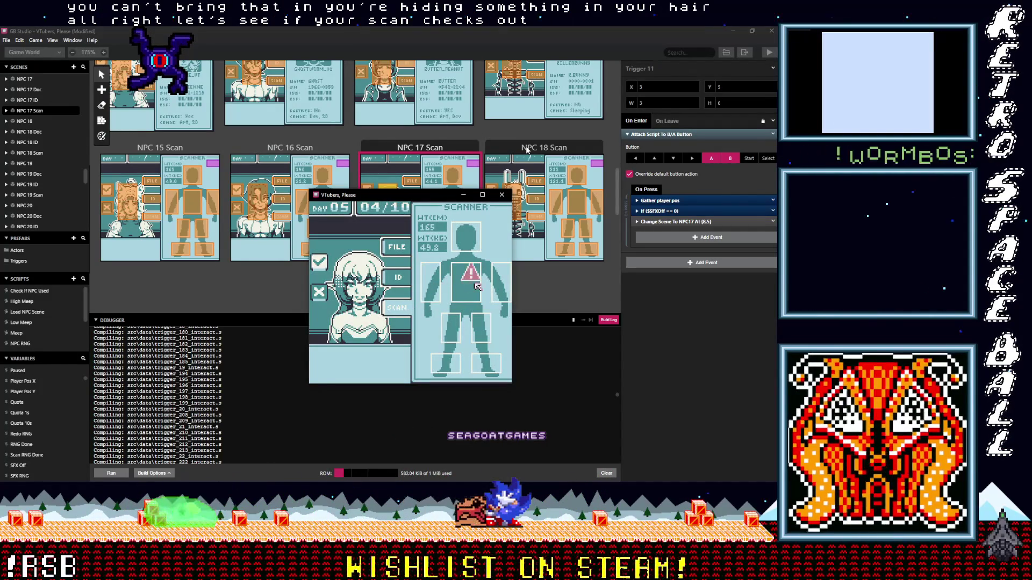
{"action": "key", "text": "Left"}
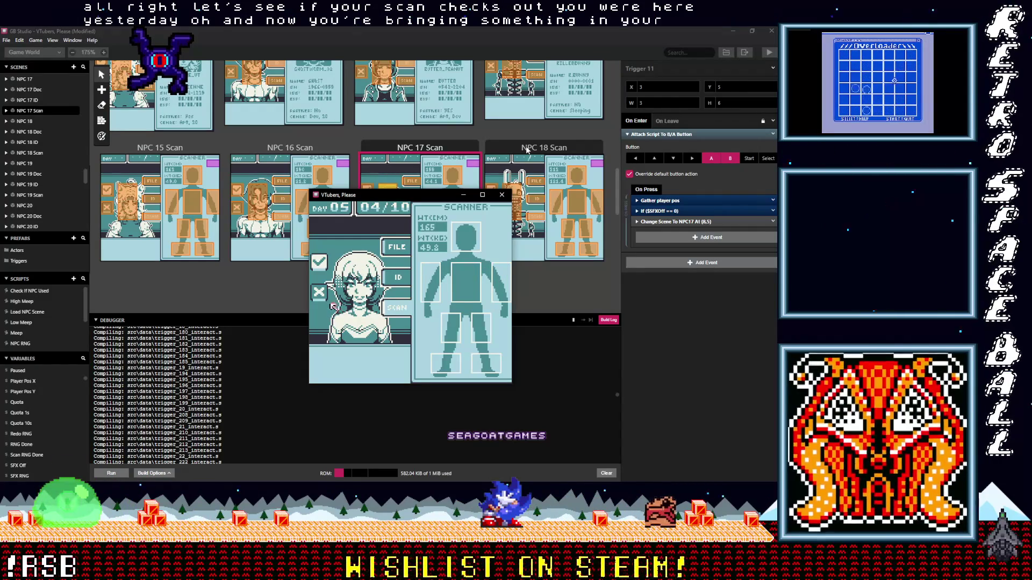
{"action": "key", "text": "Left"}
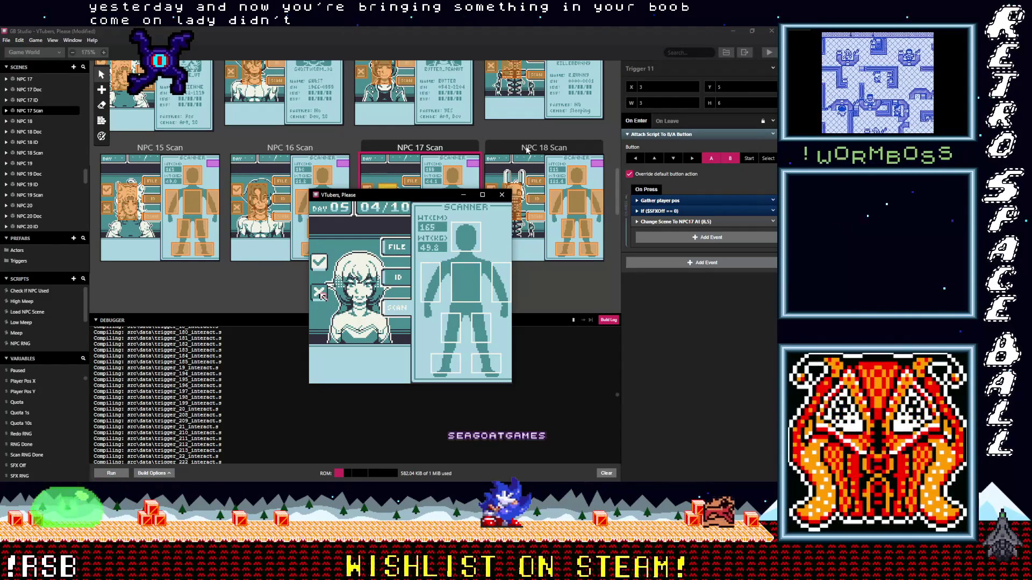
{"action": "key", "text": "z"}
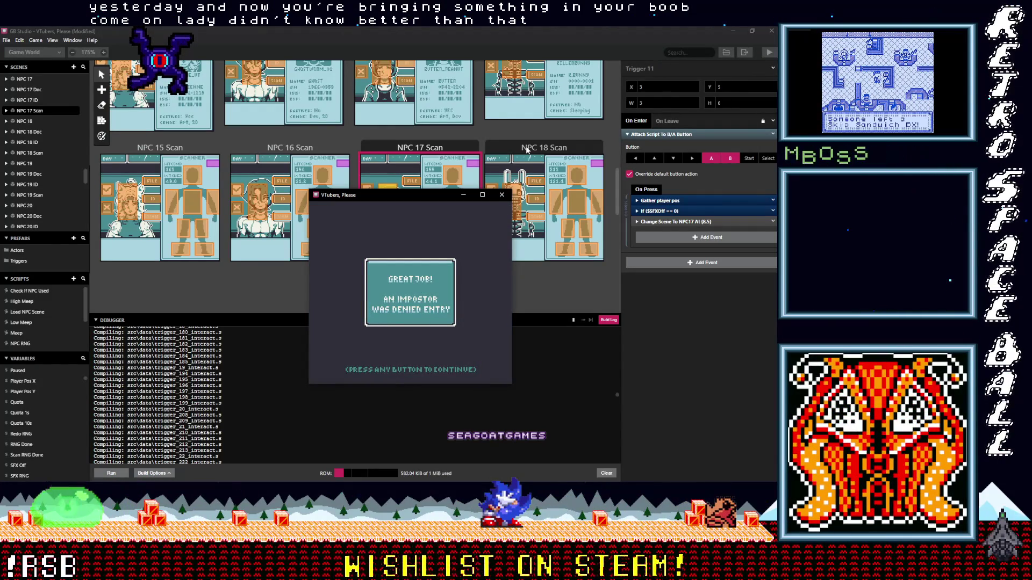
- Scan the cat-eared guest (height 164, weight 49.5), checking her torso and legs
{"action": "key", "text": "z"}
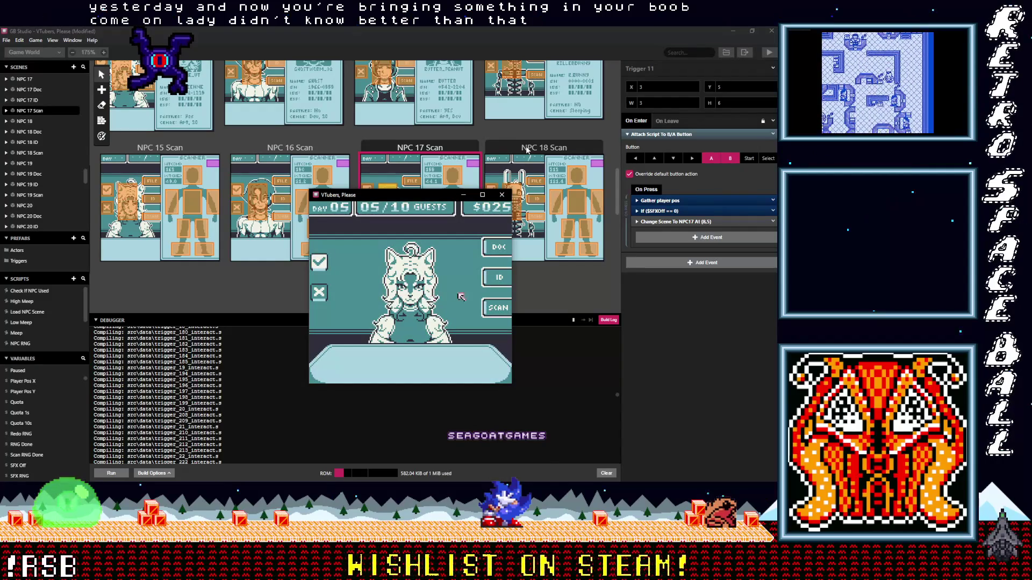
{"action": "key", "text": "z"}
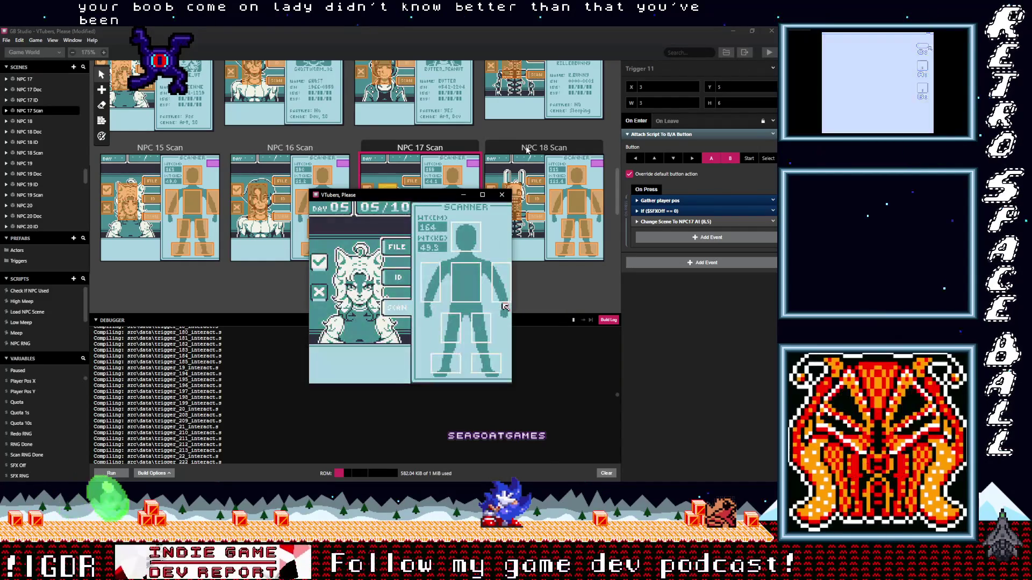
{"action": "key", "text": "Left"}
{"action": "key", "text": "Down"}
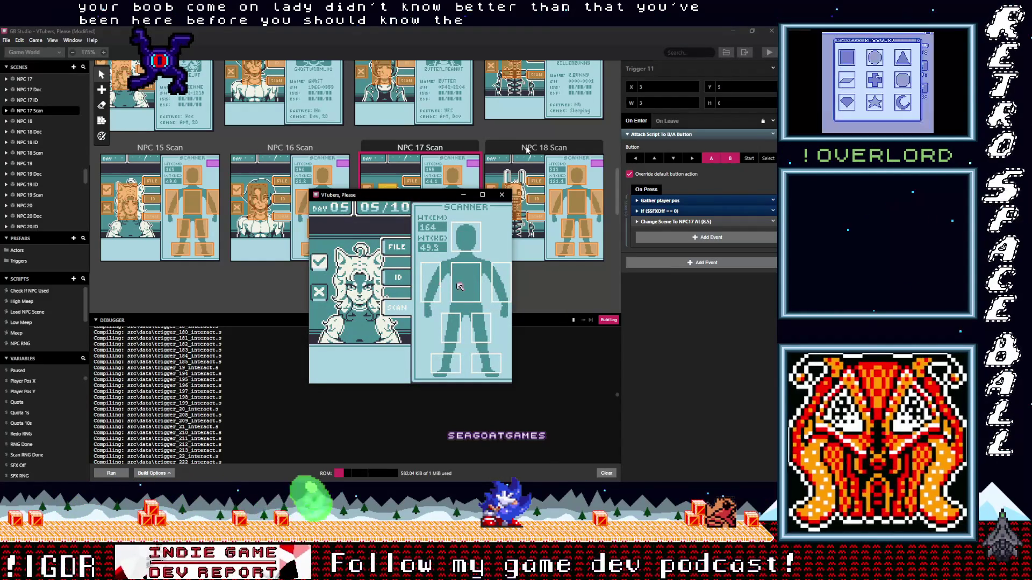
{"action": "key", "text": "Down"}
{"action": "key", "text": "Up"}
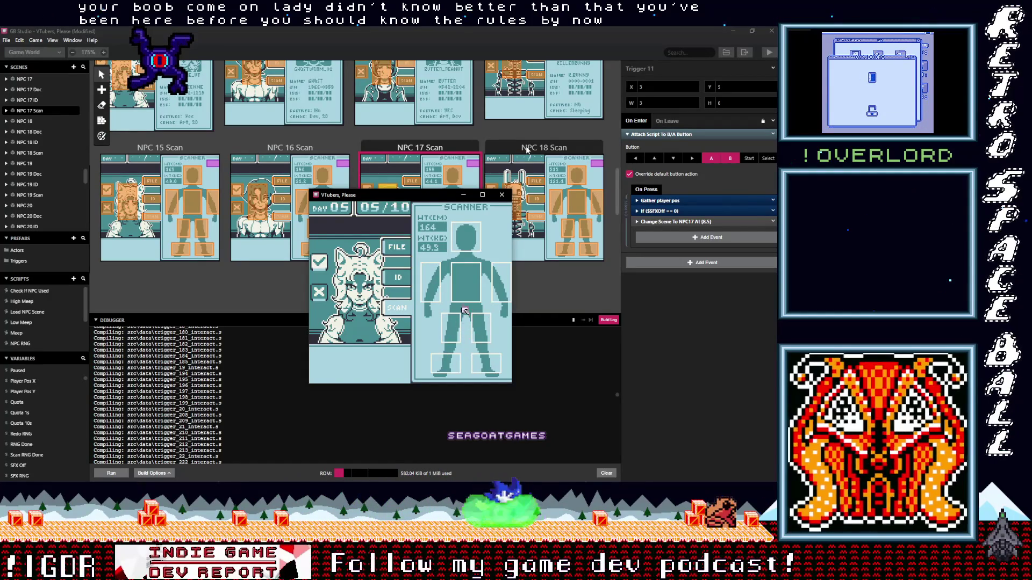
- Admit the cat-eared guest and continue past the result message
{"action": "key", "text": "z"}
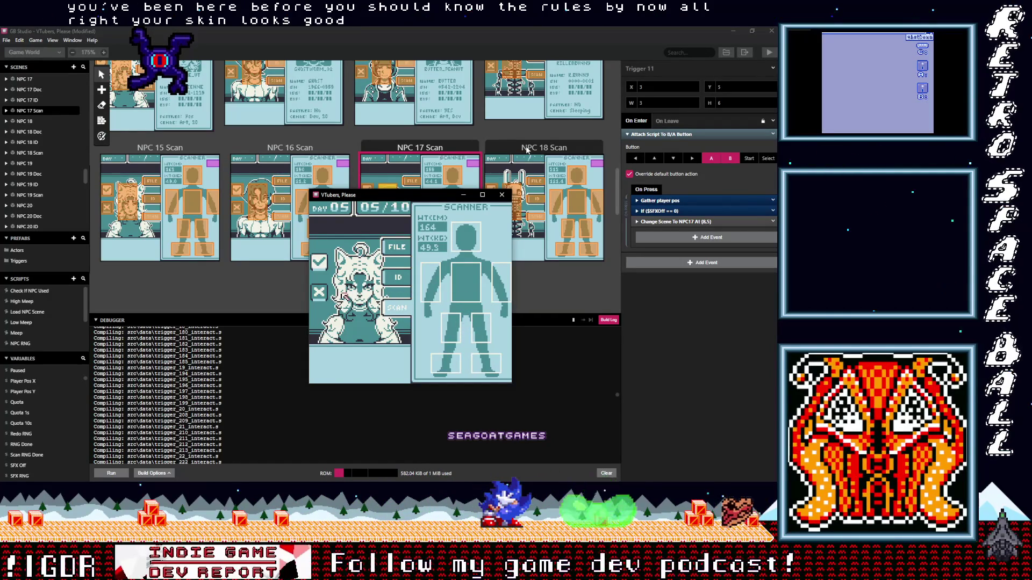
{"action": "key", "text": "z"}
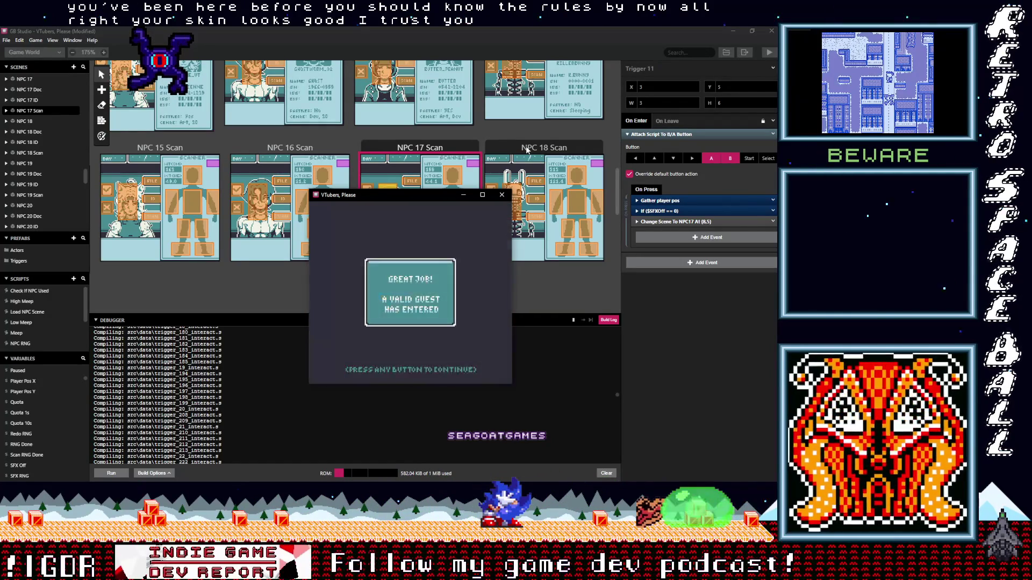
{"action": "key", "text": "z"}
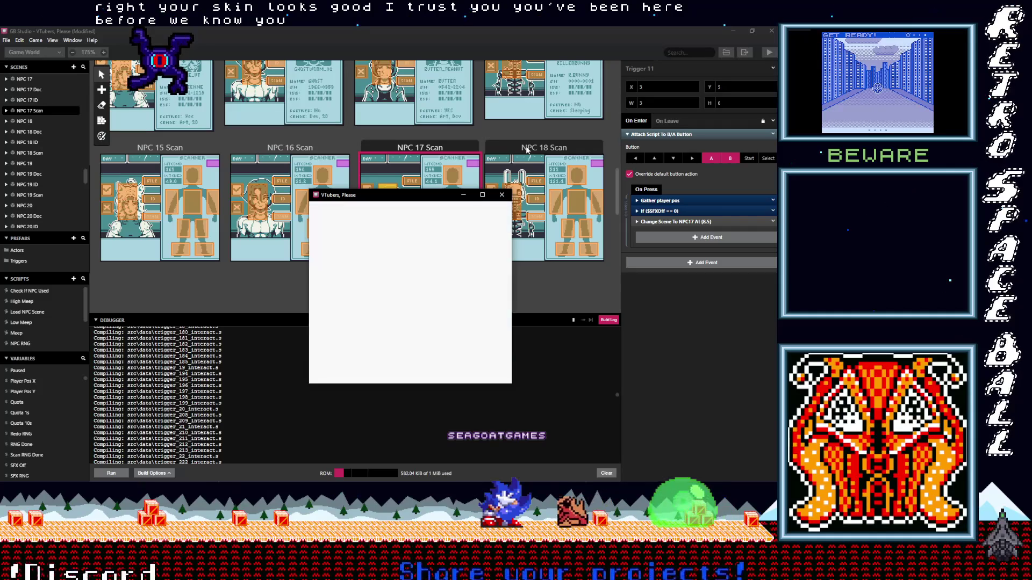
- Check the sixth guest's ID card and scan, deny her, and bring up the bunny skeleton
{"action": "key", "text": "Up"}
{"action": "key", "text": "z"}
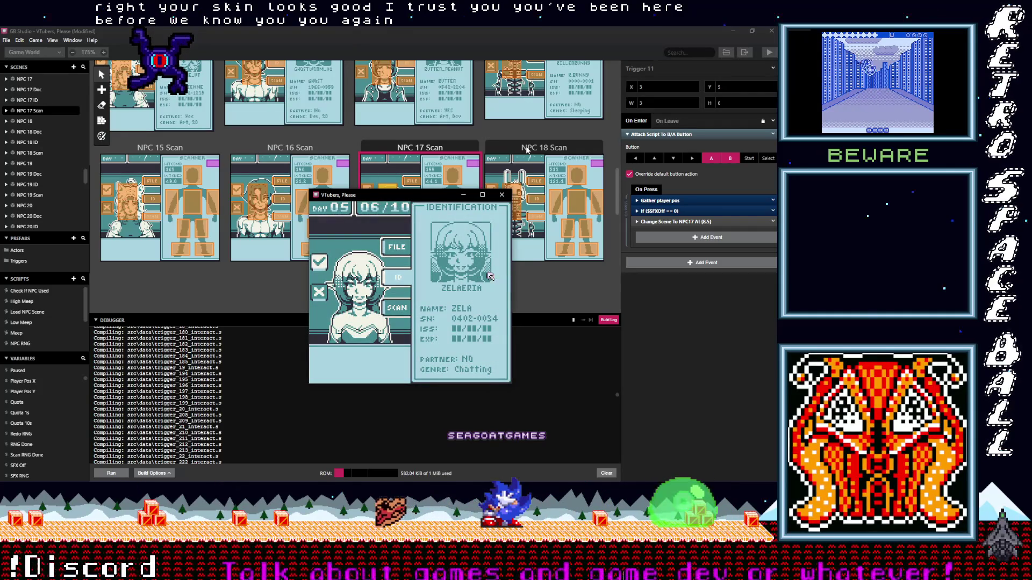
{"action": "key", "text": "Down"}
{"action": "key", "text": "z"}
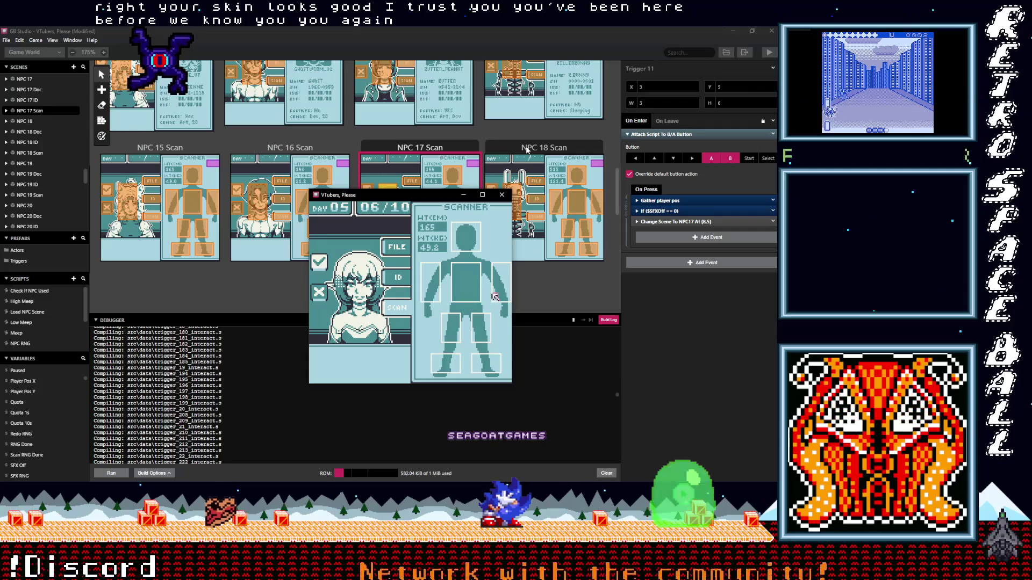
{"action": "key", "text": "Up"}
{"action": "key", "text": "Down"}
{"action": "key", "text": "Right"}
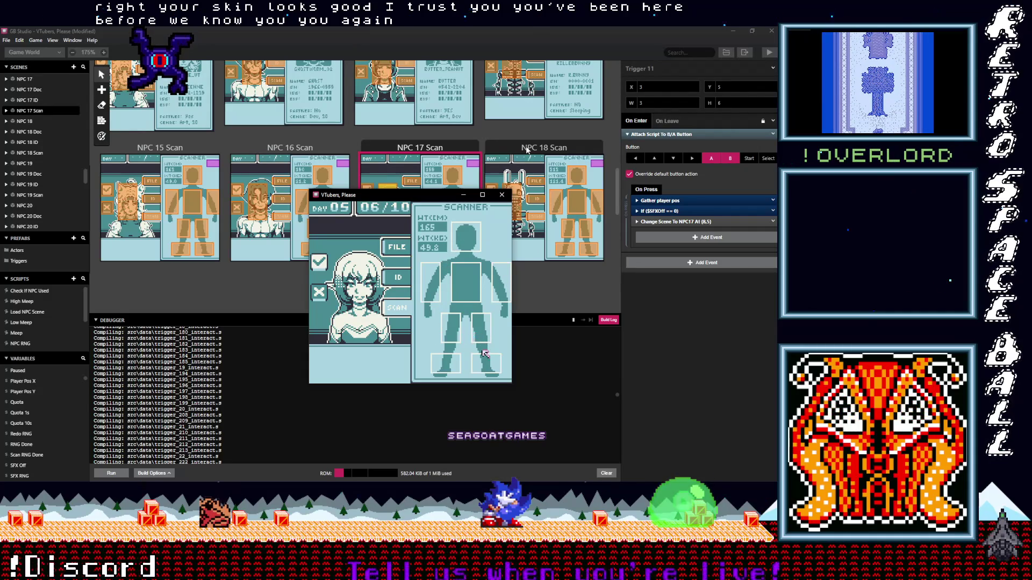
{"action": "key", "text": "Left"}
{"action": "key", "text": "Left"}
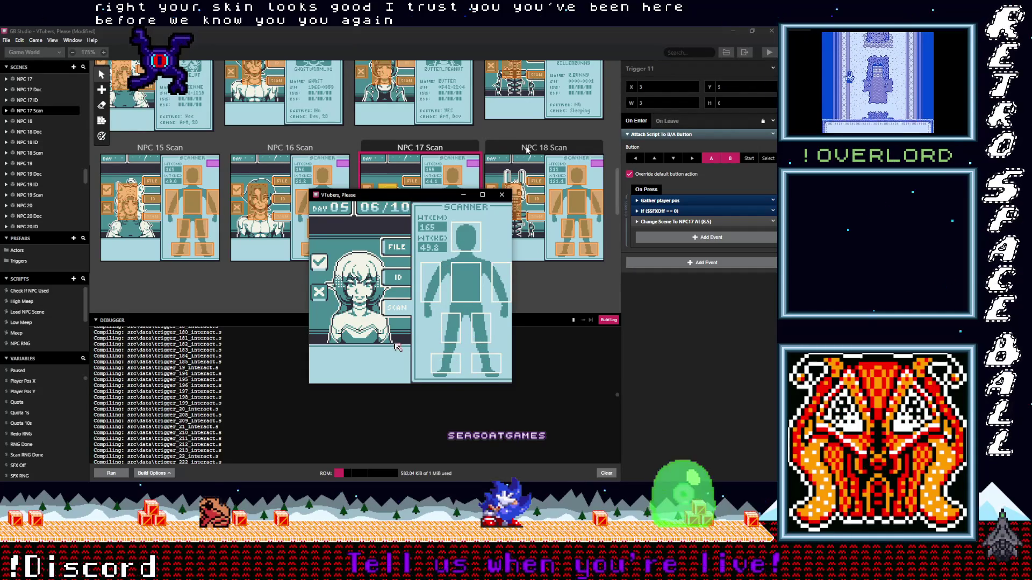
{"action": "key", "text": "Left"}
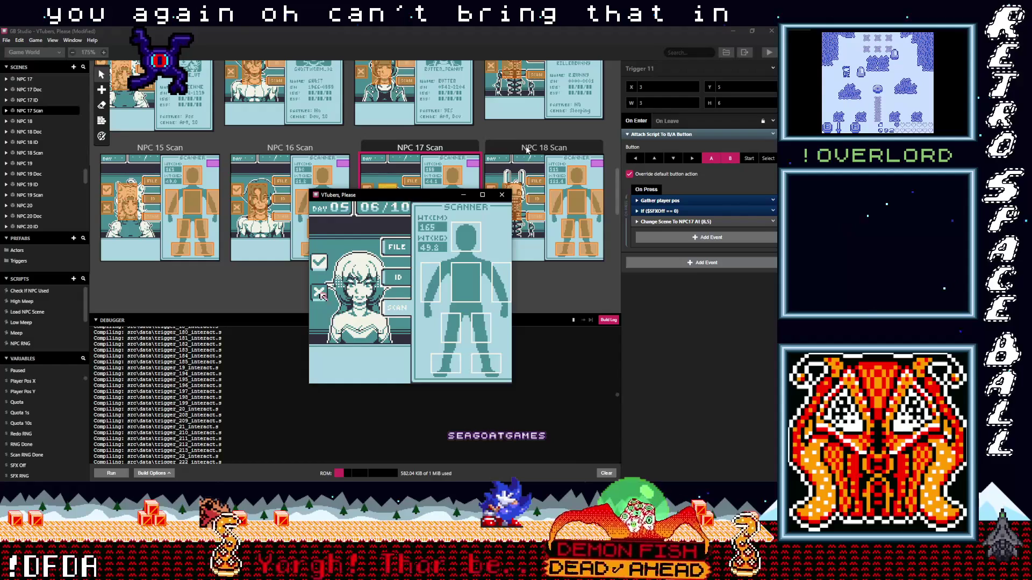
{"action": "key", "text": "z"}
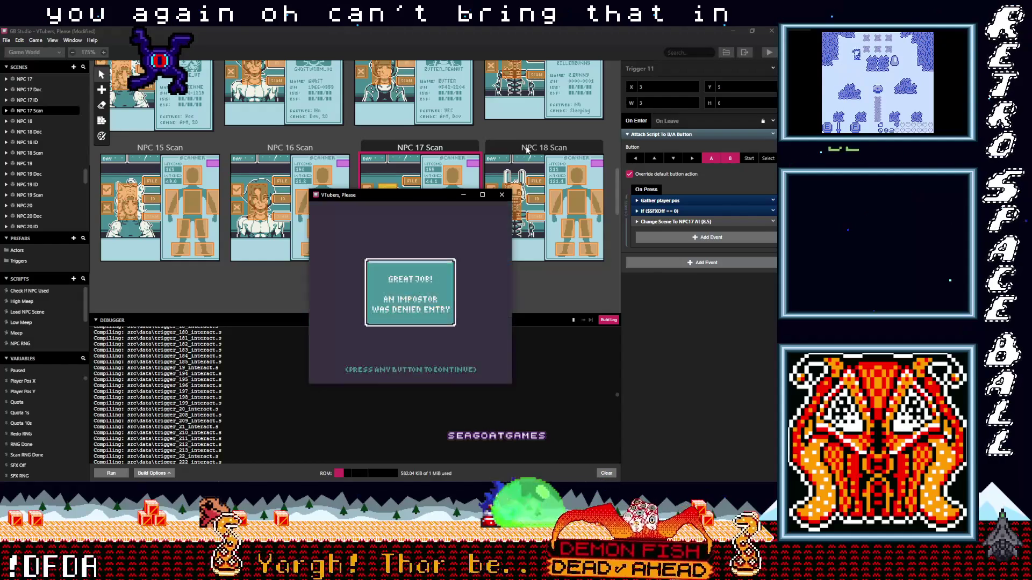
{"action": "key", "text": "z"}
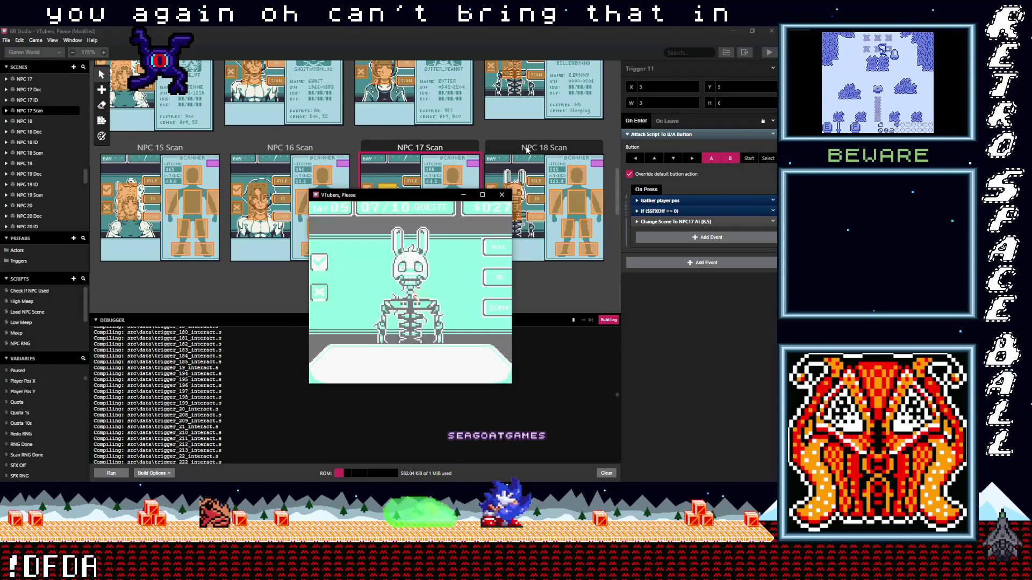
{"action": "key", "text": "Down"}
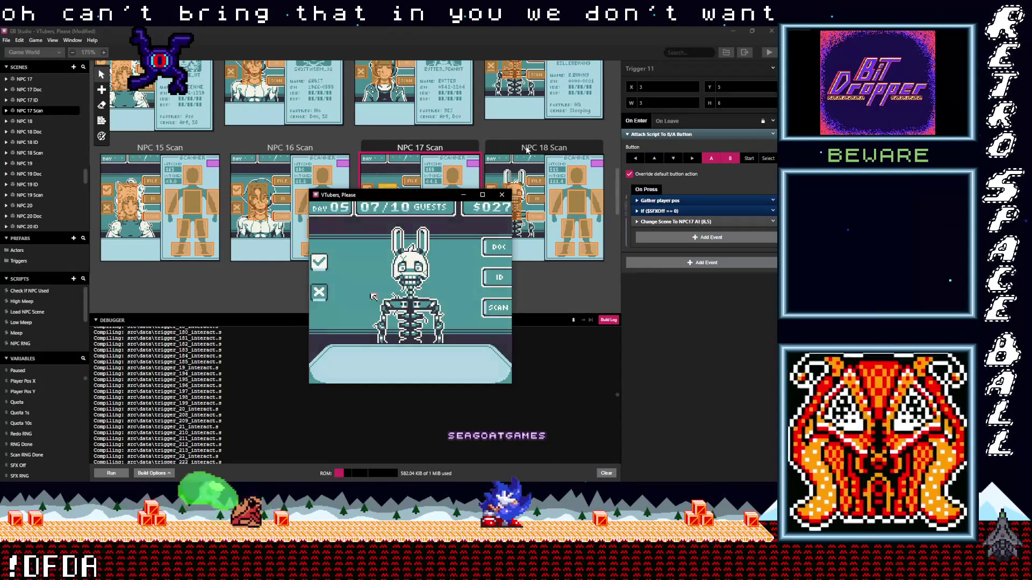
- Deny the bunny skeleton, then view the next guest's ID card and file record
{"action": "key", "text": "z"}
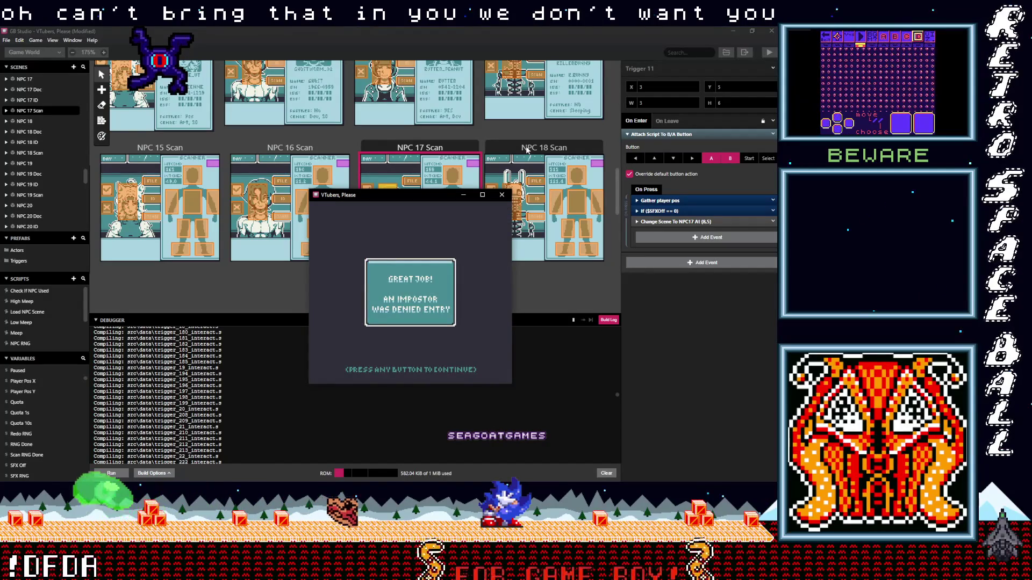
{"action": "key", "text": "z"}
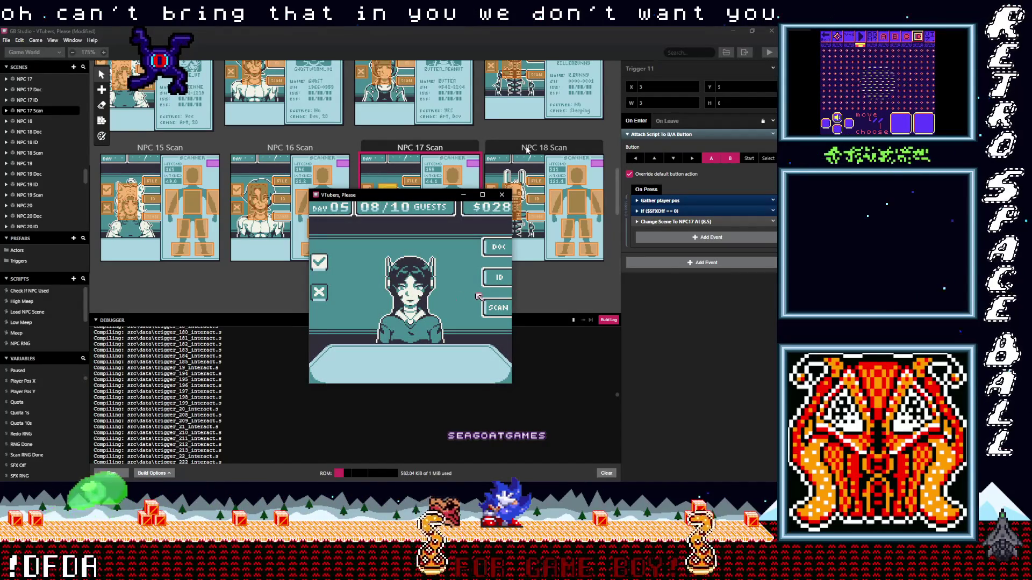
{"action": "key", "text": "Right"}
{"action": "key", "text": "Up"}
{"action": "key", "text": "z"}
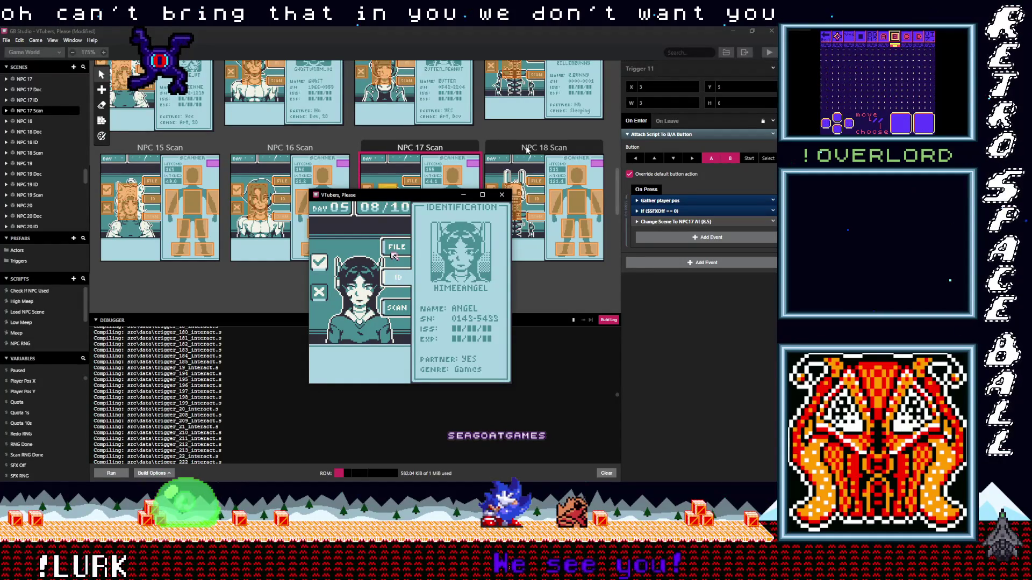
{"action": "key", "text": "z"}
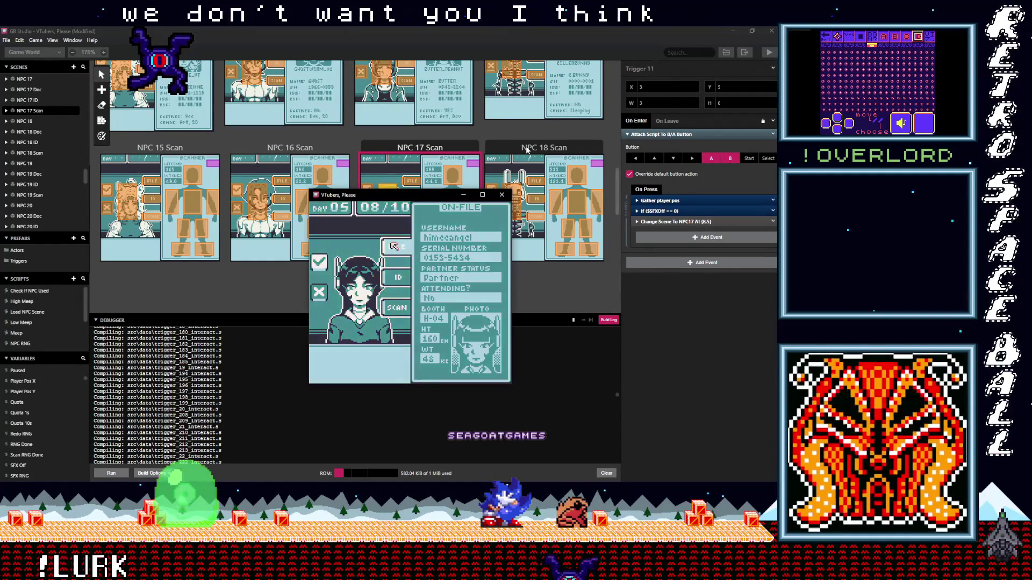
- Recheck the ID against the file and deny the guest for a mismatched serial number
{"action": "key", "text": "Down"}
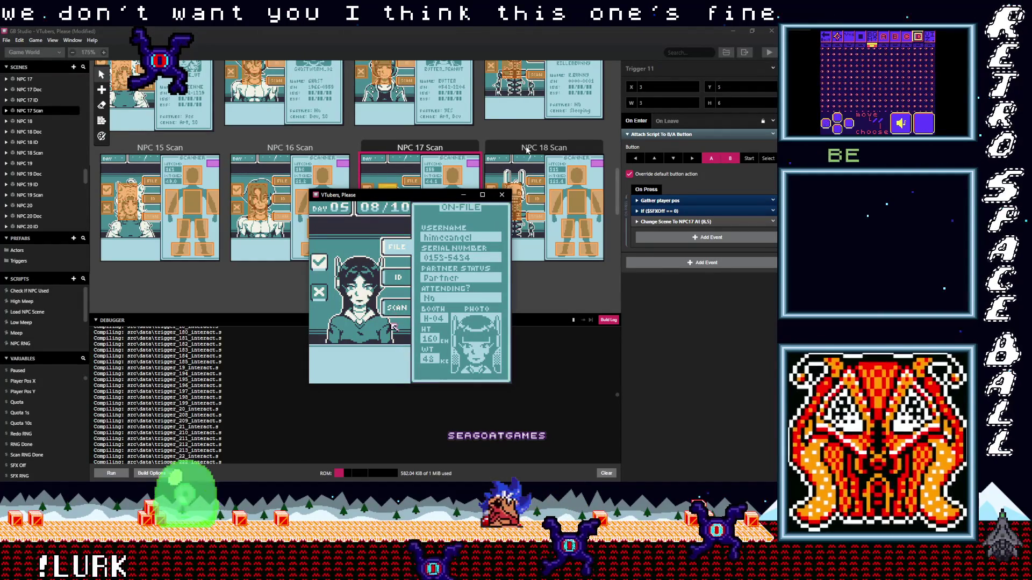
{"action": "key", "text": "Up"}
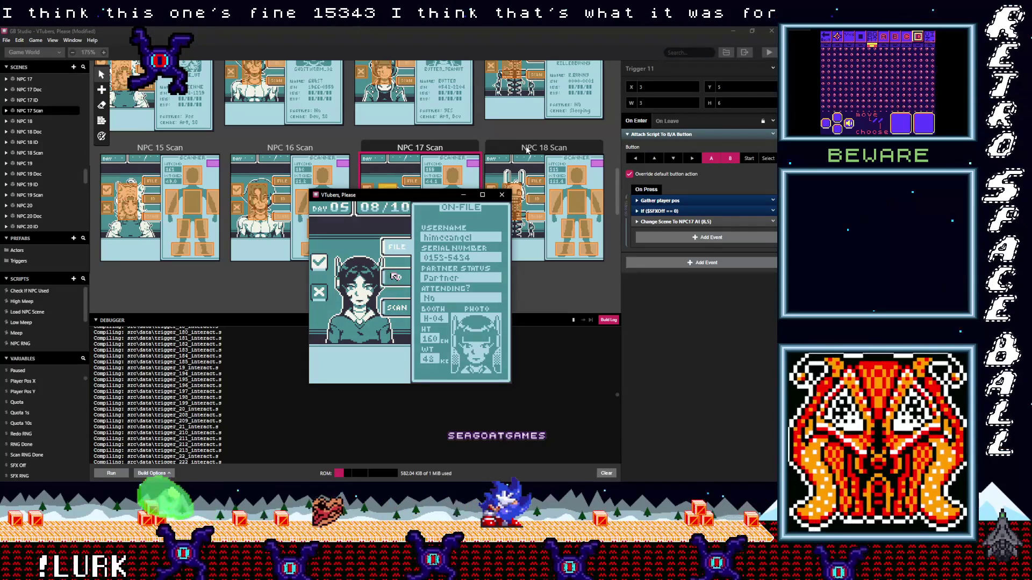
{"action": "key", "text": "z"}
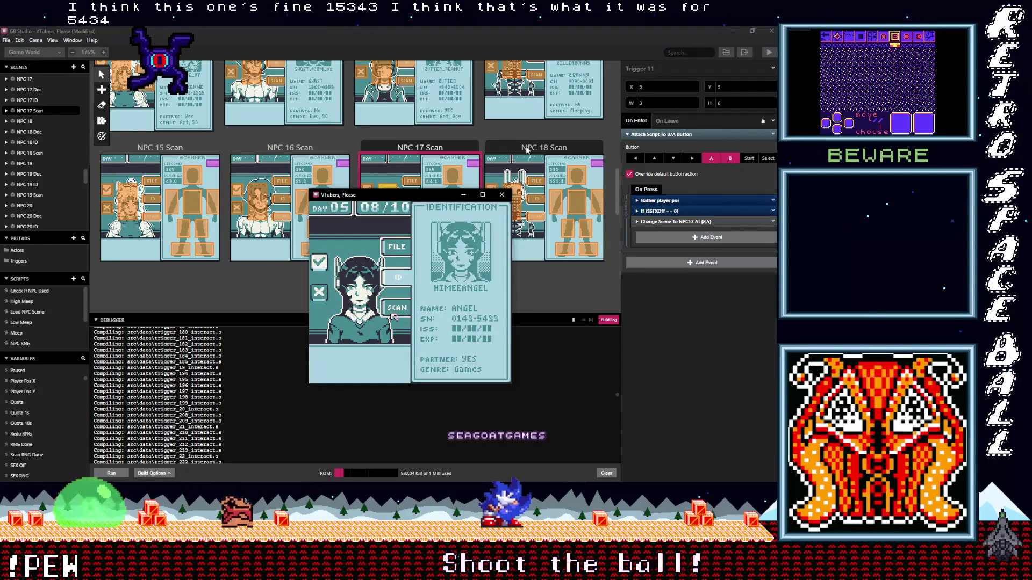
{"action": "key", "text": "Up"}
{"action": "key", "text": "z"}
{"action": "key", "text": "Left"}
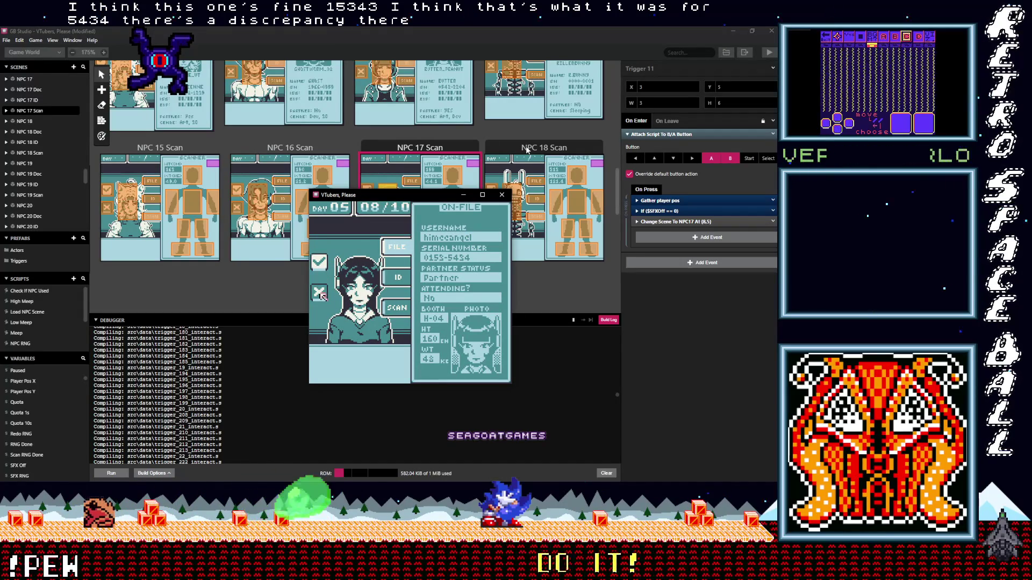
{"action": "key", "text": "z"}
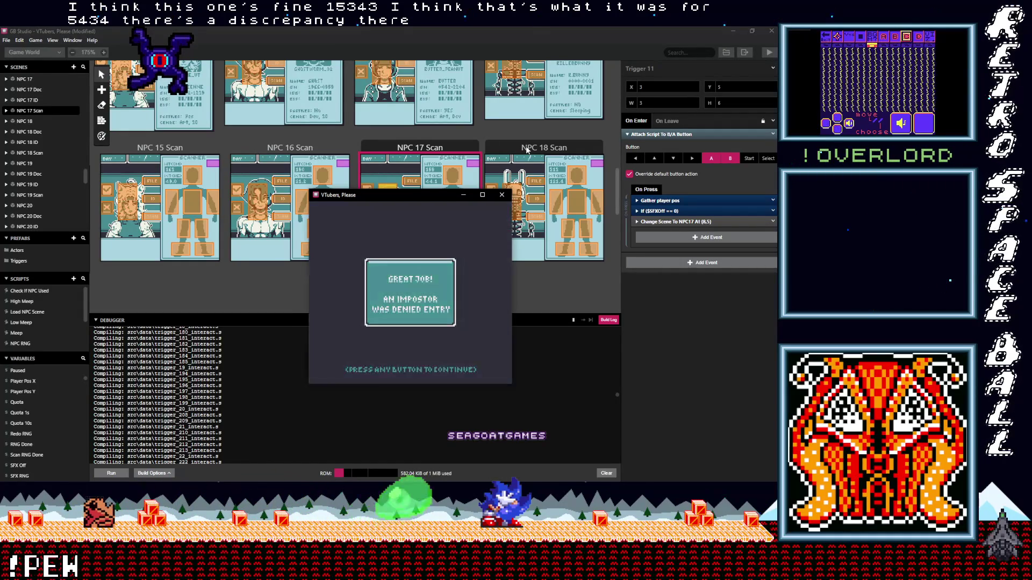
{"action": "key", "text": "z"}
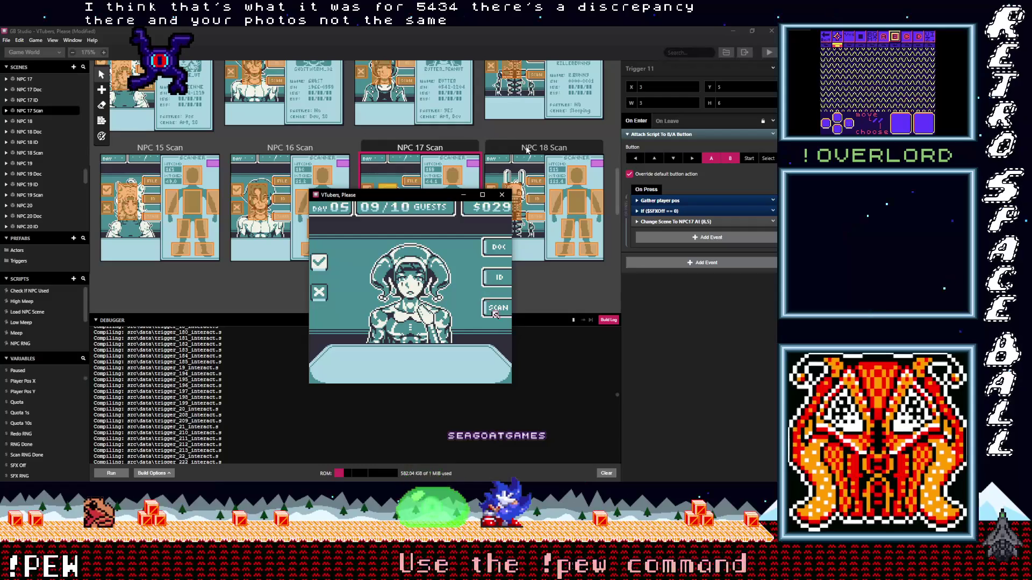
- Scan the ninth guest's head, torso and left leg, then deny the impostor
{"action": "key", "text": "z"}
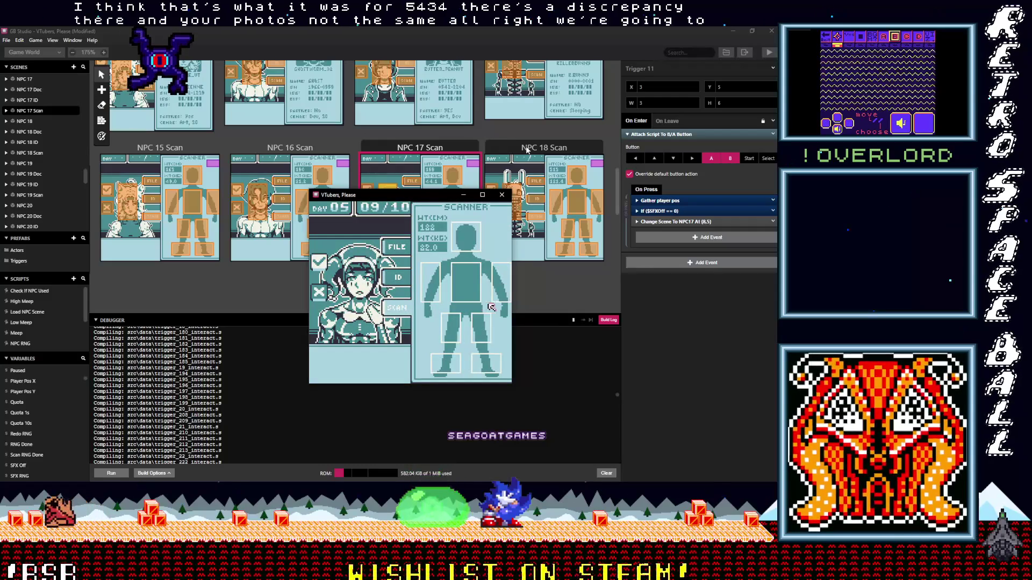
{"action": "key", "text": "Up"}
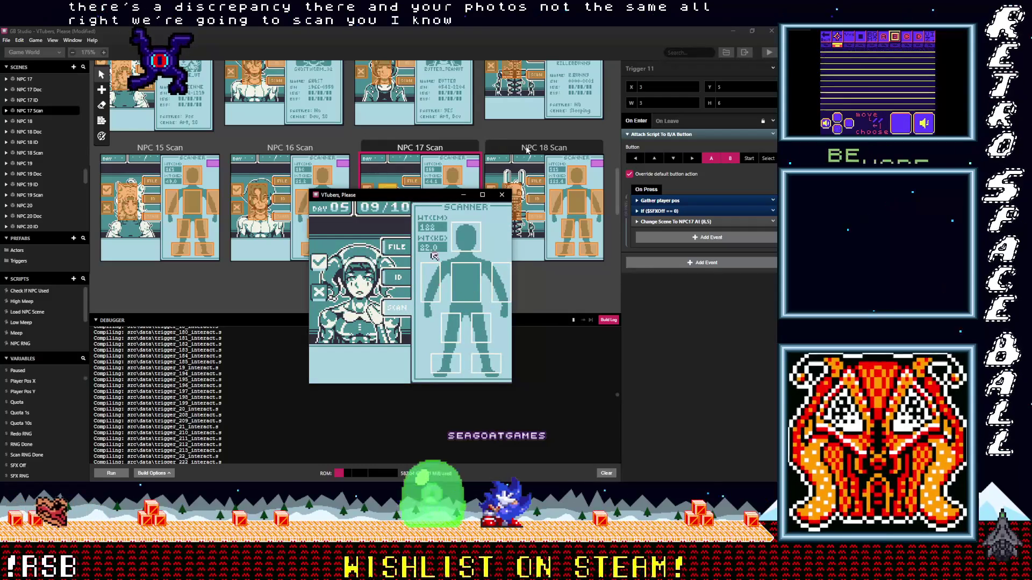
{"action": "key", "text": "Down"}
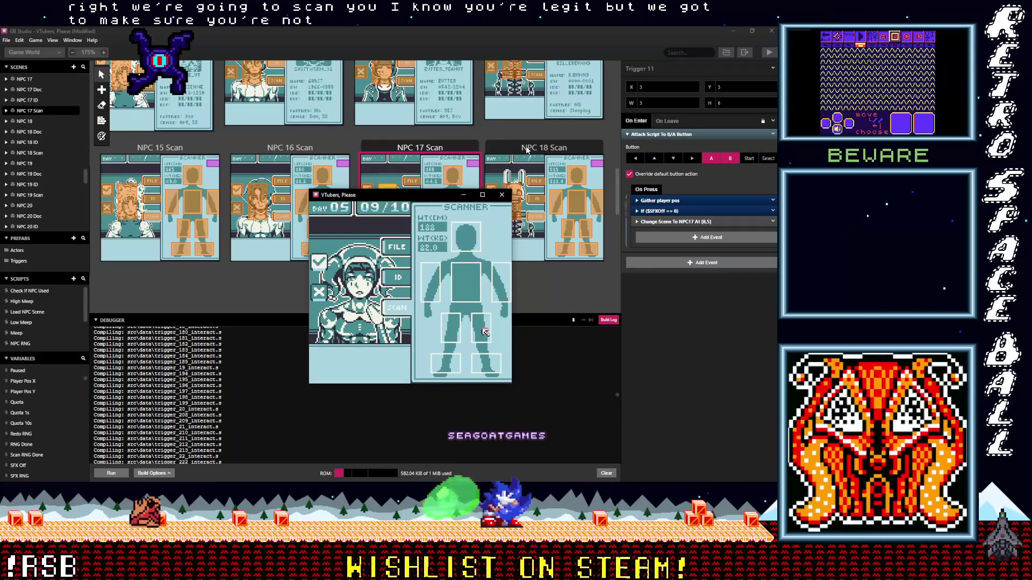
{"action": "key", "text": "Left"}
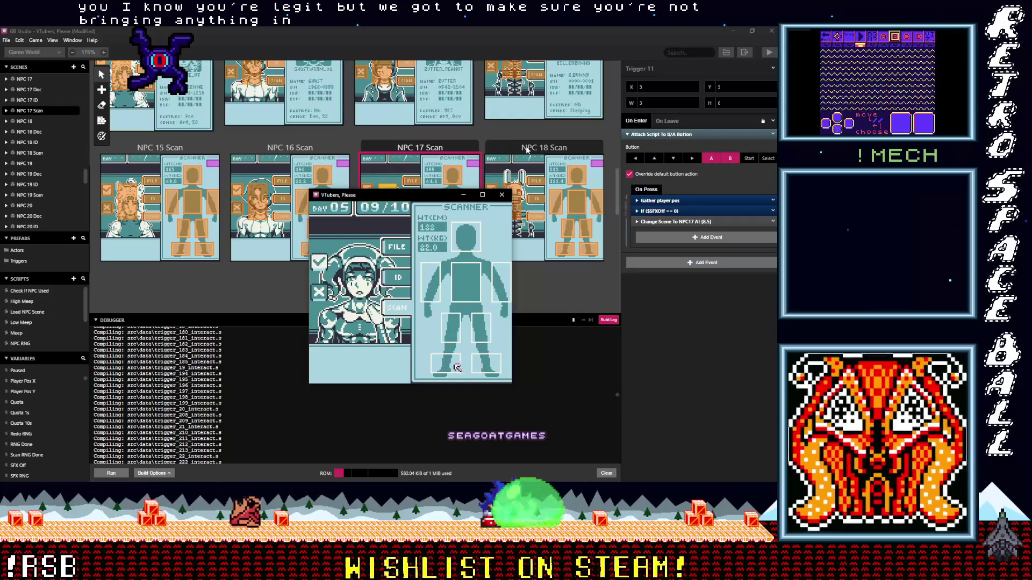
{"action": "key", "text": "Left"}
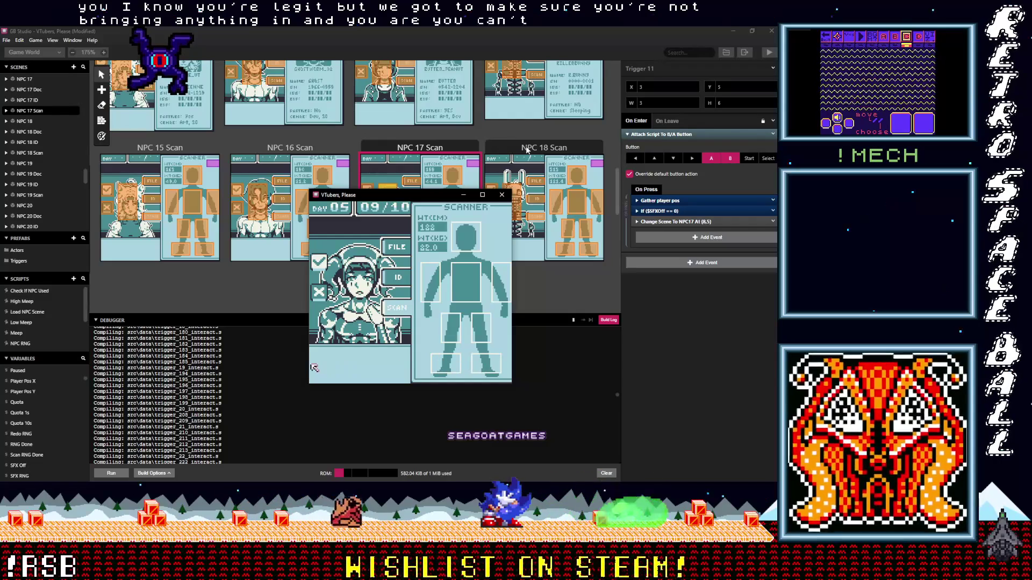
{"action": "key", "text": "Up"}
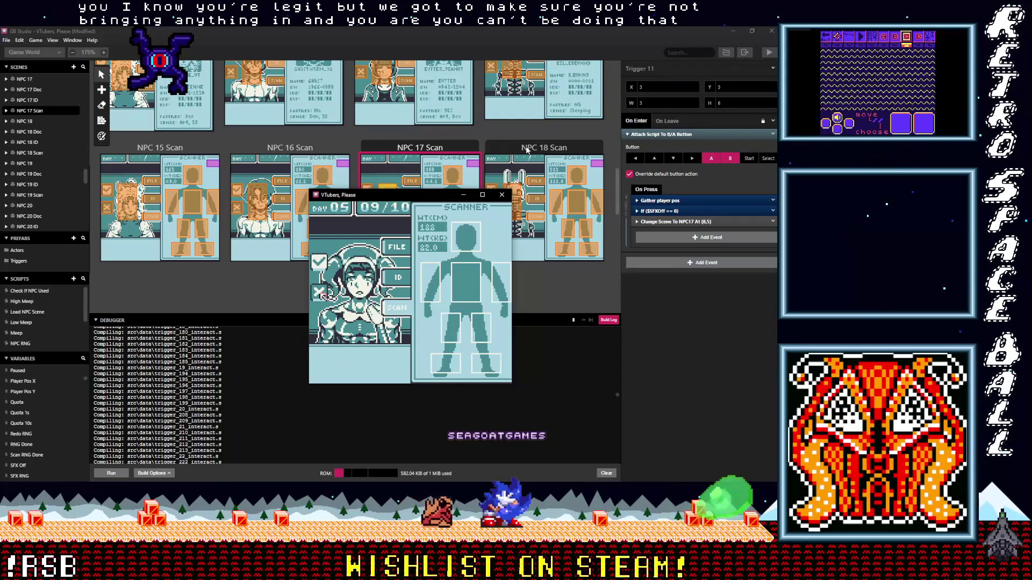
{"action": "key", "text": "z"}
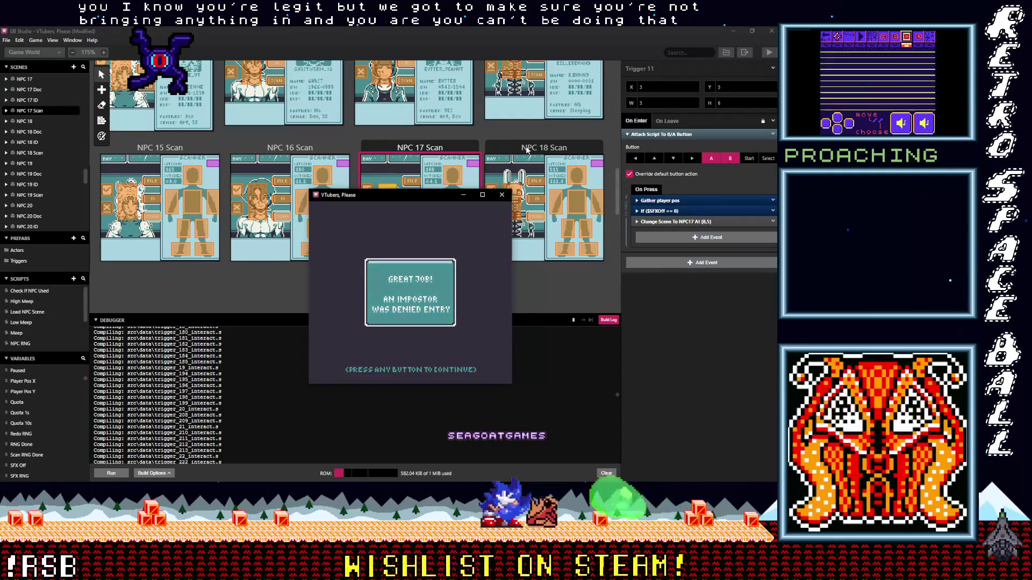
{"action": "key", "text": "z"}
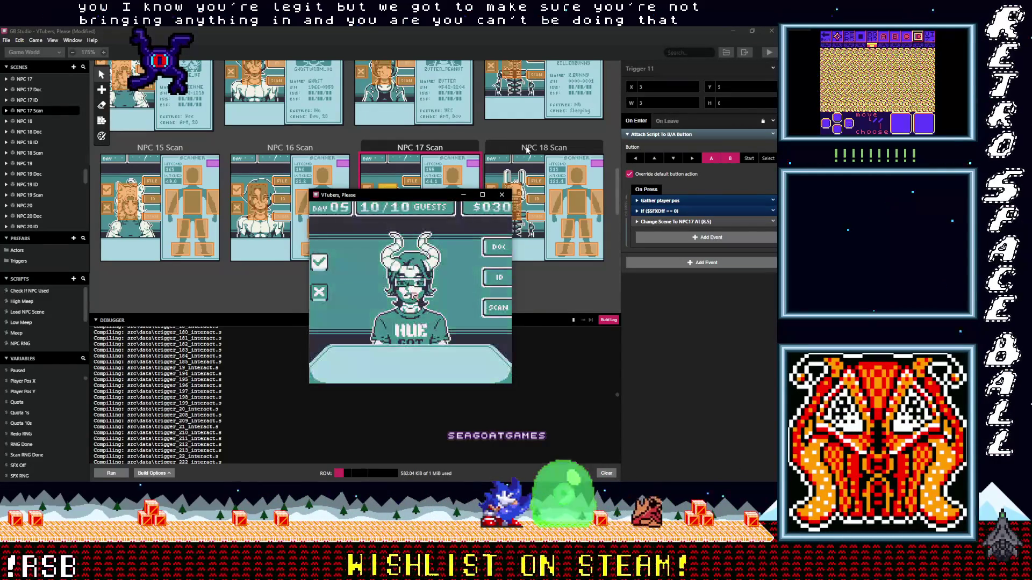
- Review the last guest's ID card, on-file record and body scan
{"action": "key", "text": "Right"}
{"action": "key", "text": "z"}
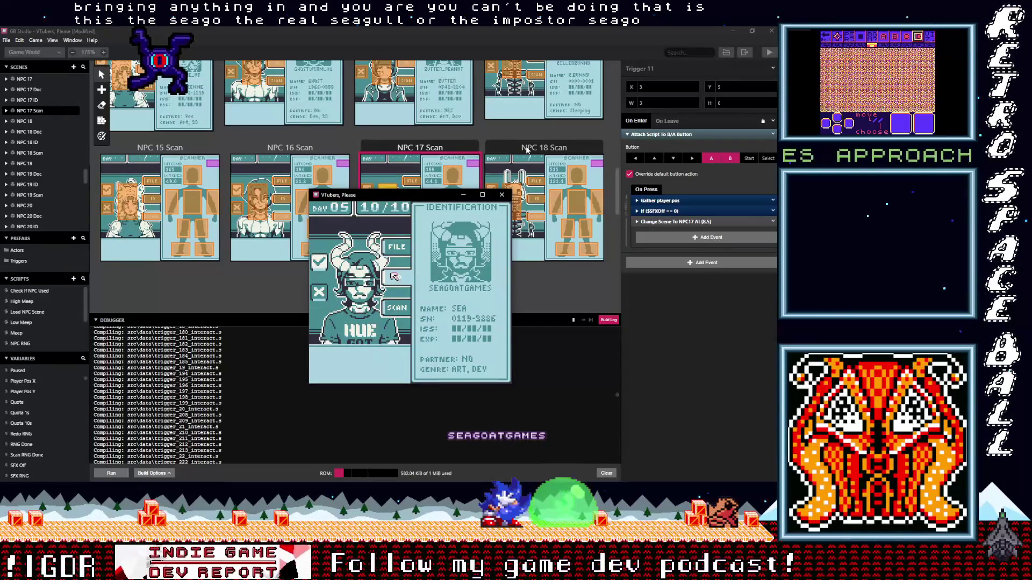
{"action": "key", "text": "Up"}
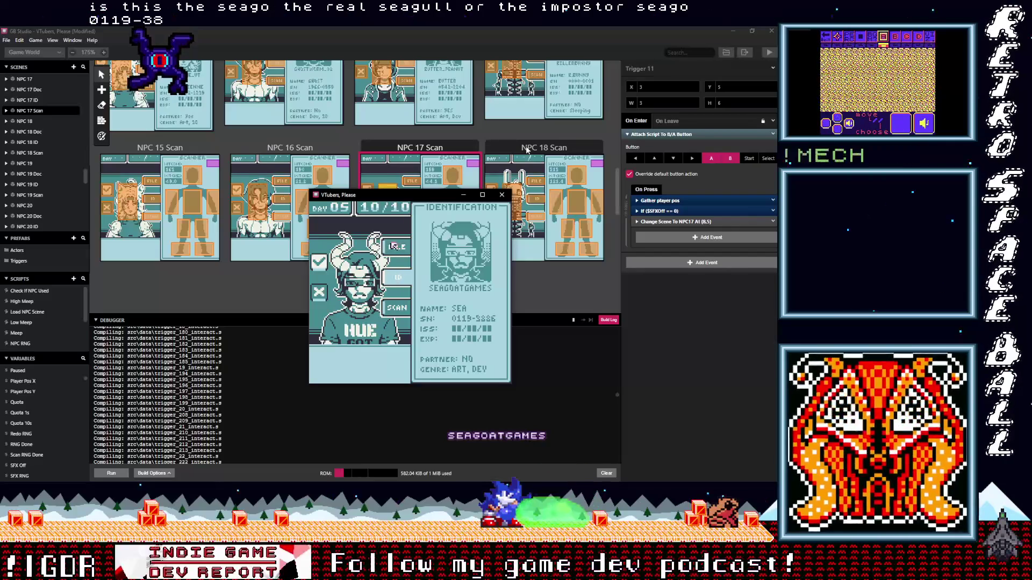
{"action": "key", "text": "z"}
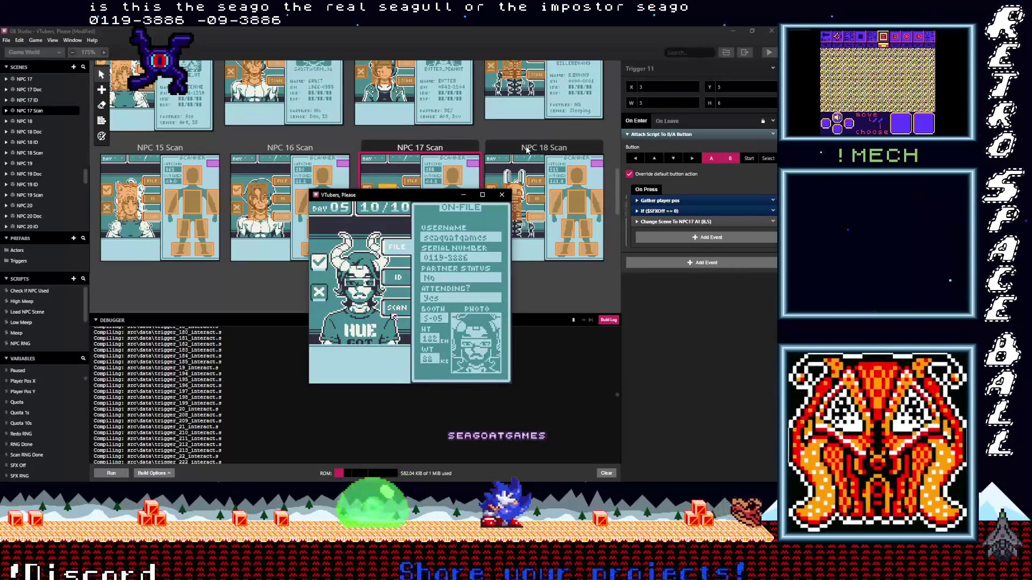
{"action": "key", "text": "z"}
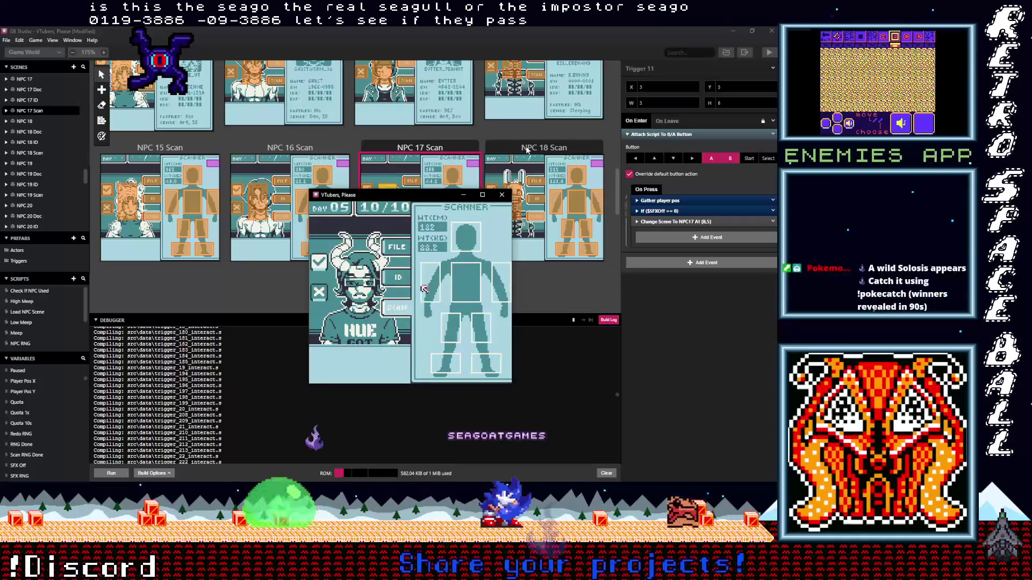
{"action": "key", "text": "Right"}
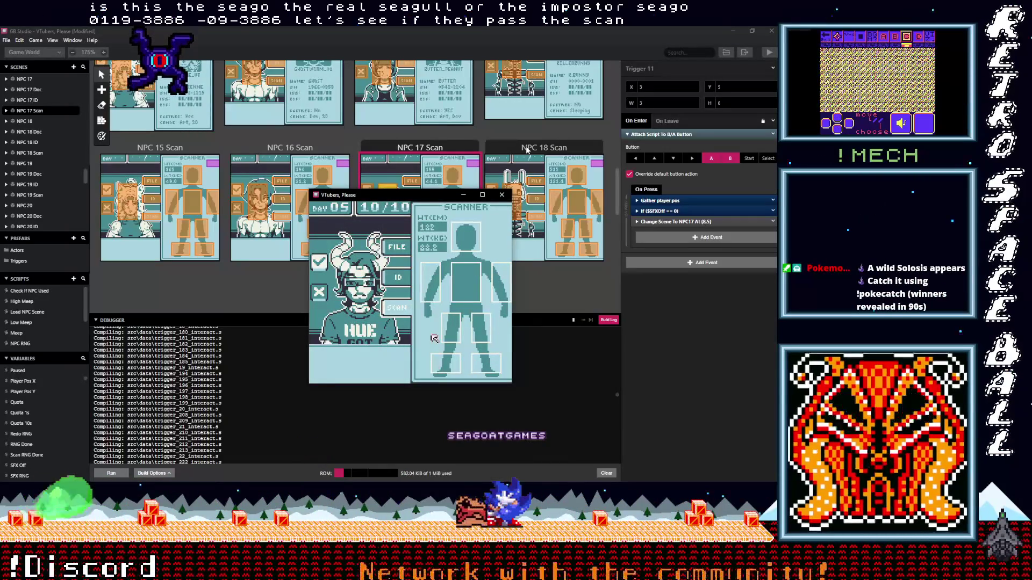
{"action": "key", "text": "Up"}
{"action": "key", "text": "Up"}
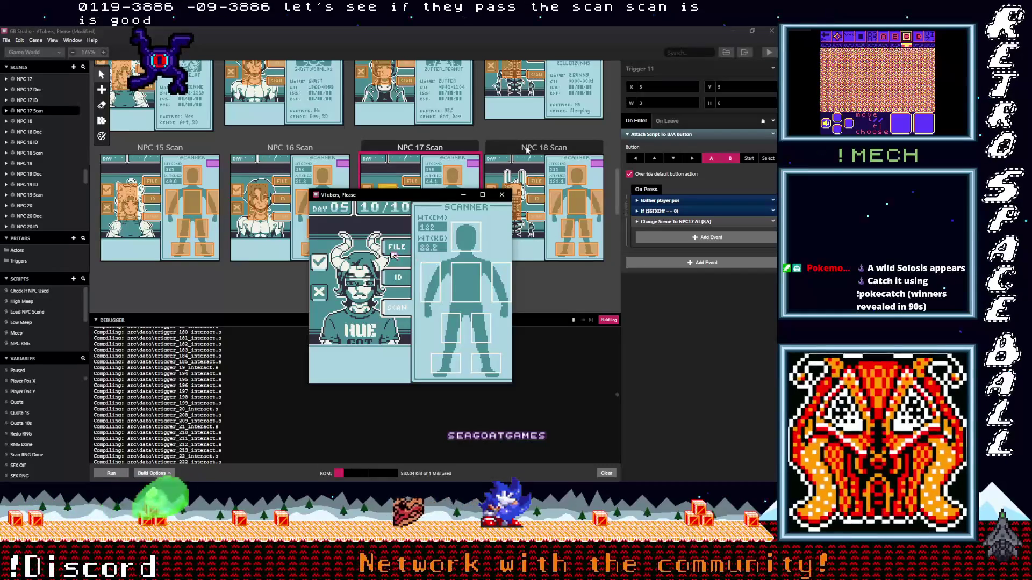
{"action": "key", "text": "z"}
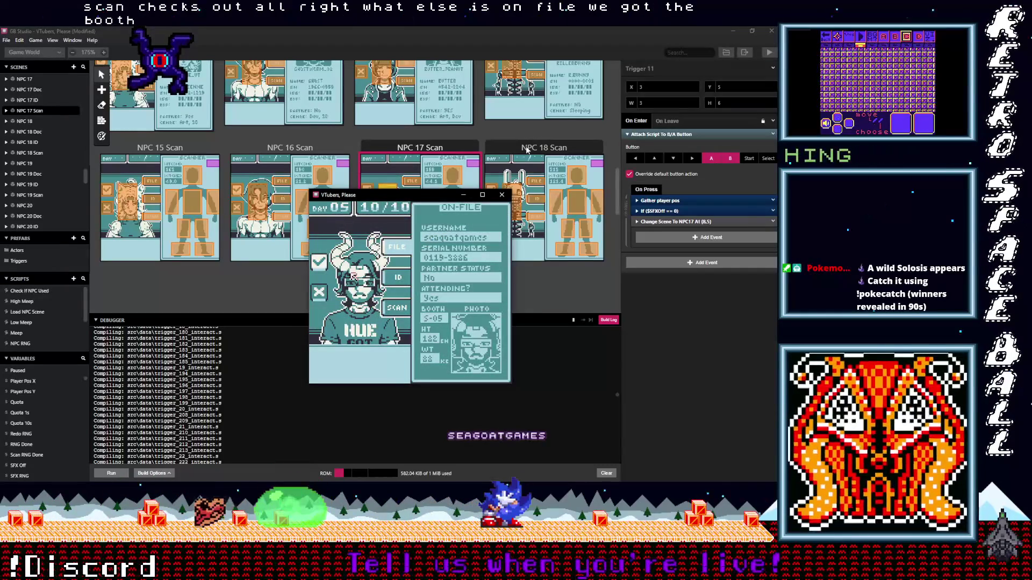
{"action": "key", "text": "x"}
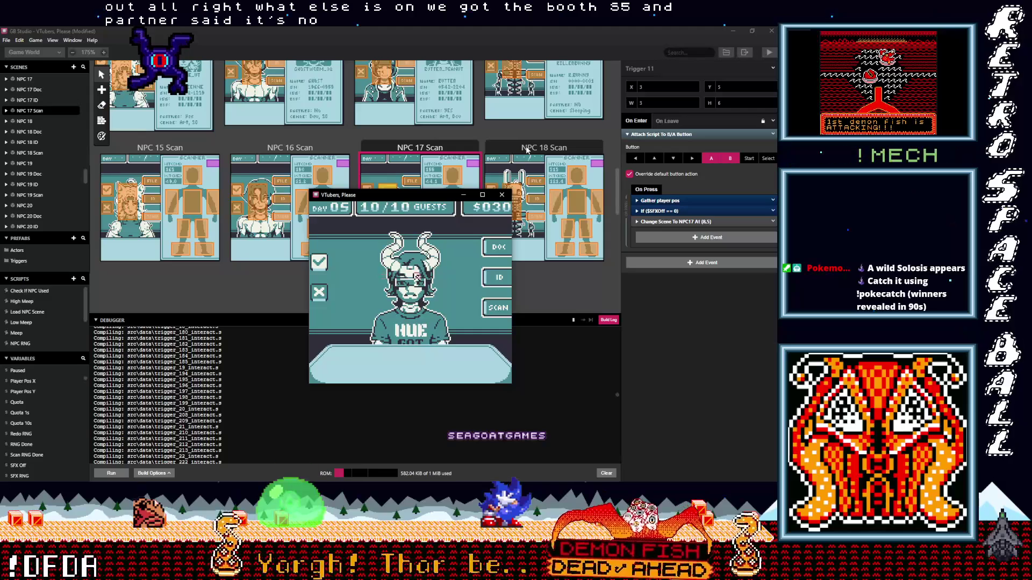
{"action": "key", "text": "z"}
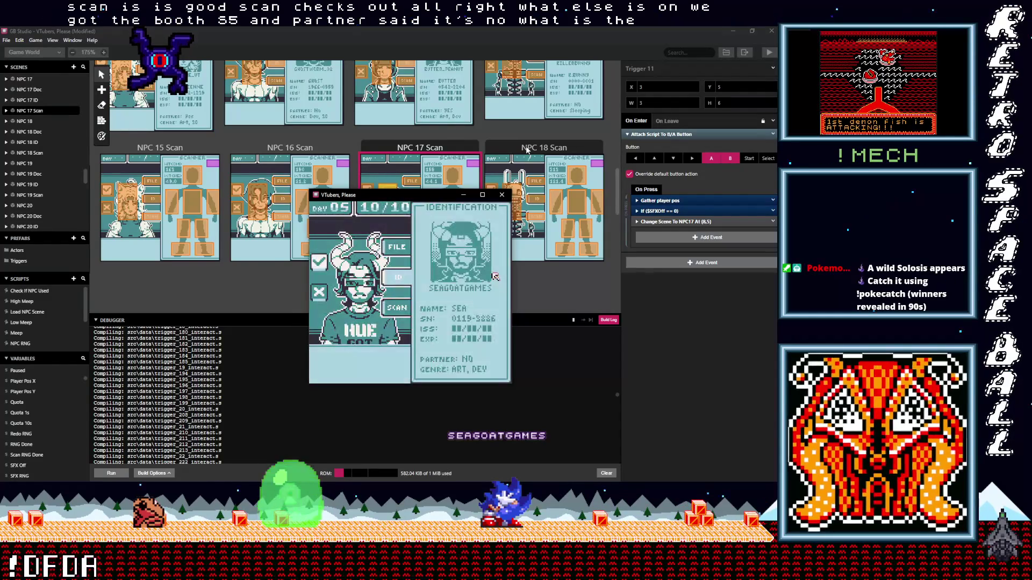
{"action": "key", "text": "Left"}
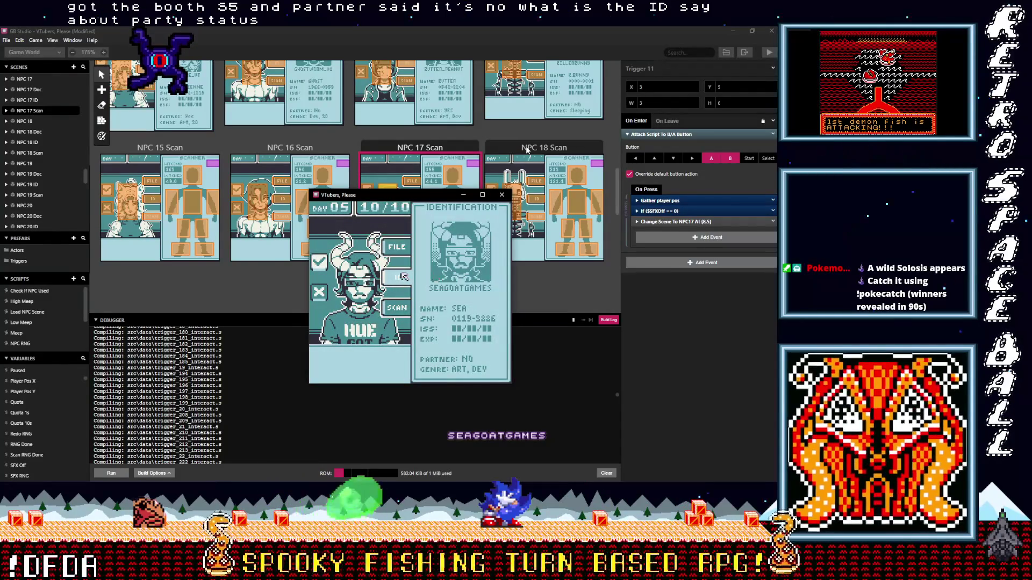
{"action": "key", "text": "x"}
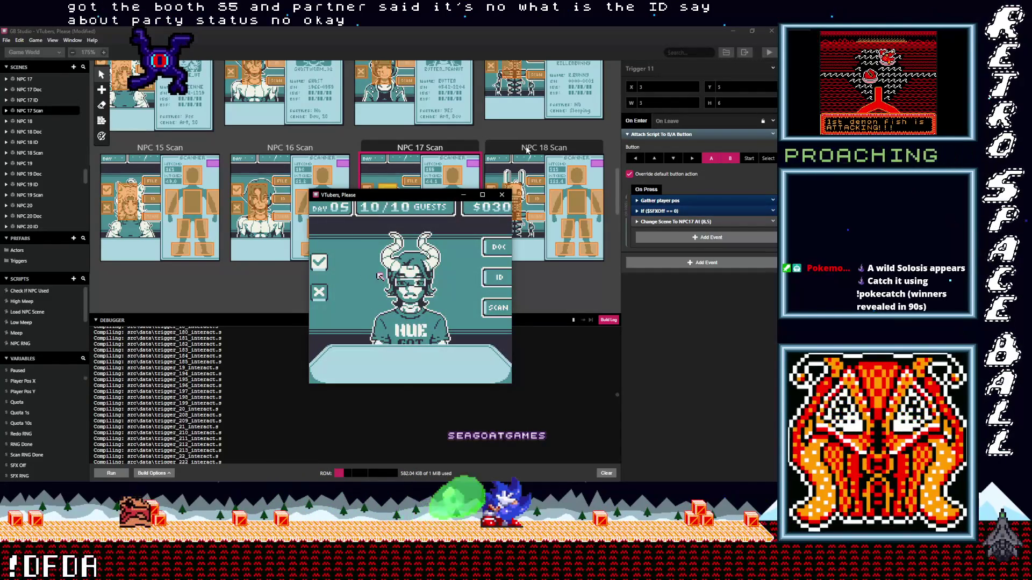
- Ask the guest's booth number and compare it against the on-file record
{"action": "key", "text": "z"}
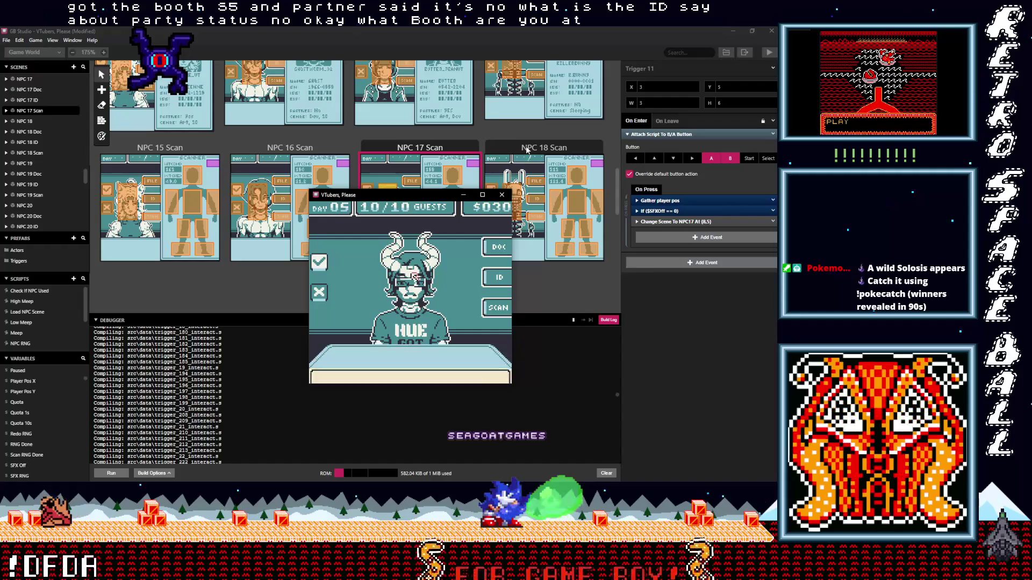
{"action": "key", "text": "z"}
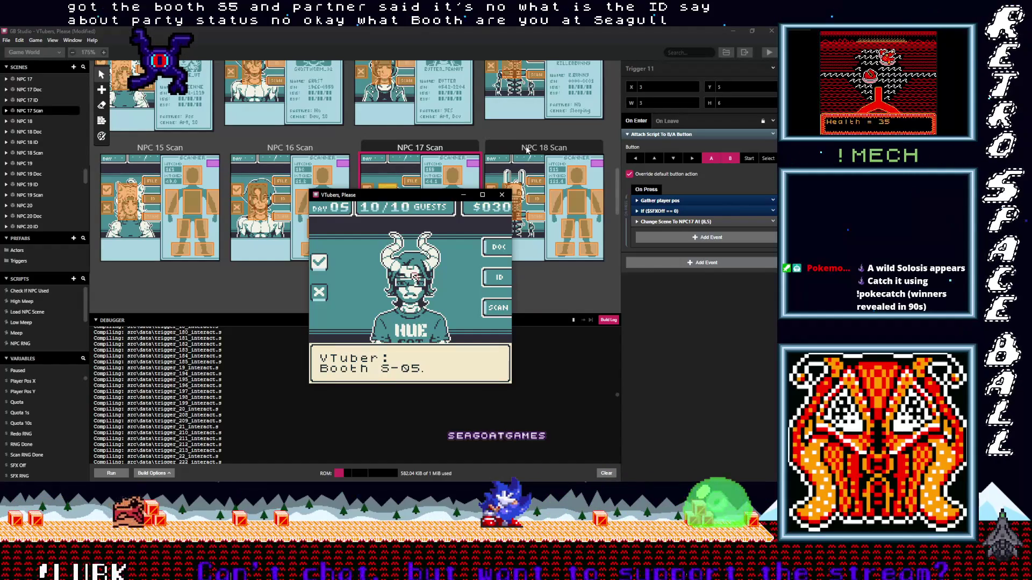
{"action": "key", "text": "z"}
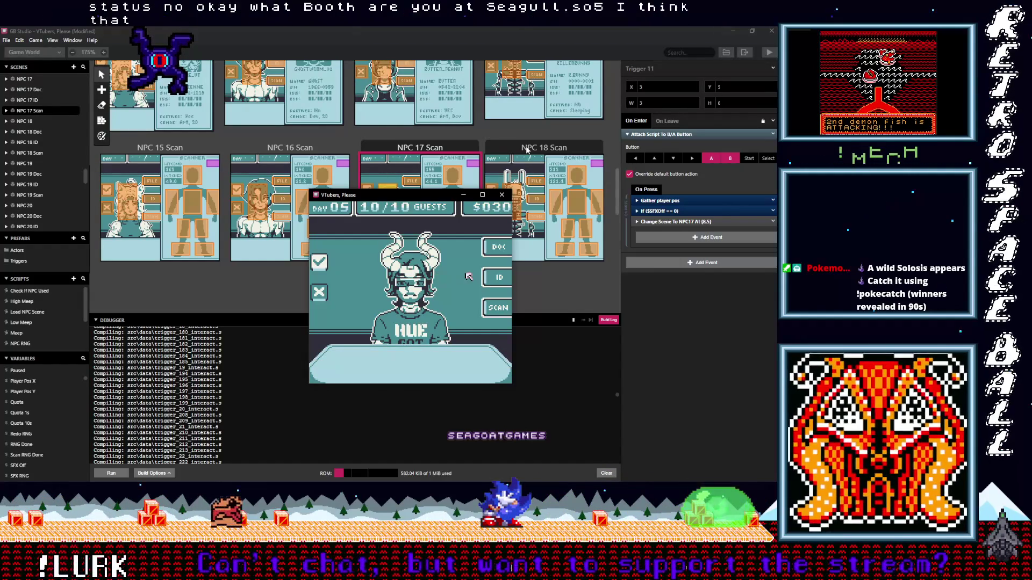
{"action": "key", "text": "z"}
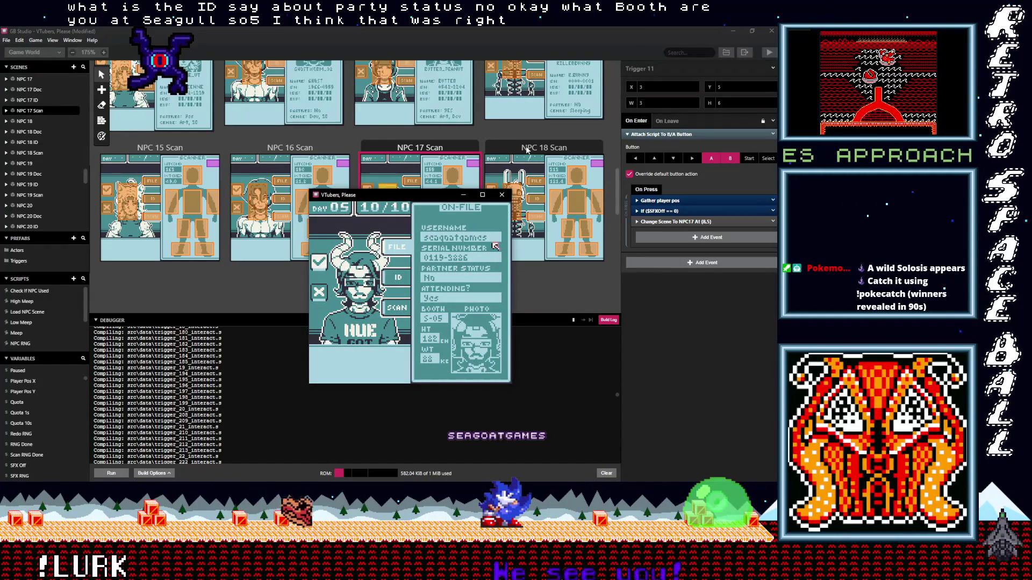
{"action": "key", "text": "Left"}
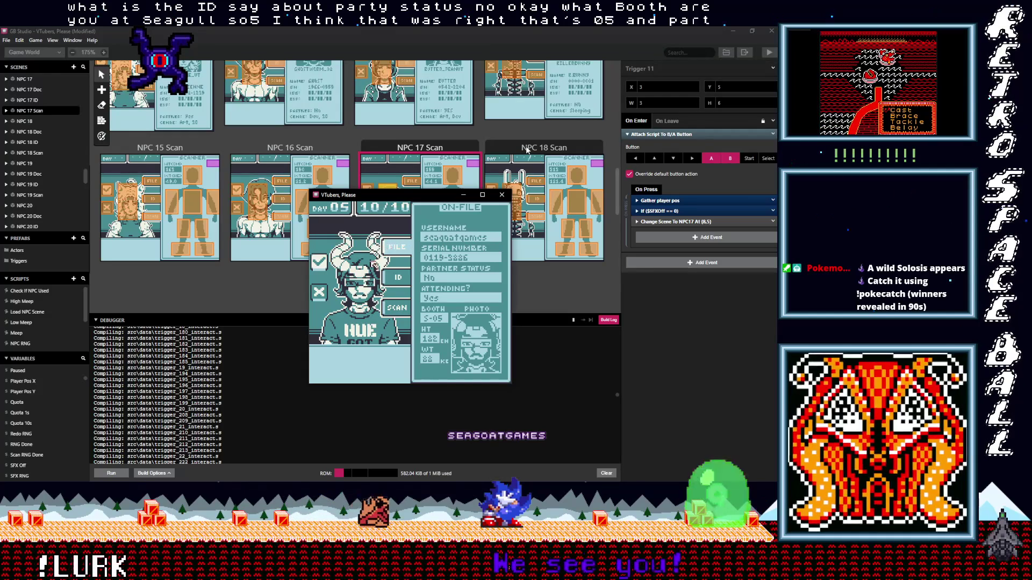
{"action": "key", "text": "Left"}
{"action": "key", "text": "Down"}
{"action": "key", "text": "x"}
- Ask about partner status, admit the guest, and continue to the Day 06 intro
{"action": "key", "text": "z"}
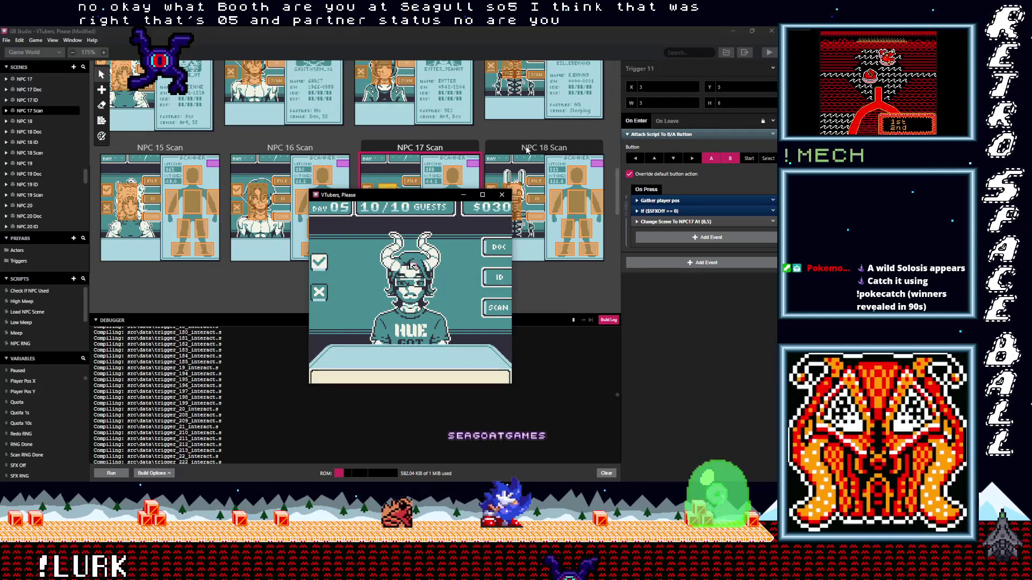
{"action": "key", "text": "Down"}
{"action": "key", "text": "z"}
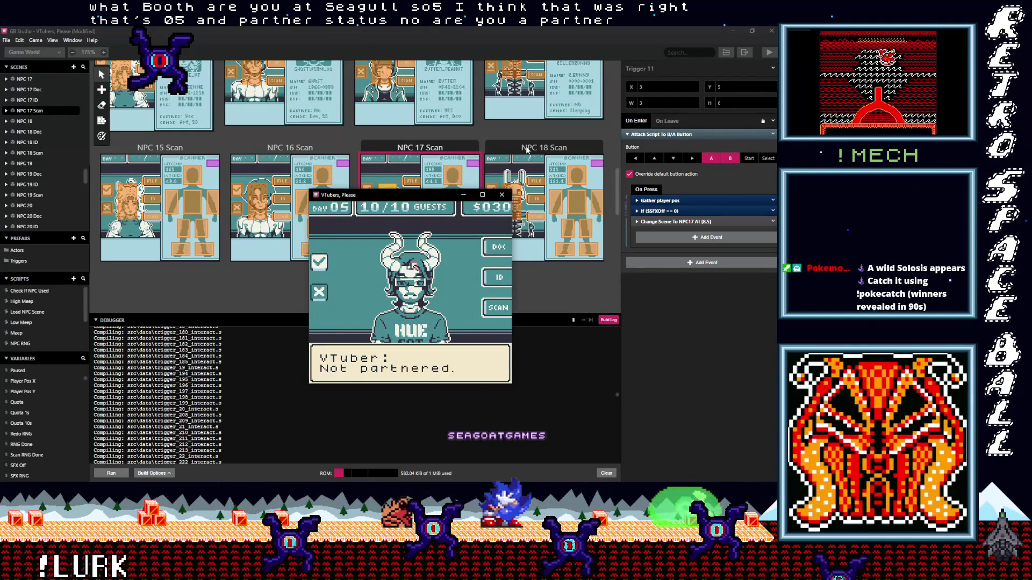
{"action": "key", "text": "z"}
{"action": "key", "text": "z"}
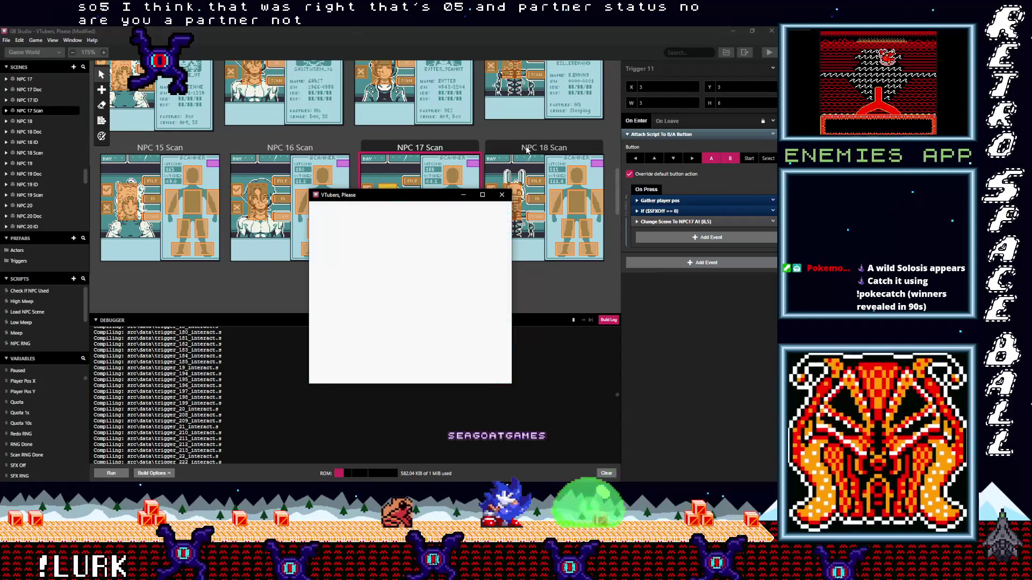
{"action": "key", "text": "z"}
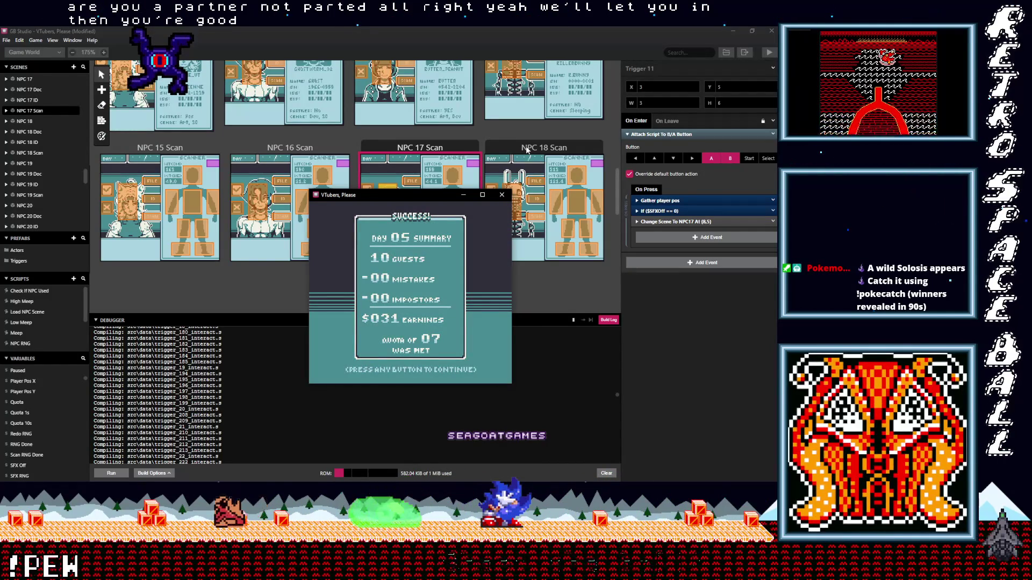
{"action": "key", "text": "z"}
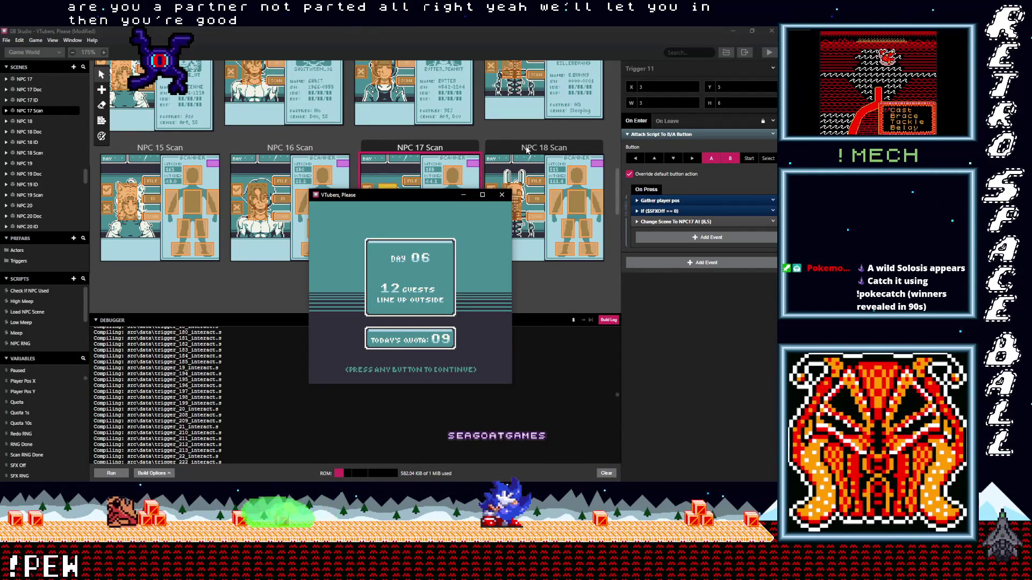
- Start day 6 and deny the first guest, the bunny skeleton, as an impostor
{"action": "key", "text": "z"}
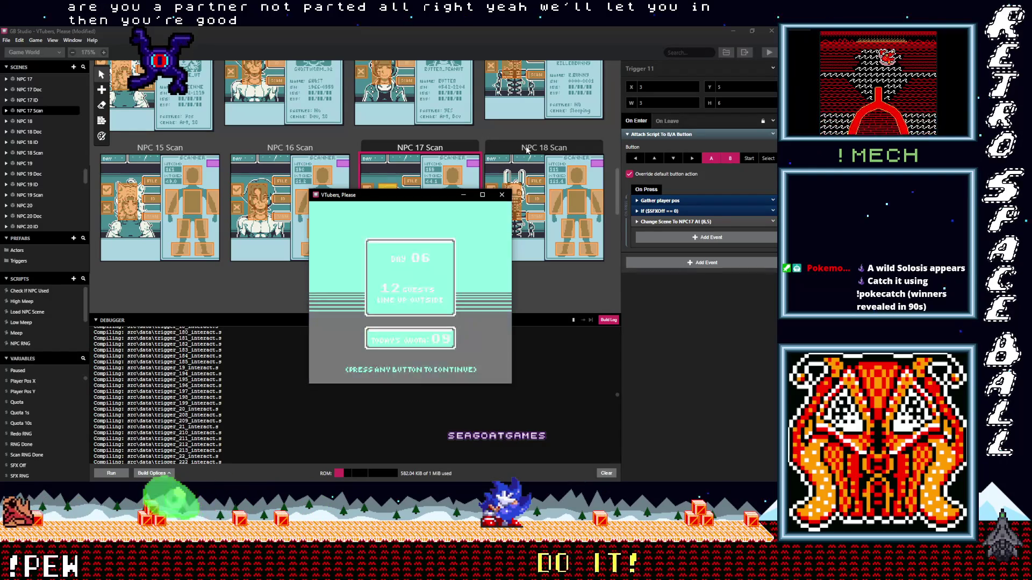
{"action": "key", "text": "Right"}
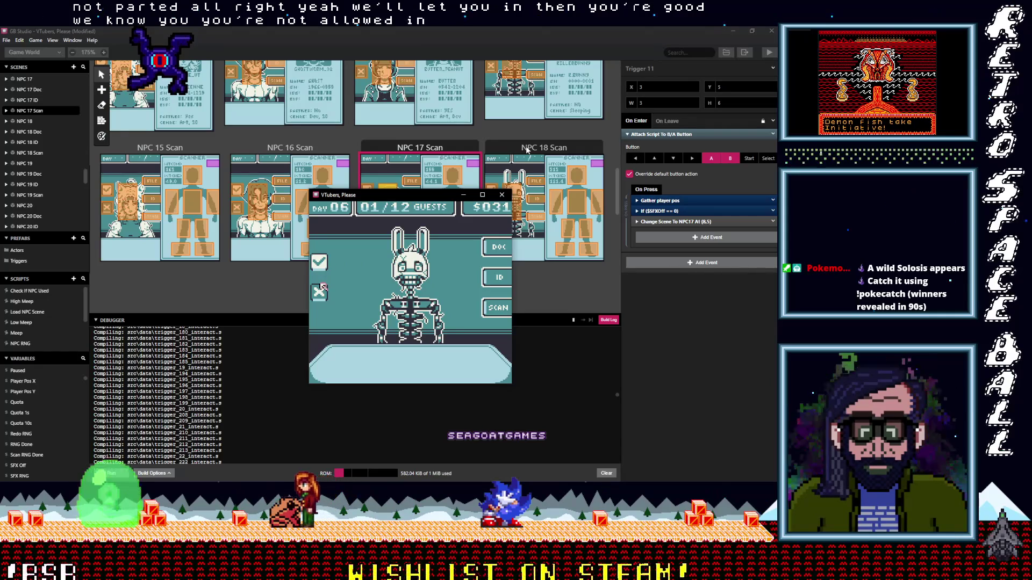
{"action": "key", "text": "z"}
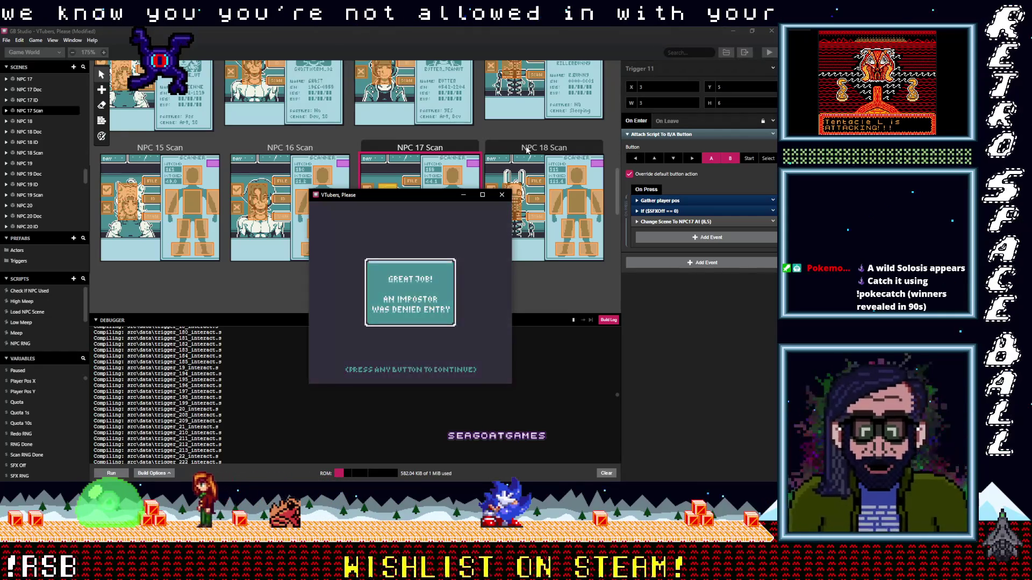
{"action": "key", "text": "z"}
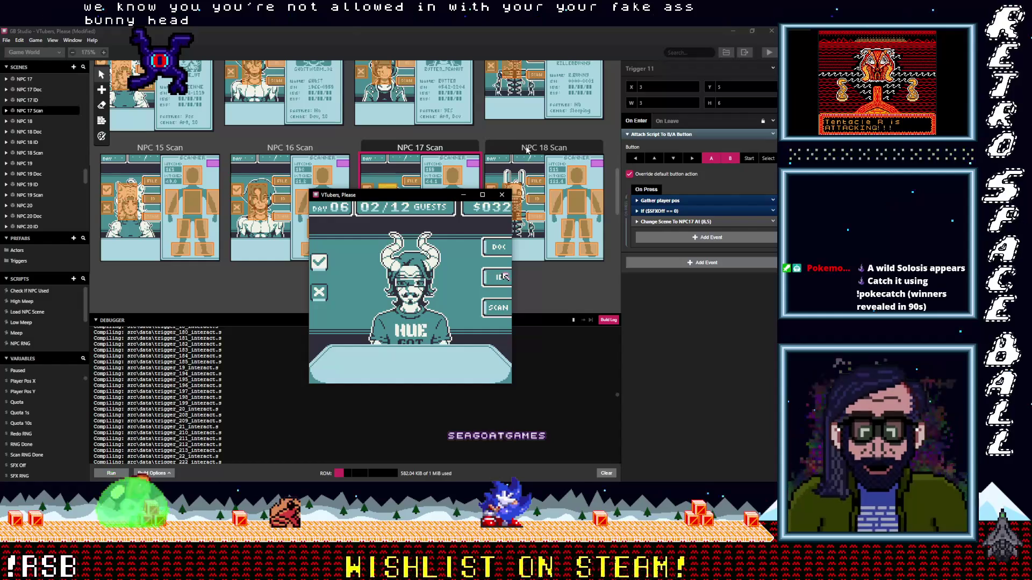
- Compare the horned guest's ID with her file and deny her for a partner-status mismatch
{"action": "key", "text": "z"}
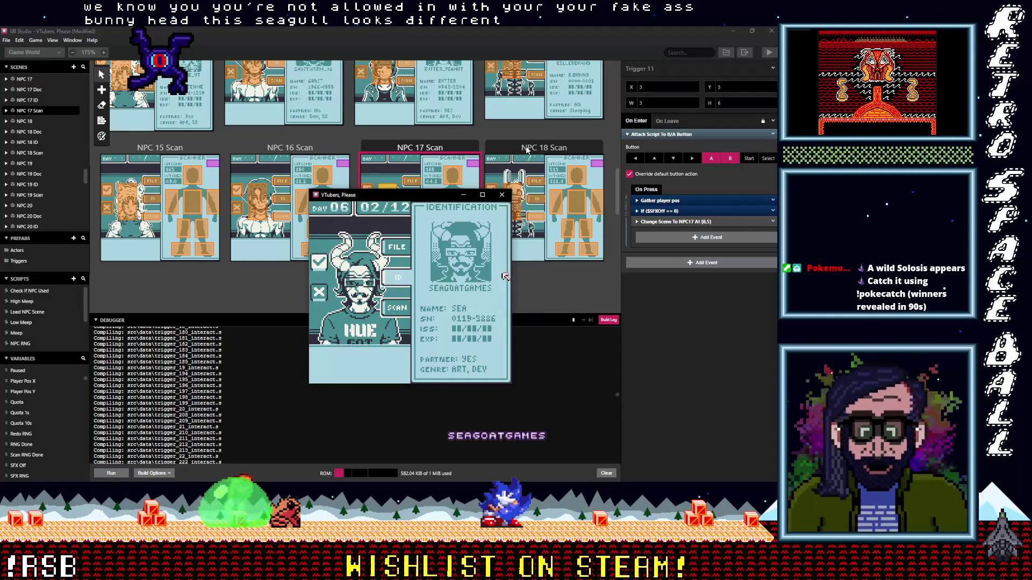
{"action": "key", "text": "Left"}
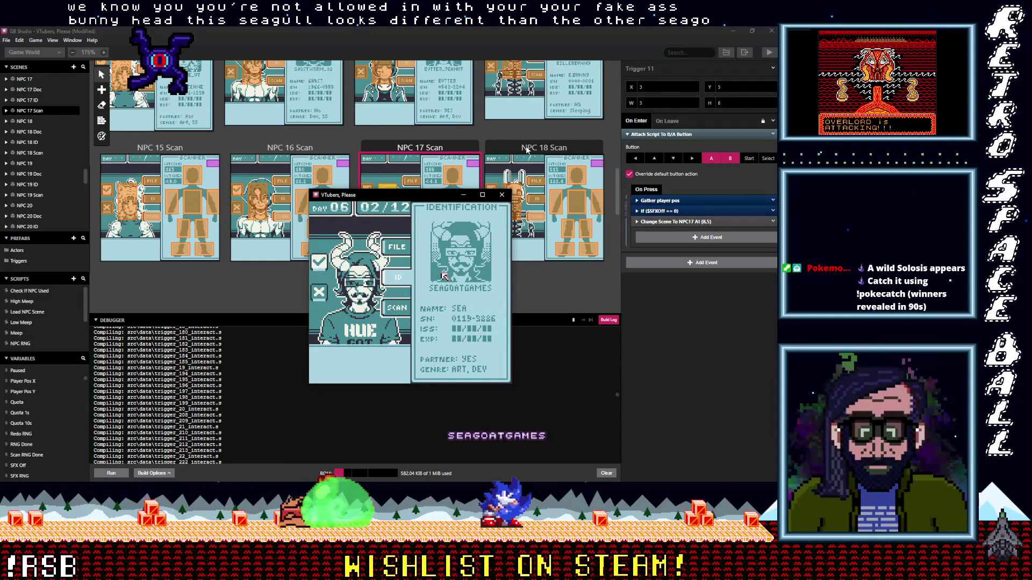
{"action": "key", "text": "Left"}
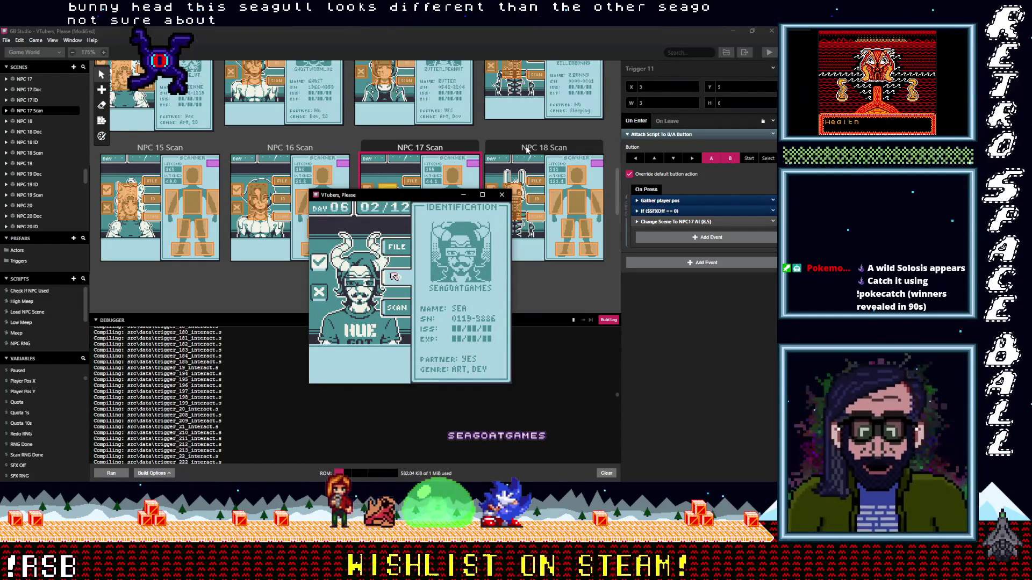
{"action": "key", "text": "z"}
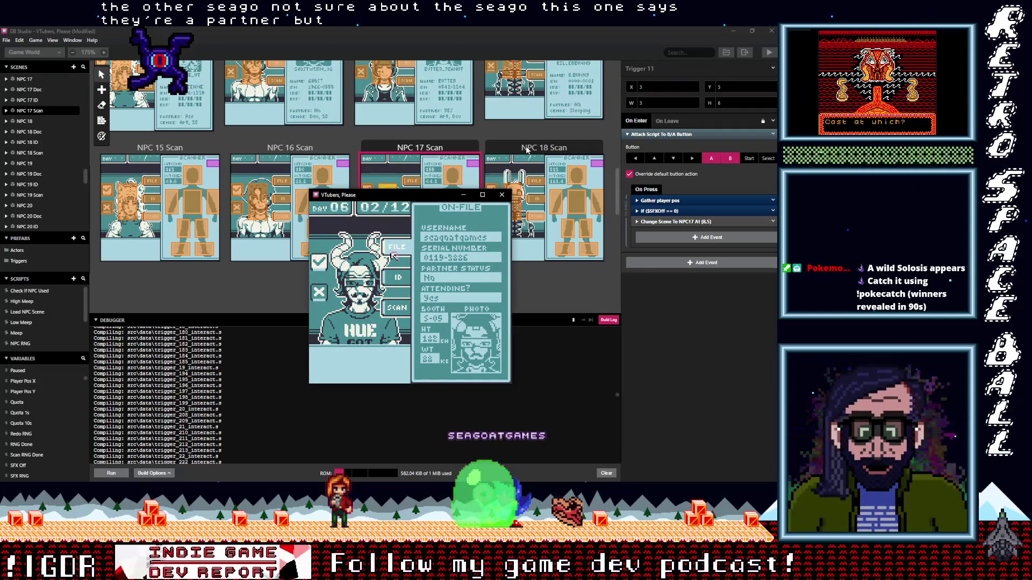
{"action": "key", "text": "Left"}
{"action": "key", "text": "Down"}
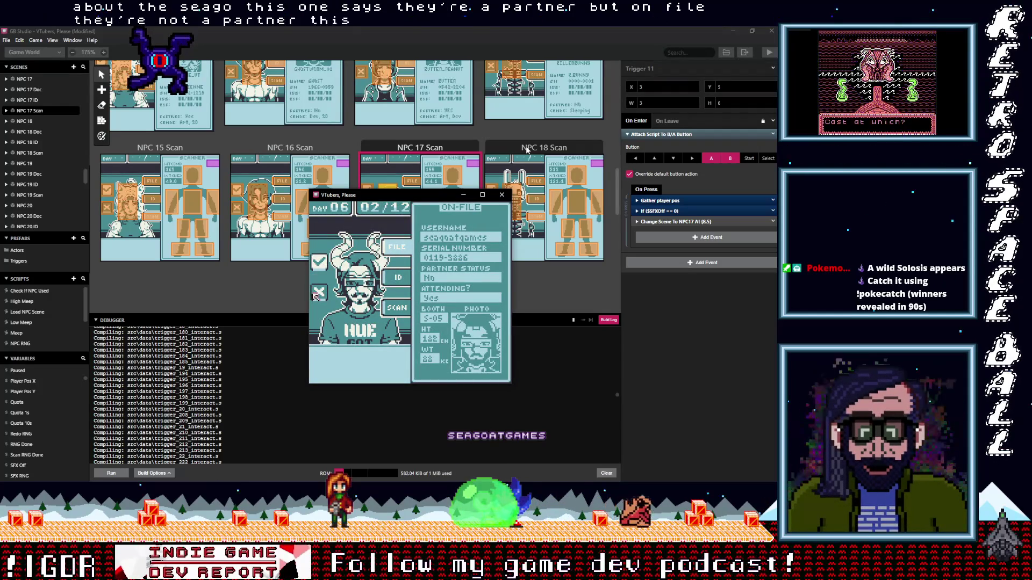
{"action": "key", "text": "z"}
{"action": "key", "text": "z"}
{"action": "key", "text": "Right"}
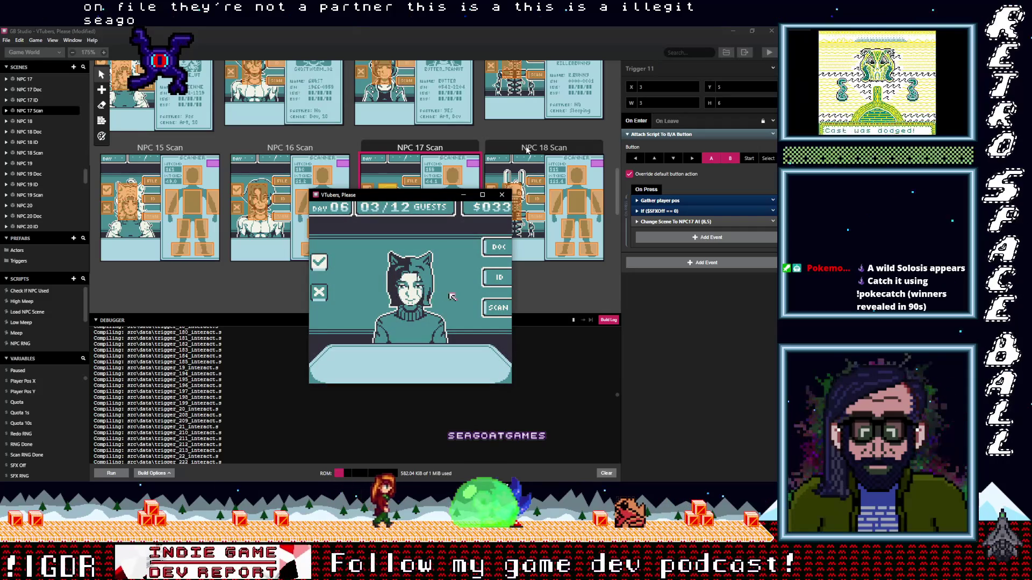
- Scan the cat-eared guest (height 167, weight 54.4), checking torso and foot, and admit her
{"action": "key", "text": "z"}
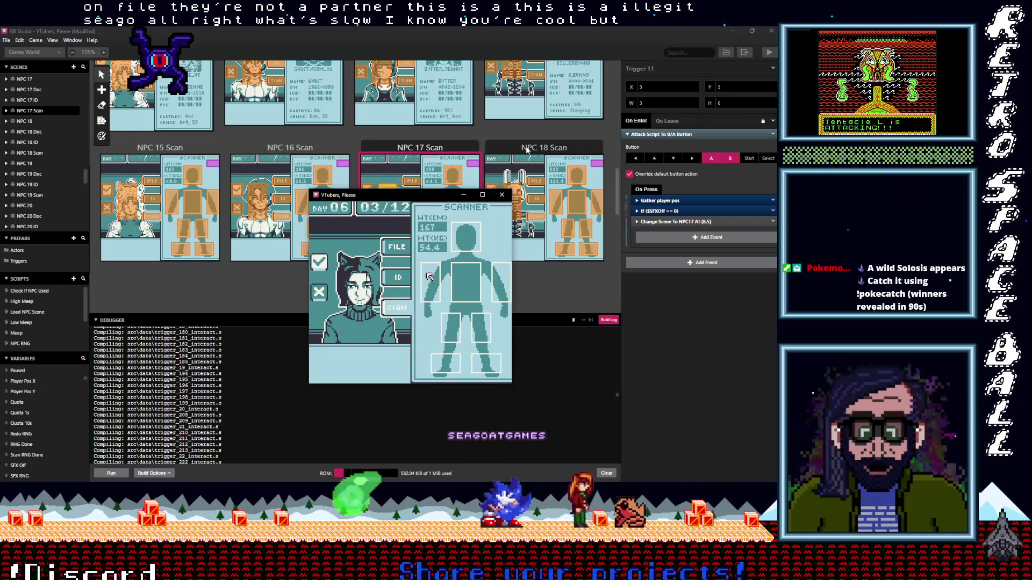
{"action": "key", "text": "Right"}
{"action": "key", "text": "Down"}
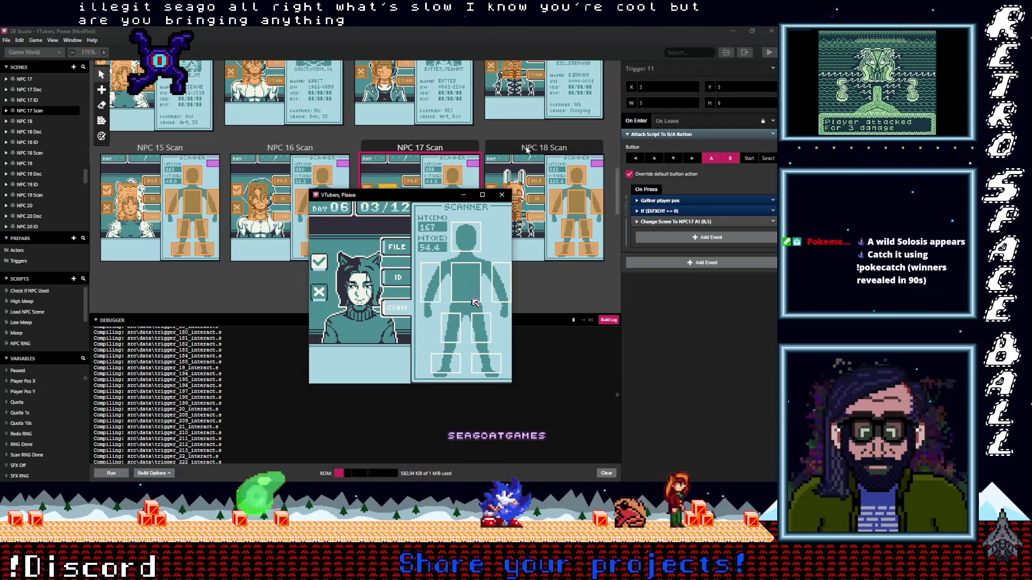
{"action": "key", "text": "Down"}
{"action": "key", "text": "Down"}
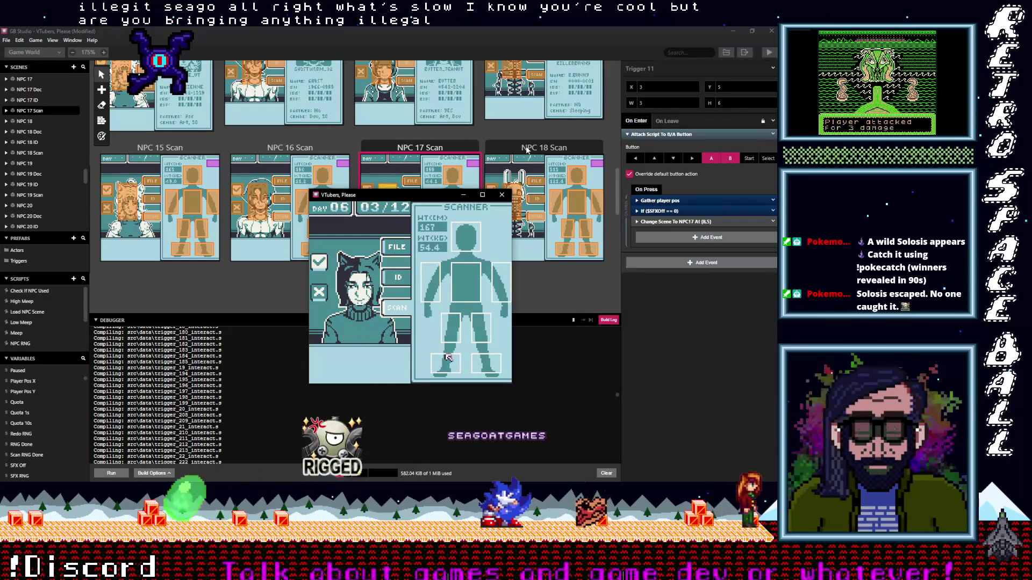
{"action": "key", "text": "Left"}
{"action": "key", "text": "Up"}
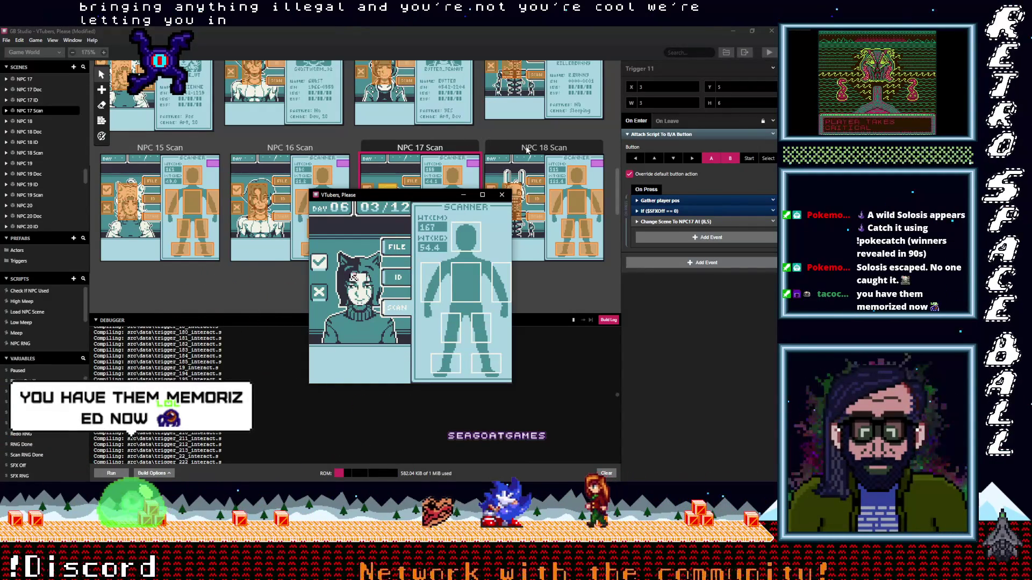
{"action": "key", "text": "z"}
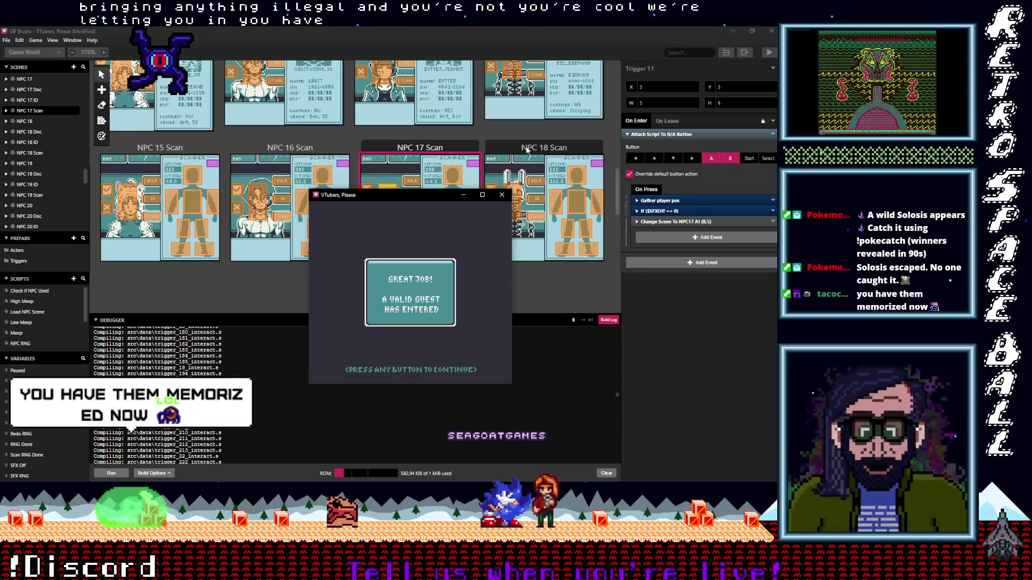
{"action": "key", "text": "z"}
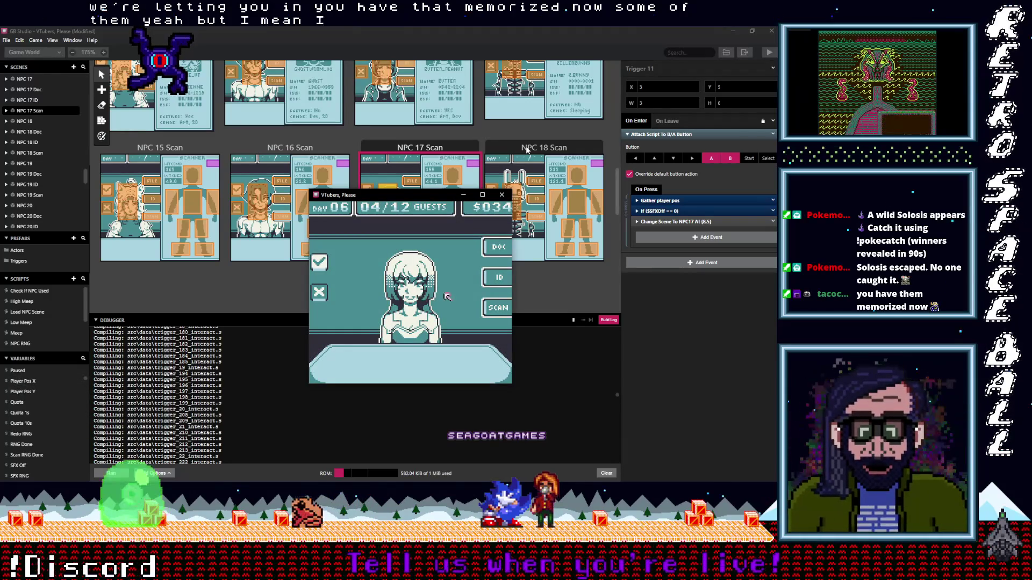
- Show ZELAERIA's identification card for Day 06 guest 04/12
{"action": "key", "text": "z"}
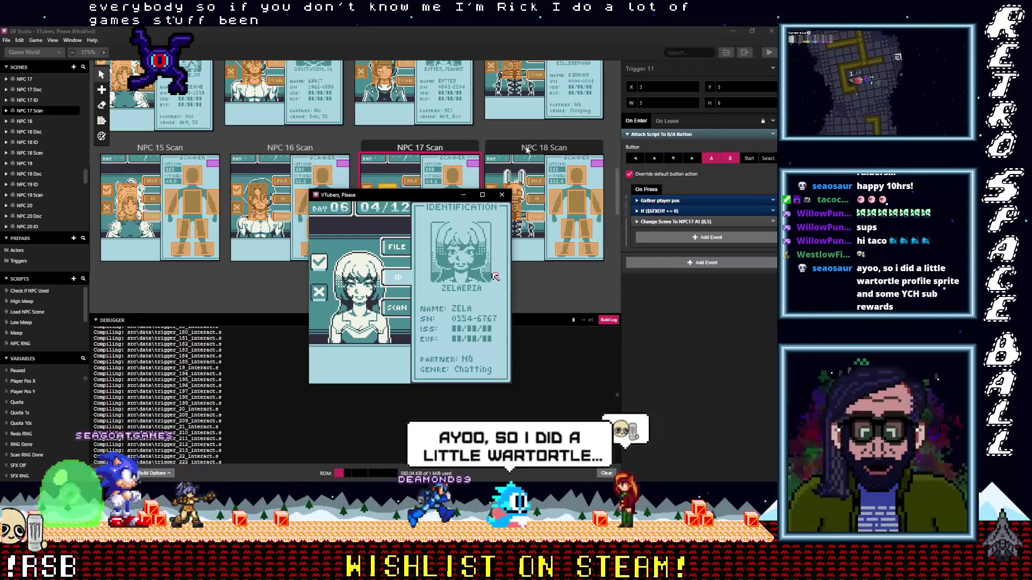
- Nudge the game window left and maximize it so ZELAERIA's ID card shows large
{"action": "mouse_move", "coordinate": [418, 195]}
{"action": "left_mouse_down"}
{"action": "mouse_move", "coordinate": [395, 196]}
{"action": "mouse_move", "coordinate": [402, 149]}
{"action": "left_mouse_up"}
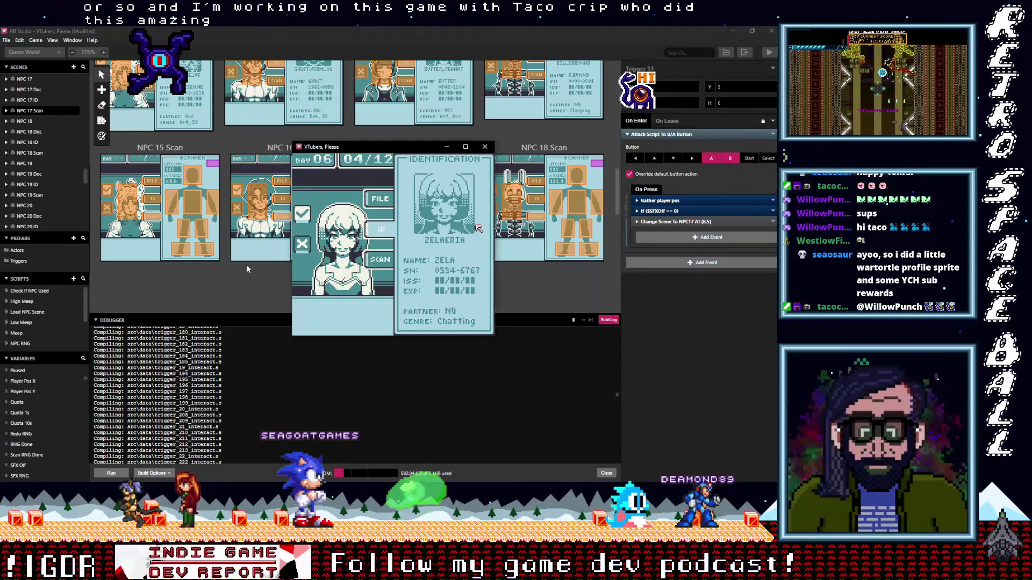
{"action": "scroll", "coordinate": [253, 270], "scroll_direction": "up", "scroll_amount": 3}
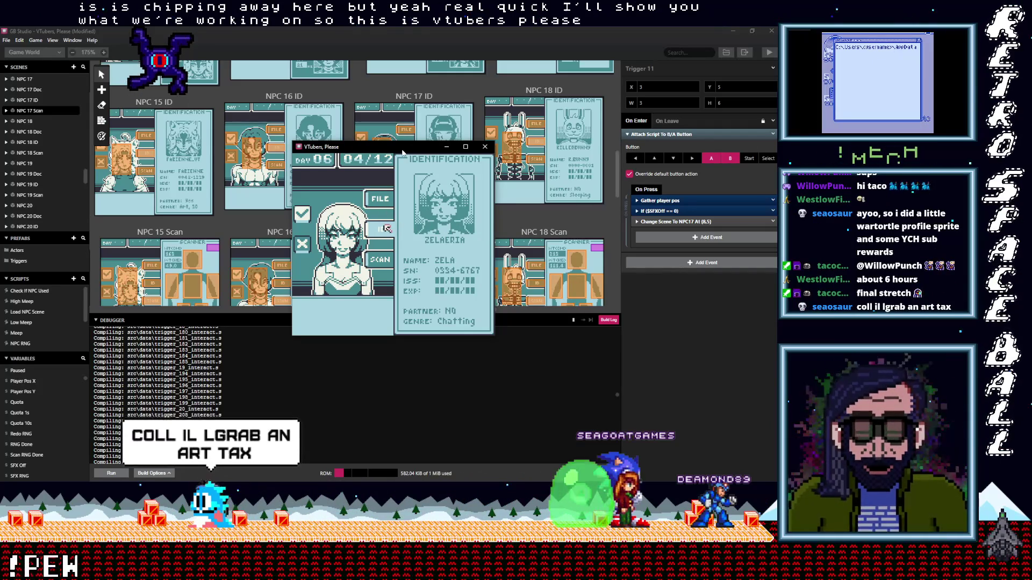
{"action": "left_click", "coordinate": [465, 146]}
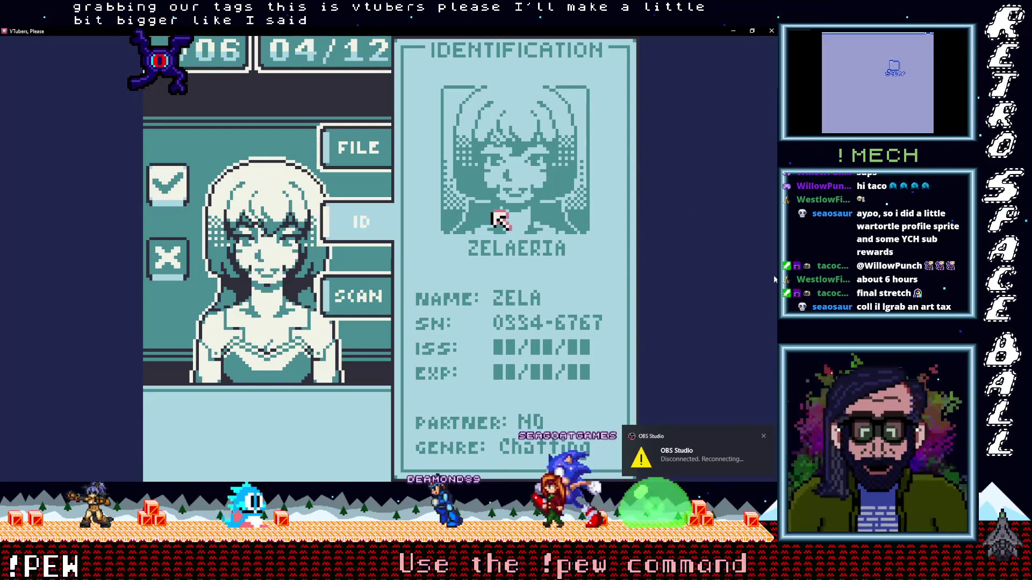
{"action": "left_click", "coordinate": [752, 31]}
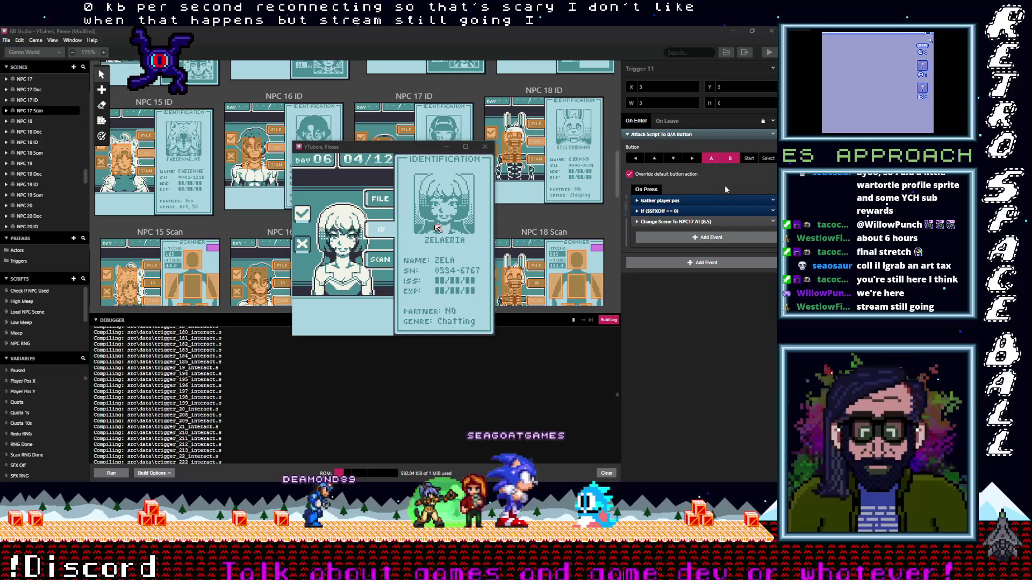
{"action": "left_click", "coordinate": [455, 232]}
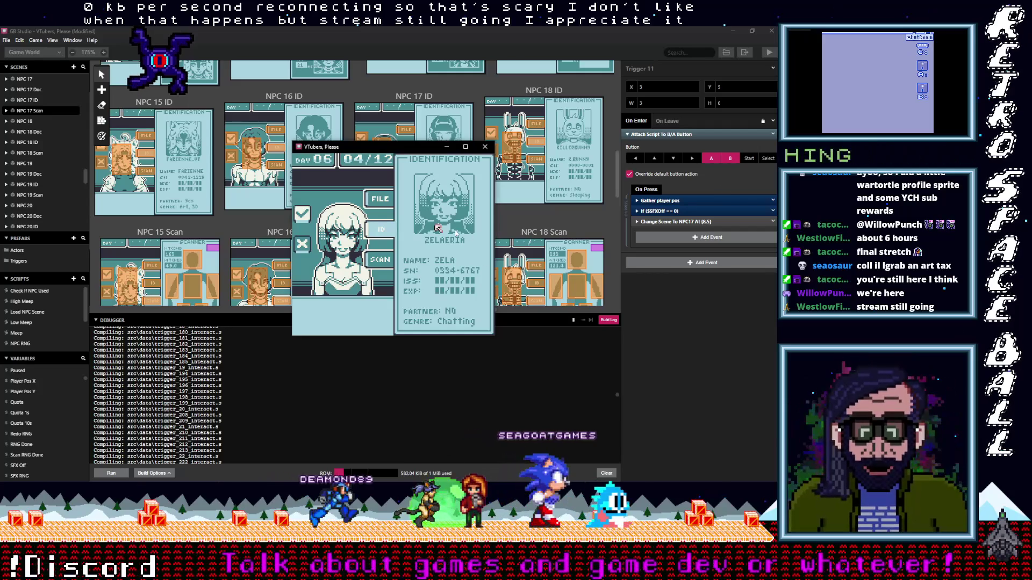
{"action": "left_click", "coordinate": [466, 147]}
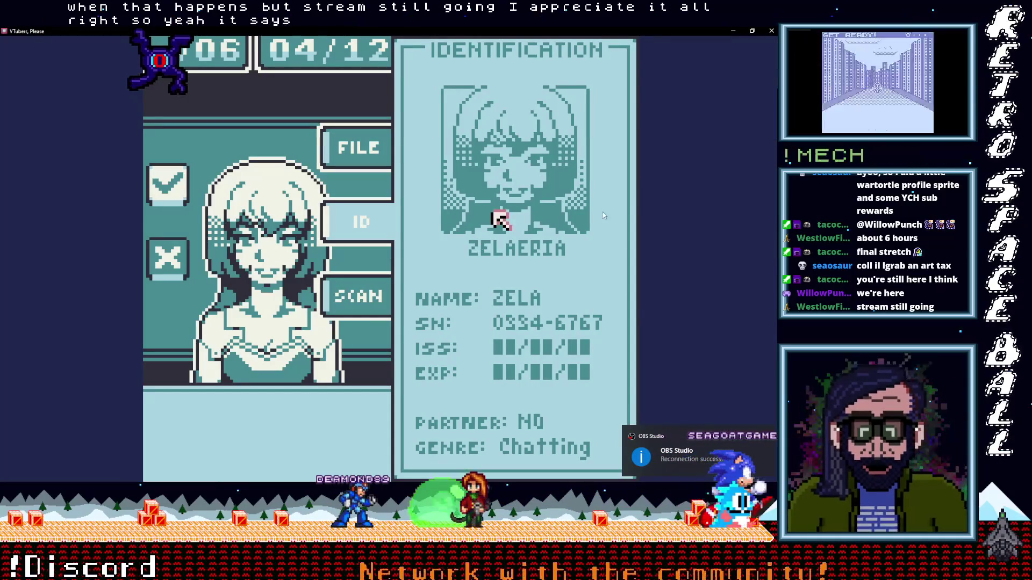
{"action": "key", "text": "Left"}
{"action": "key", "text": "Down"}
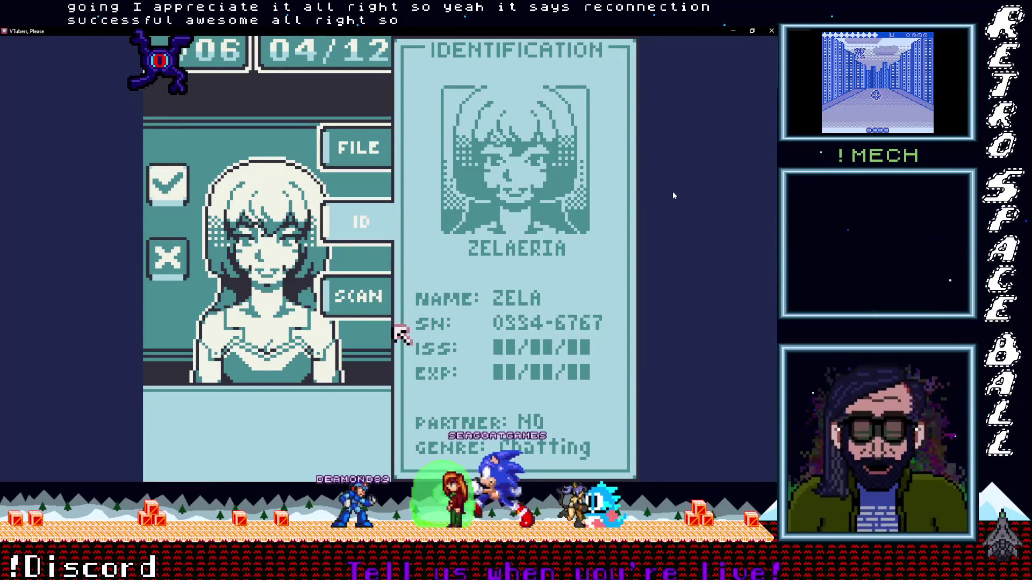
{"action": "key", "text": "Left"}
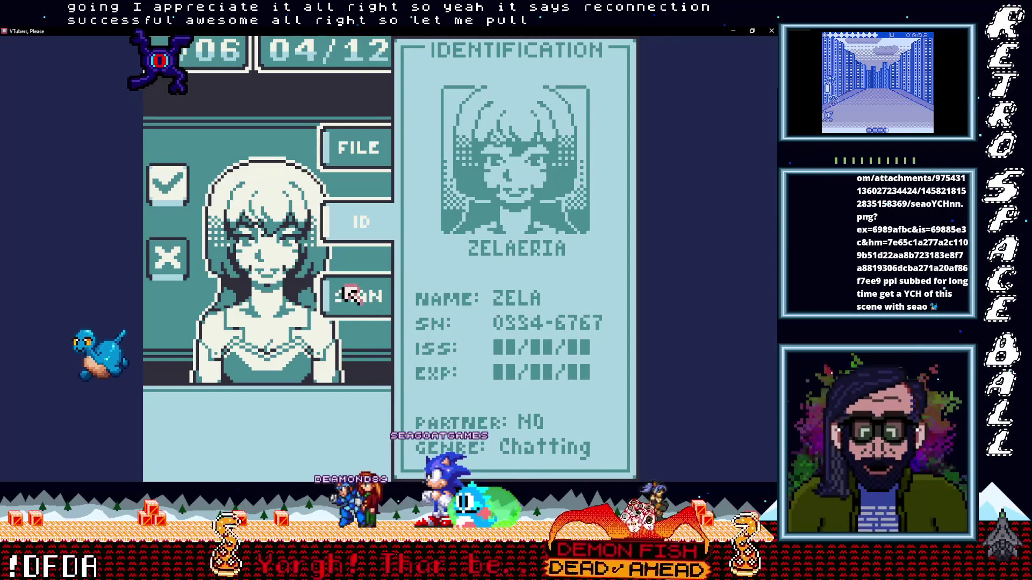
- Minimize the game, then view seaoYCHnn.png, the underwater turtle-and-girl artwork, zoomed in Chrome
{"action": "left_click", "coordinate": [733, 31]}
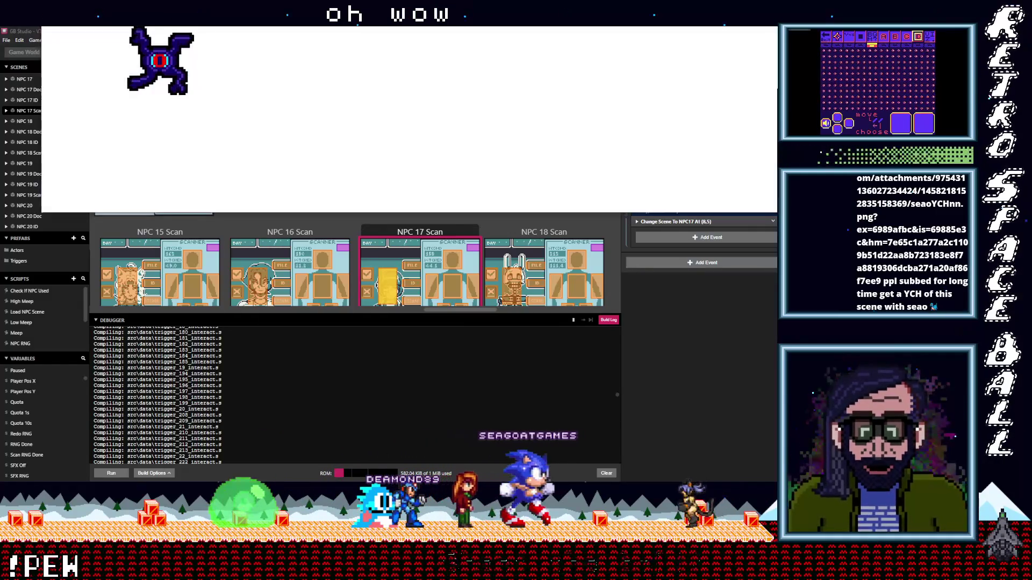
{"action": "key", "text": "alt+Tab"}
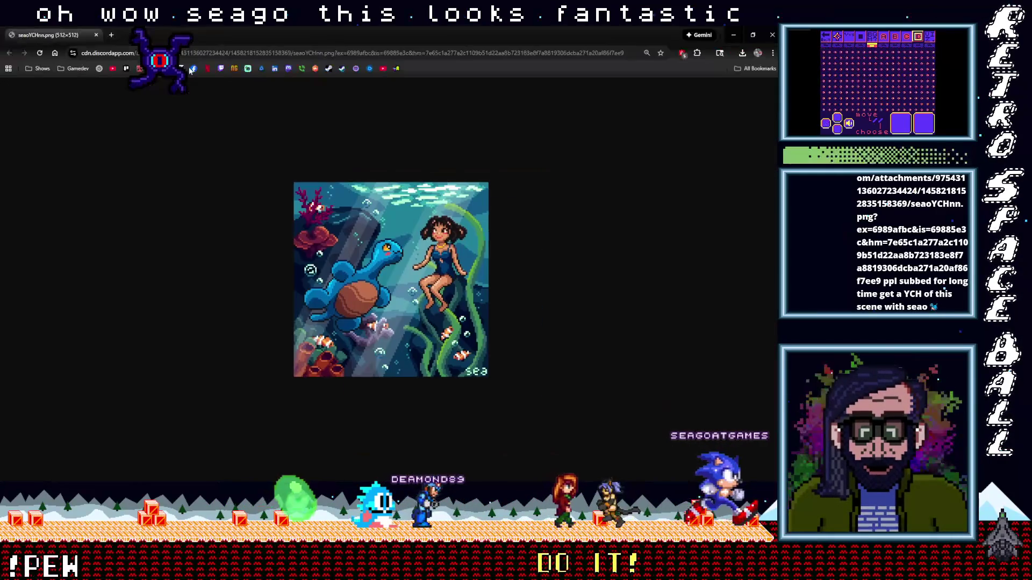
{"action": "scroll", "coordinate": [454, 295], "scroll_direction": "up", "scroll_amount": 3}
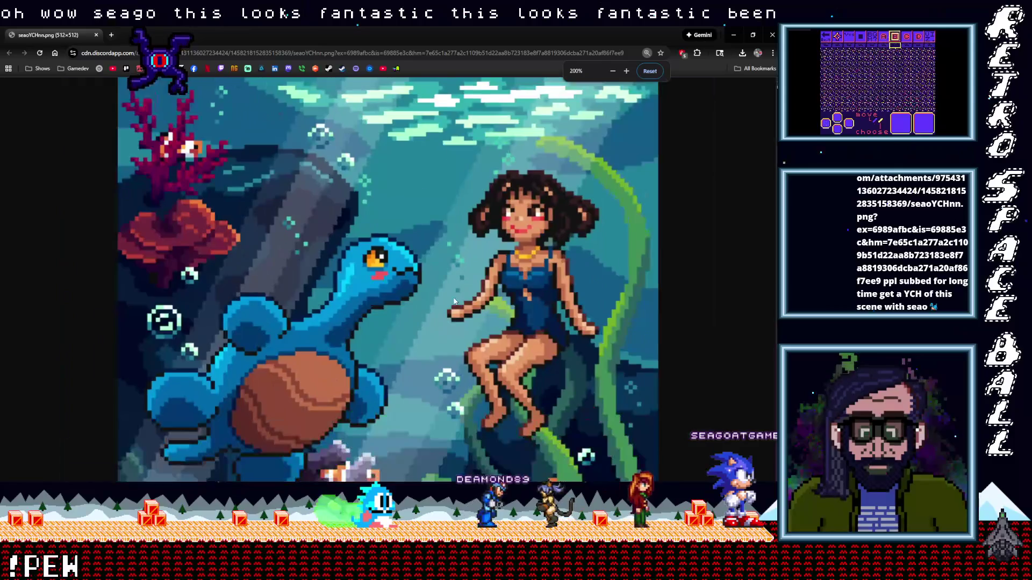
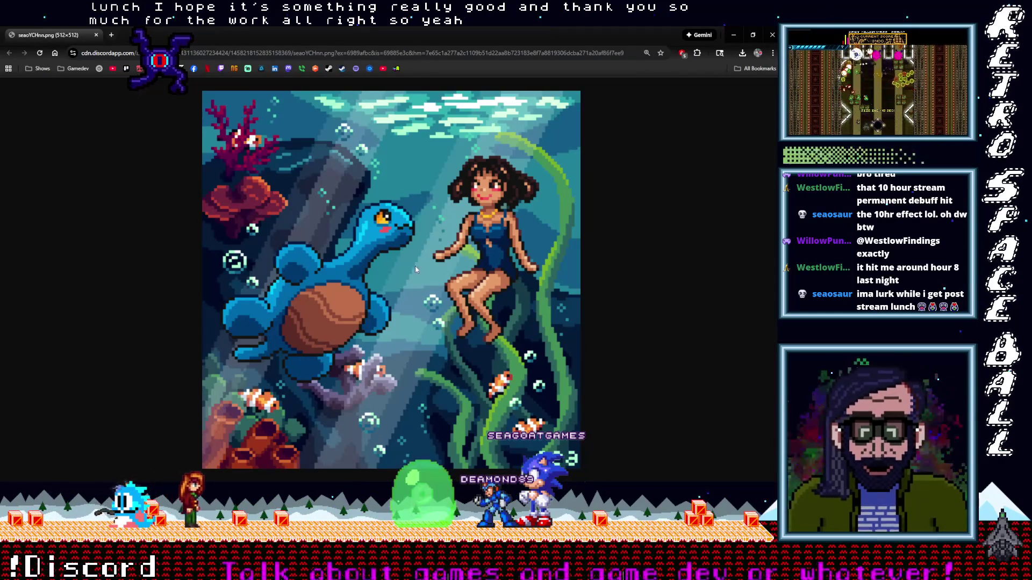
- Close the Chrome window showing the shared underwater pixel-art image
{"action": "left_click", "coordinate": [772, 34]}
- Bring the running VTubers, Please game window to the front, showing the ID check
{"action": "mouse_move", "coordinate": [777, 248]}
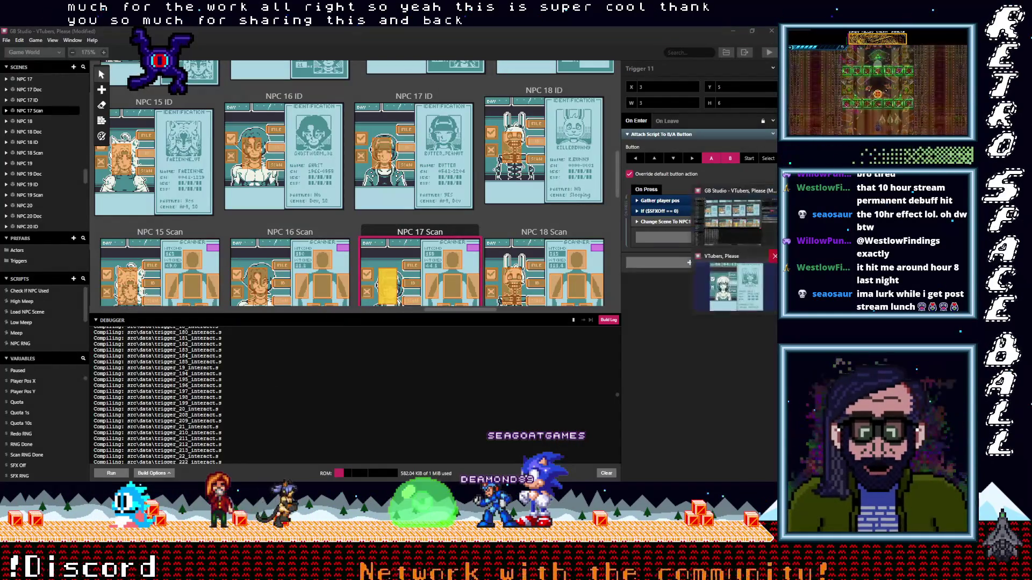
{"action": "left_click", "coordinate": [727, 255]}
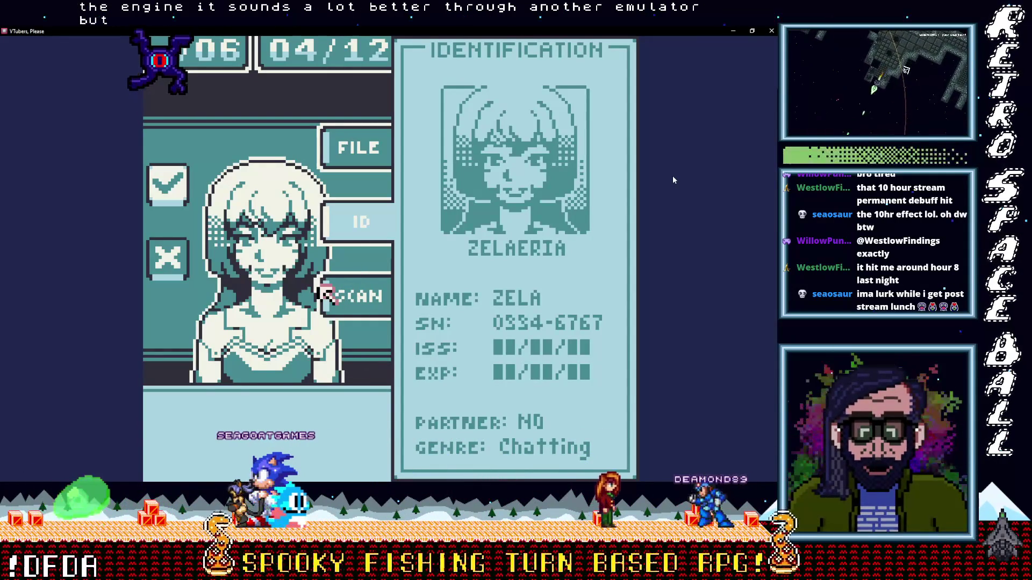
- Pause the game and test moving the selection up and down the pause menu
{"action": "key", "text": "Escape"}
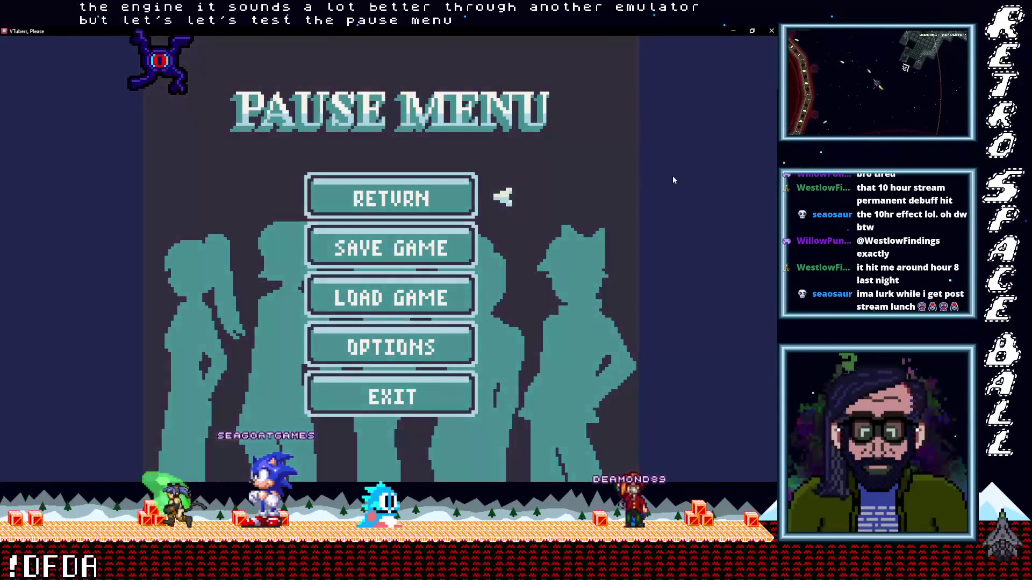
{"action": "key", "text": "Up"}
{"action": "key", "text": "Up"}
{"action": "key", "text": "Up"}
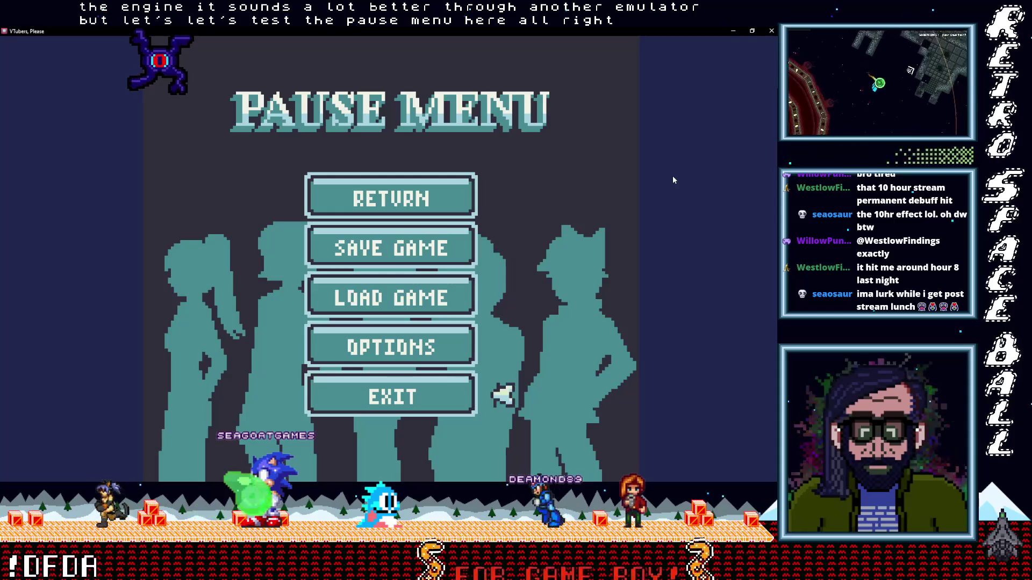
{"action": "key", "text": "Down"}
{"action": "key", "text": "Down"}
{"action": "key", "text": "Down"}
{"action": "key", "text": "Up"}
{"action": "key", "text": "Up"}
{"action": "key", "text": "Up"}
{"action": "key", "text": "Down"}
{"action": "key", "text": "Down"}
{"action": "key", "text": "Down"}
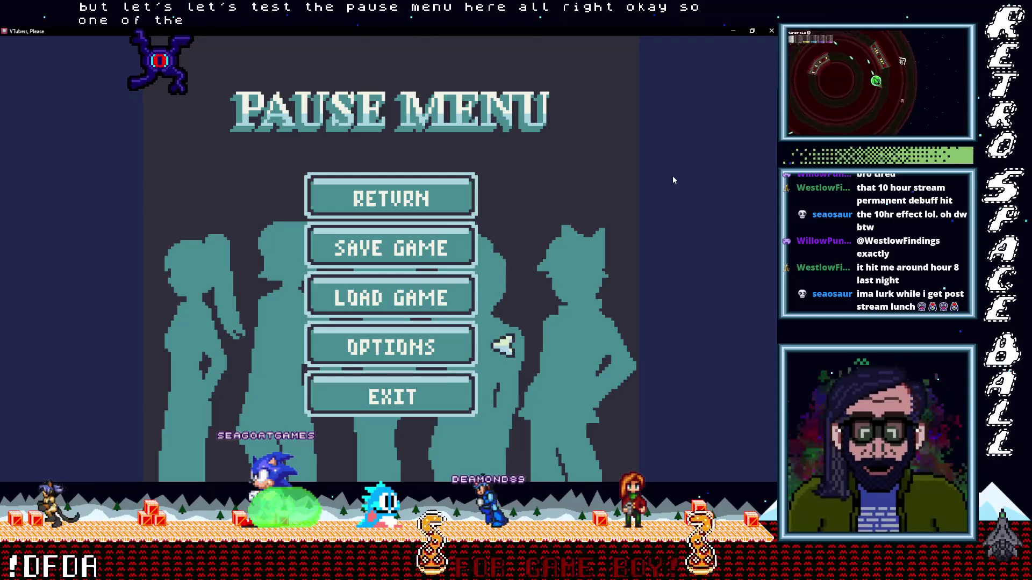
{"action": "key", "text": "Up"}
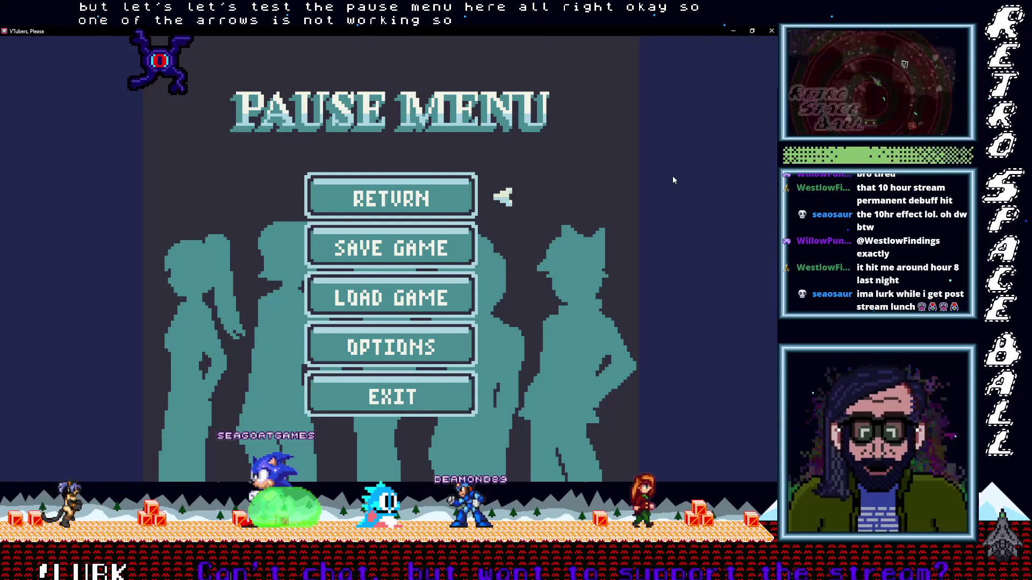
{"action": "key", "text": "Down"}
{"action": "key", "text": "Up"}
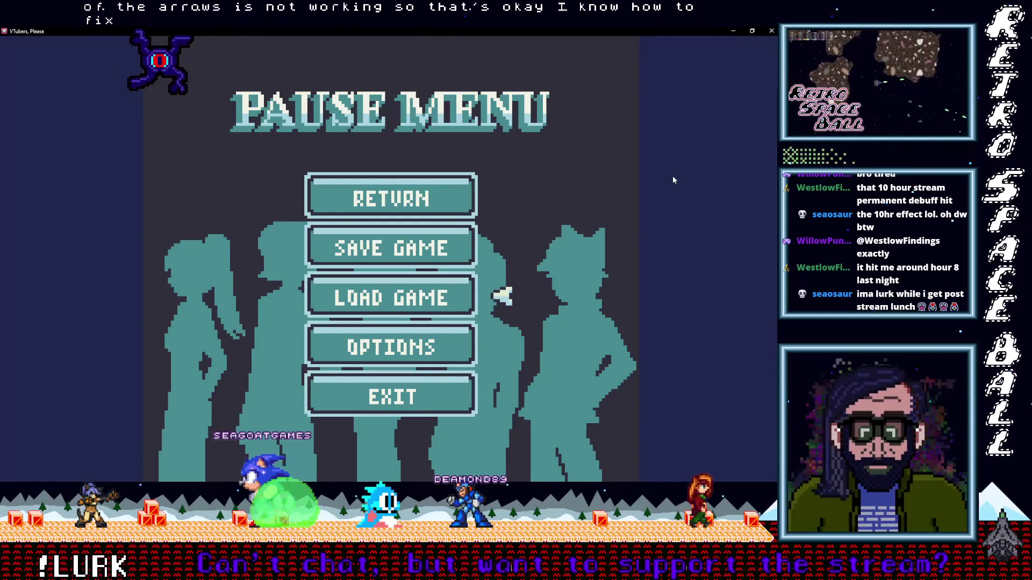
- Open Options, move from BGM to SFX, go back, then open the Save Game screen
{"action": "key", "text": "Return"}
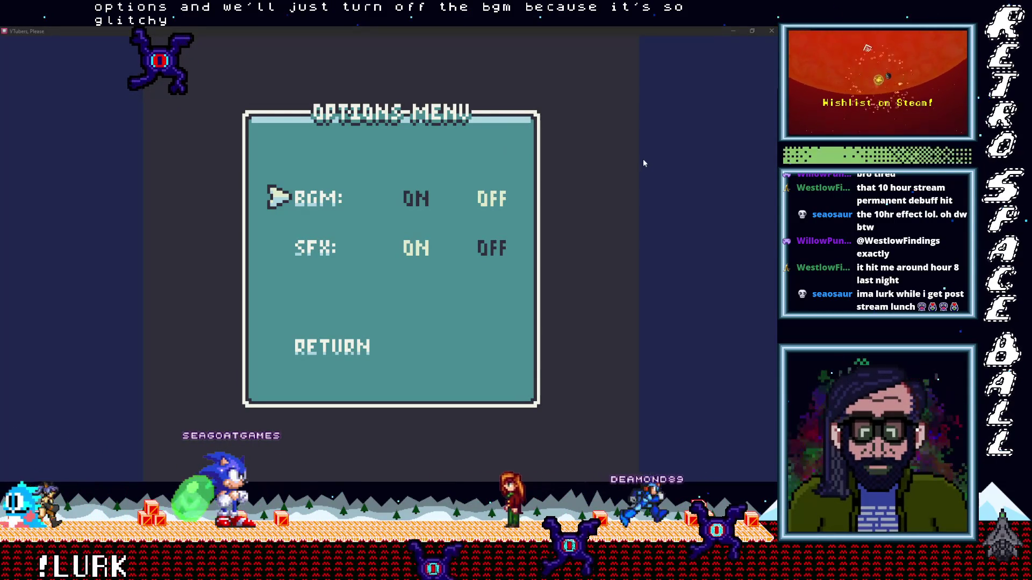
{"action": "key", "text": "Down"}
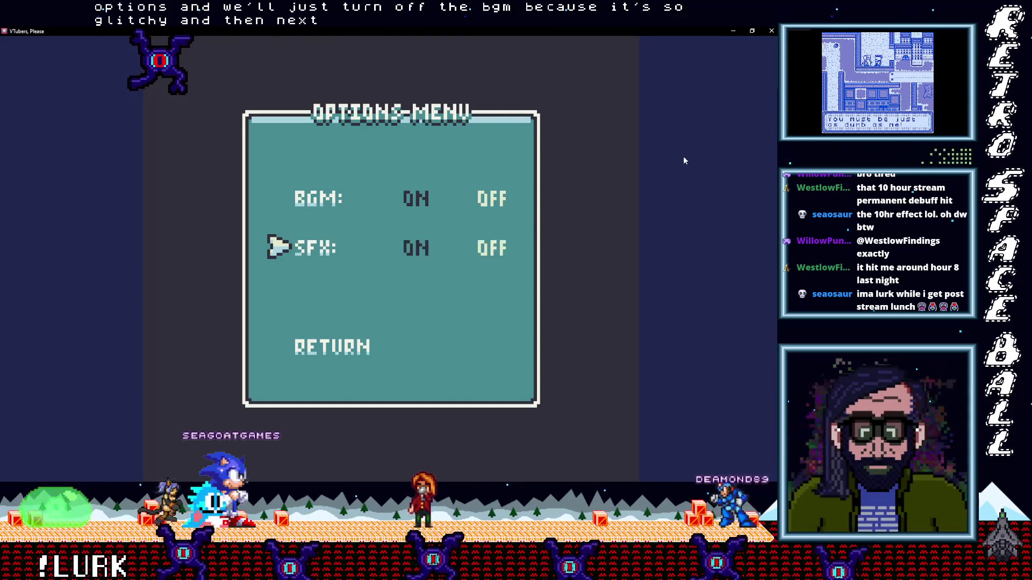
{"action": "key", "text": "Return"}
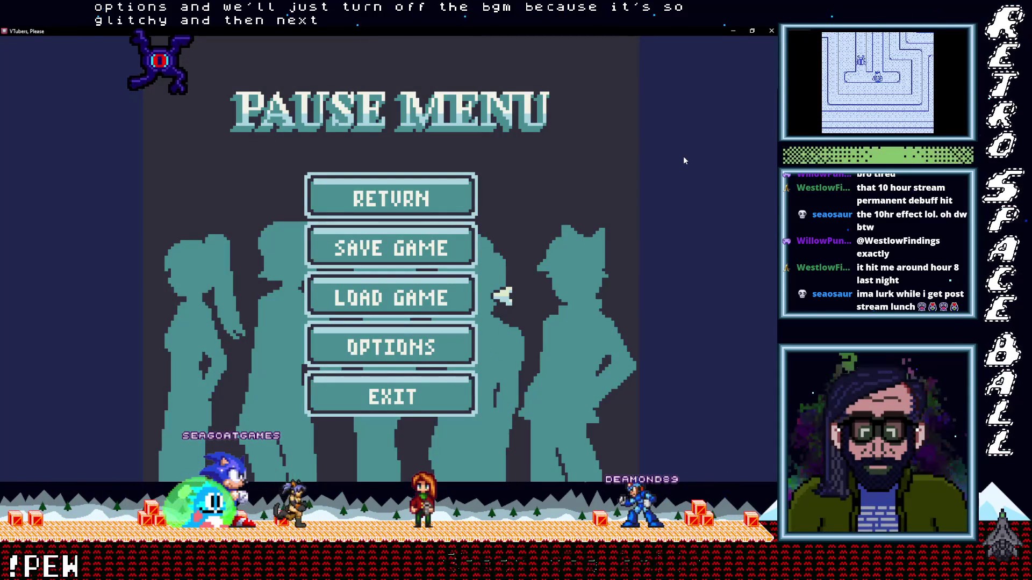
{"action": "key", "text": "Return"}
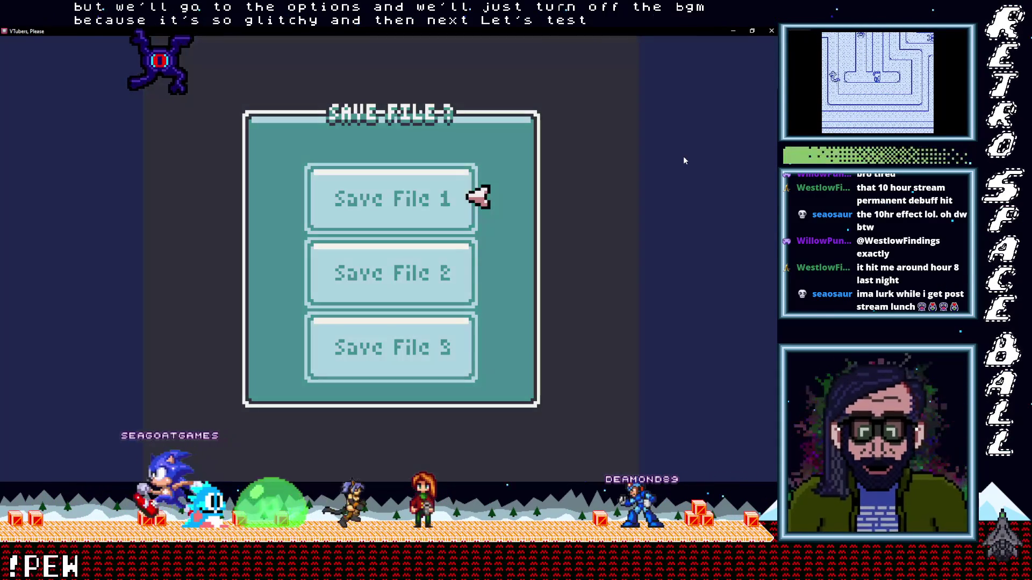
- Save the game into Save File 1, confirming Yes at 'Are you sure?'
{"action": "key", "text": "Down"}
{"action": "key", "text": "Down"}
{"action": "key", "text": "Up"}
{"action": "key", "text": "Down"}
{"action": "key", "text": "Up"}
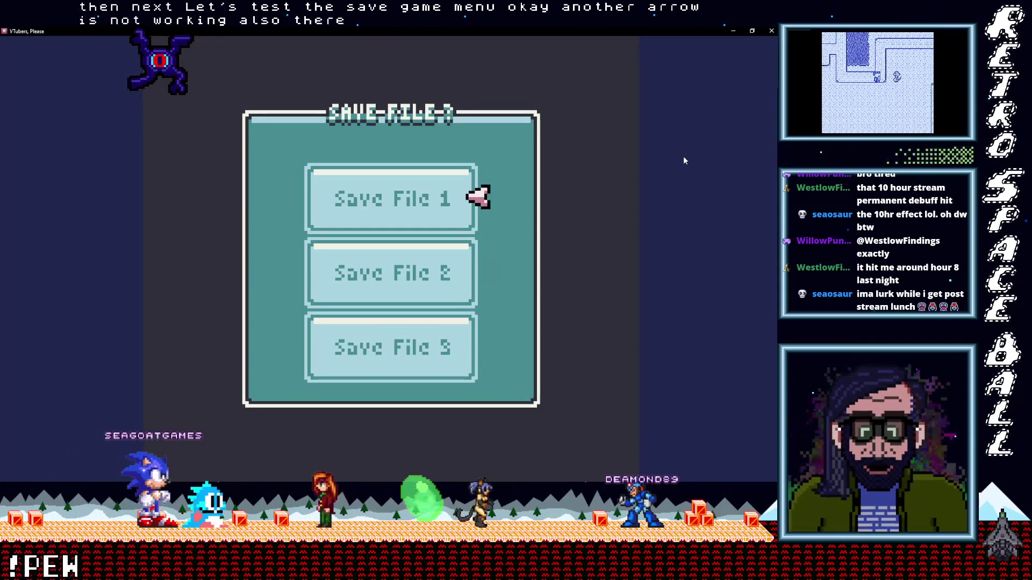
{"action": "key", "text": "Return"}
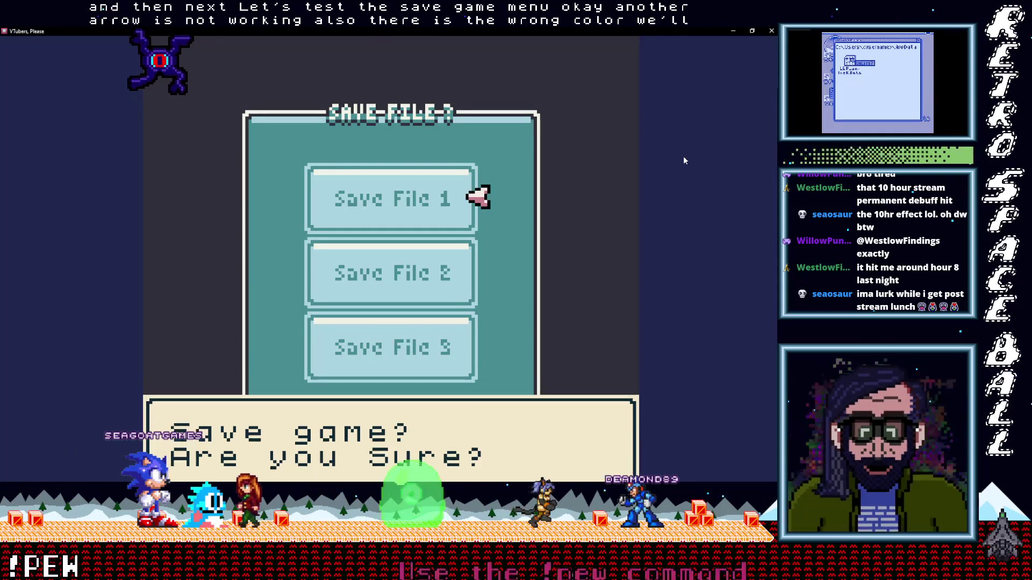
{"action": "key", "text": "Return"}
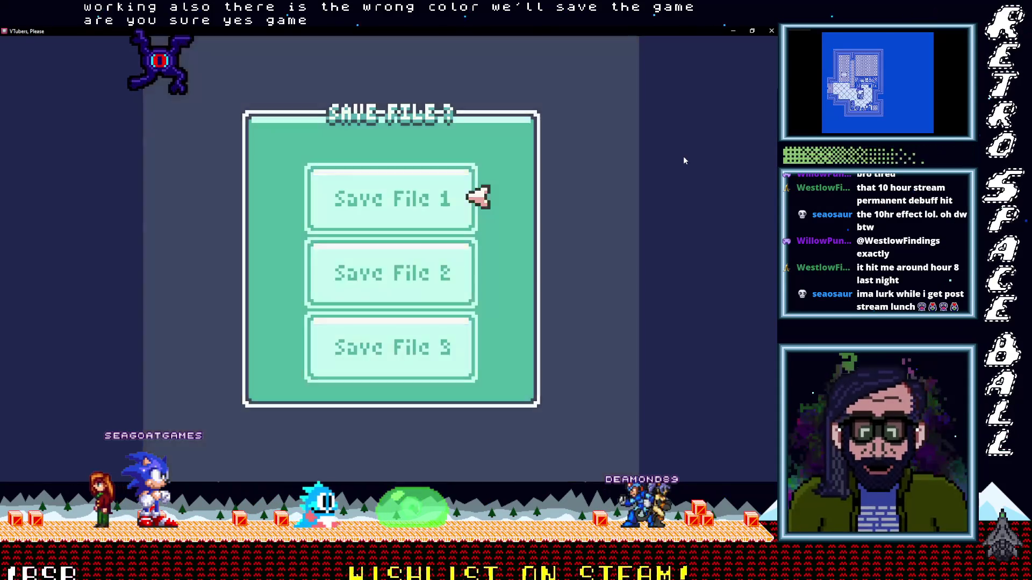
- Back on the pause menu, move the selection between Return and Save Game
{"action": "key", "text": "Down"}
{"action": "key", "text": "Down"}
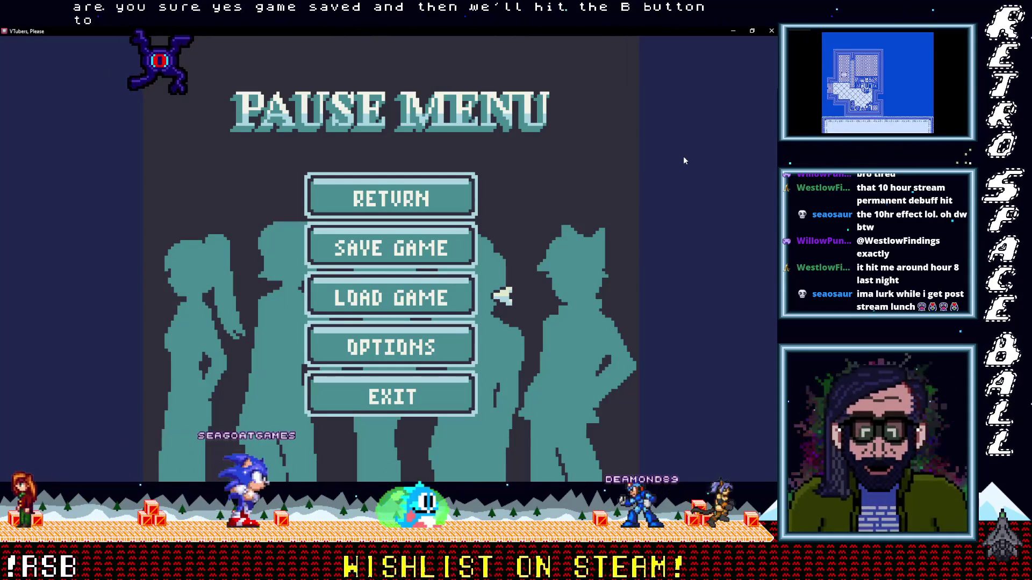
{"action": "key", "text": "Up"}
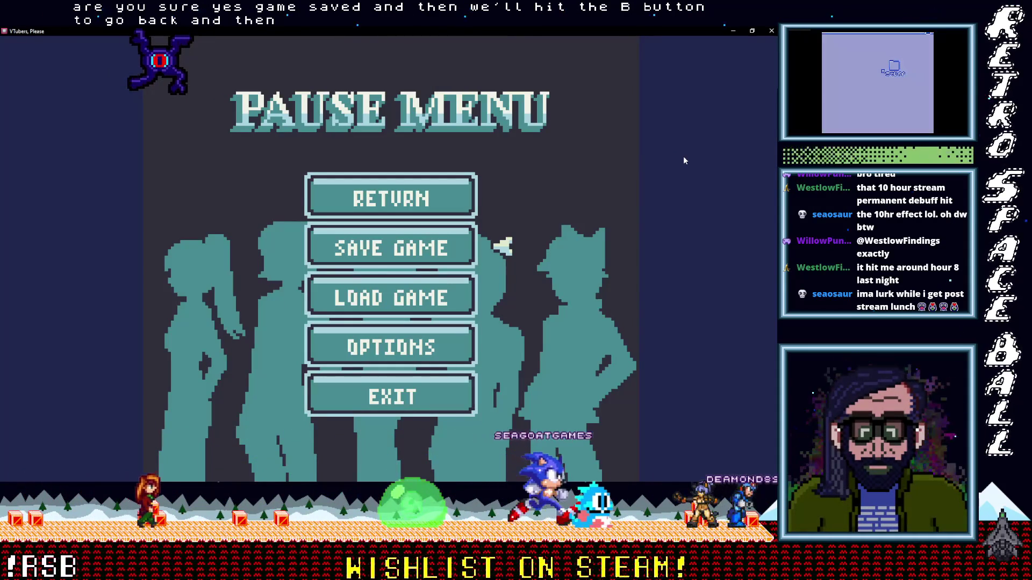
{"action": "key", "text": "Up"}
{"action": "key", "text": "Down"}
{"action": "key", "text": "Down"}
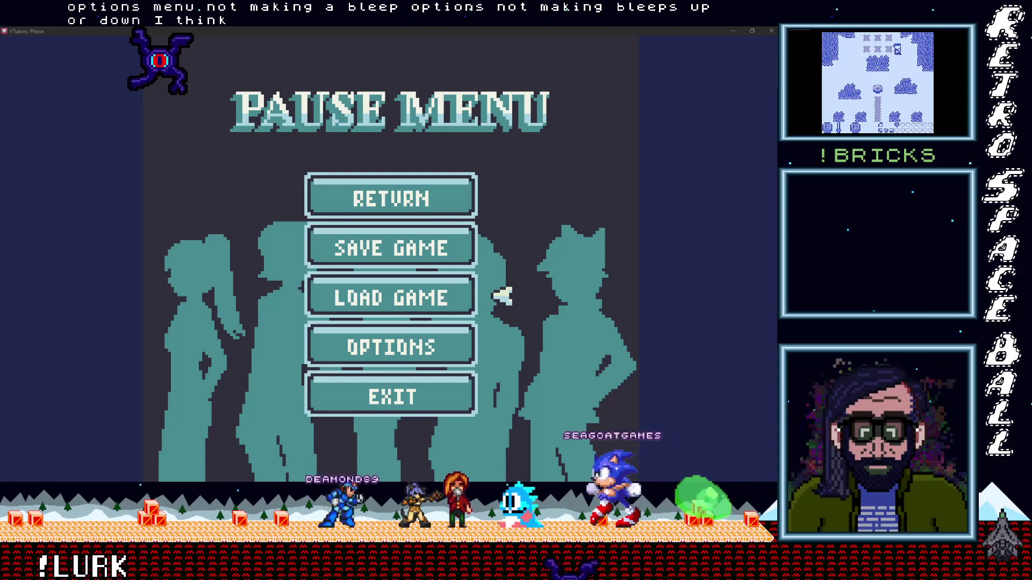
- Choose RETURN on the pause menu, which leaves the game on a blank white screen
{"action": "key", "text": "Up"}
{"action": "key", "text": "Up"}
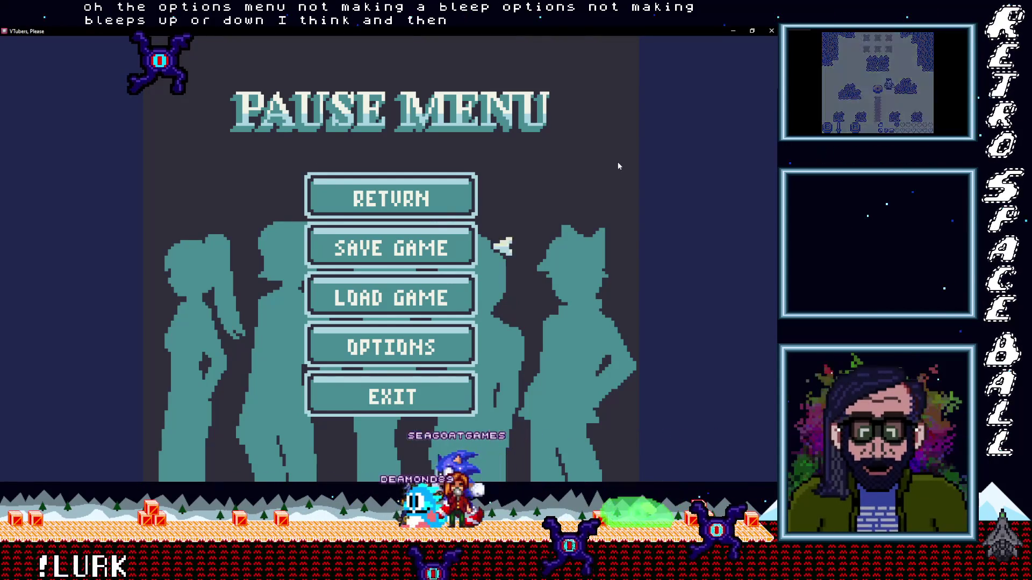
{"action": "key", "text": "Down"}
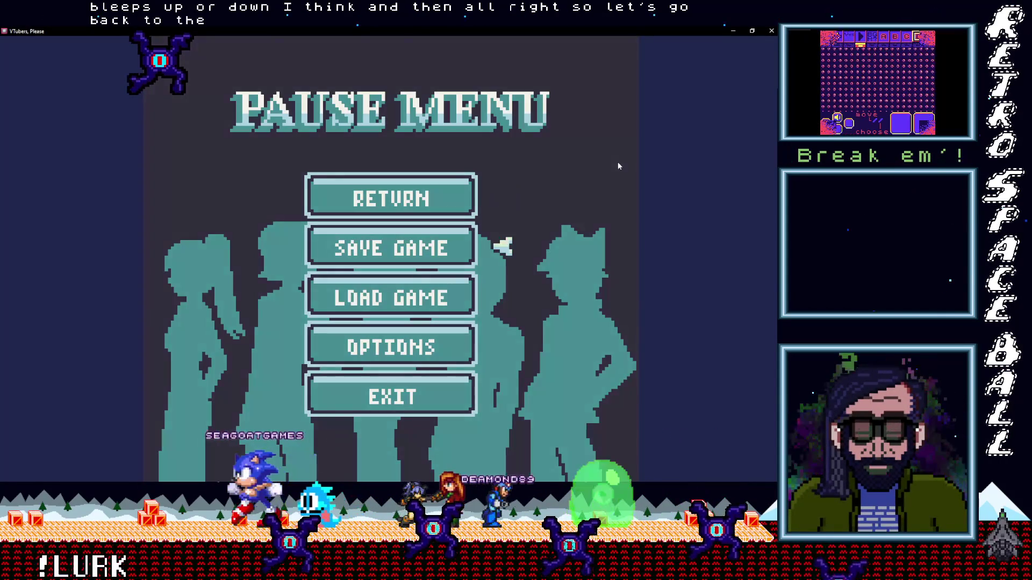
{"action": "key", "text": "Up"}
{"action": "key", "text": "Return"}
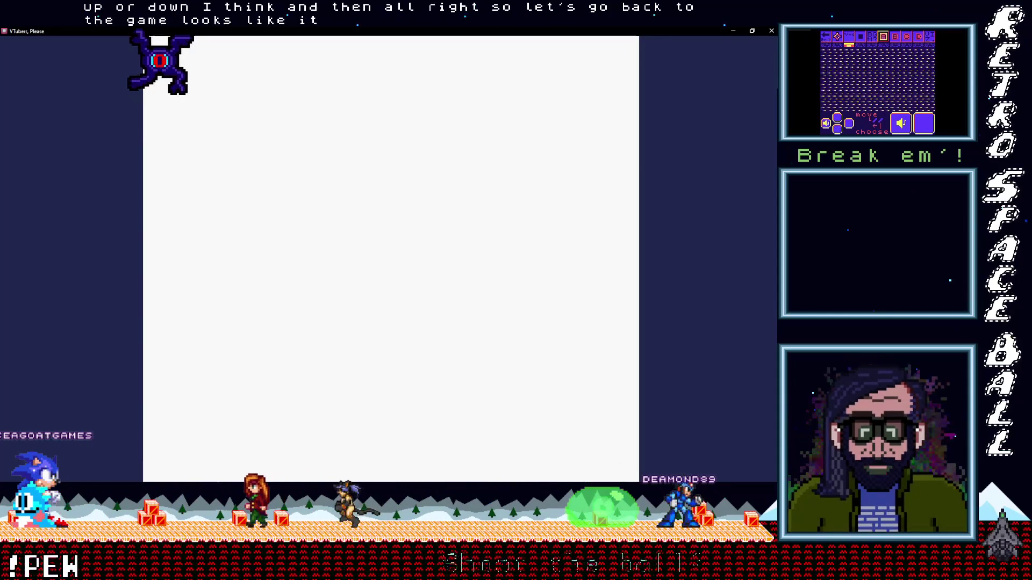
- Close the game window after it crashes to the kernel panic screen
{"action": "key", "text": "alt+Tab"}
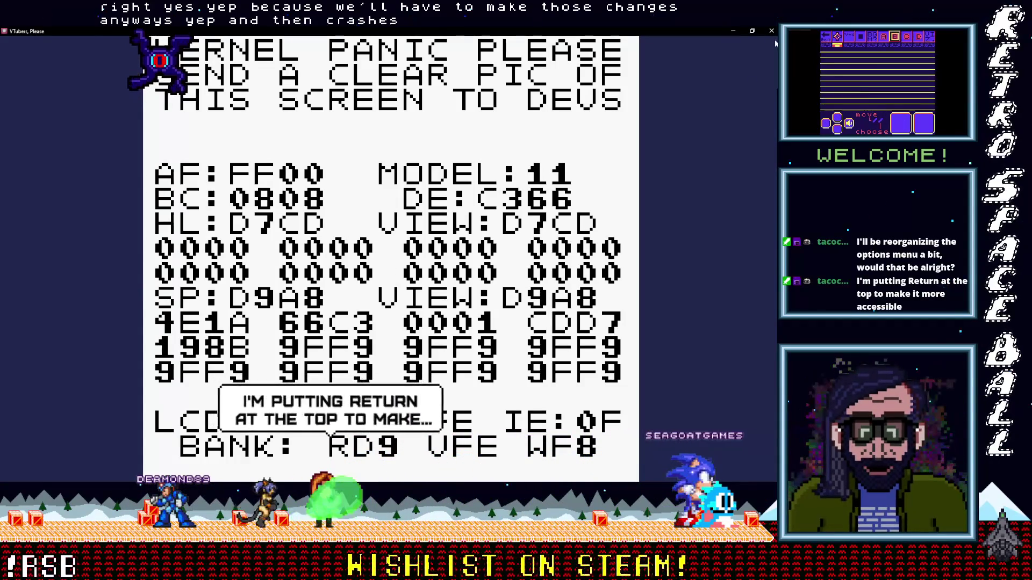
{"action": "key", "text": "alt+F4"}
- Enlarge the scene canvas and expand NPC 17 Scan's Attach Script To Start Button event
{"action": "left_click_drag", "start_coordinate": [410, 321], "coordinate": [403, 379]}
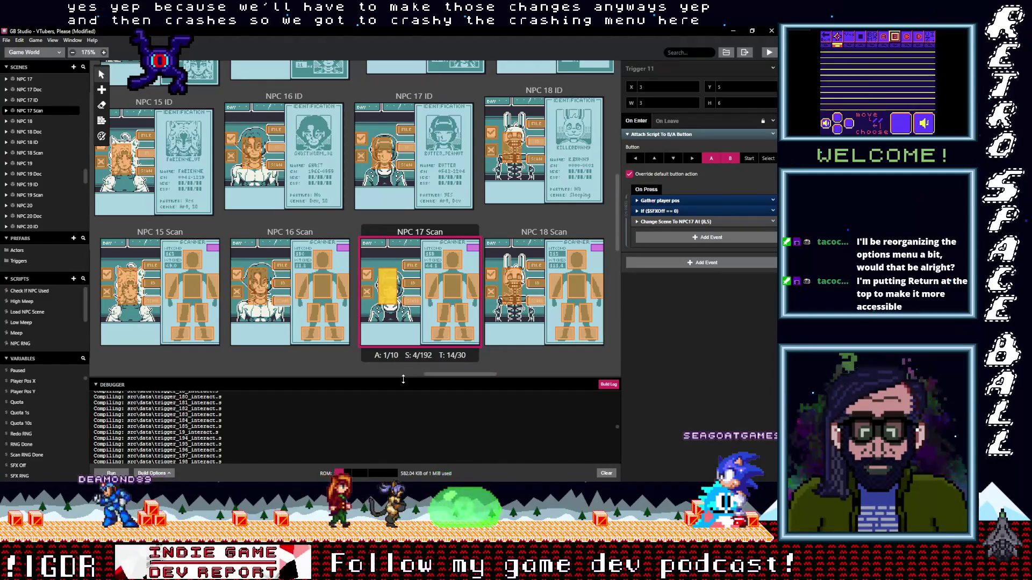
{"action": "left_click", "coordinate": [420, 232]}
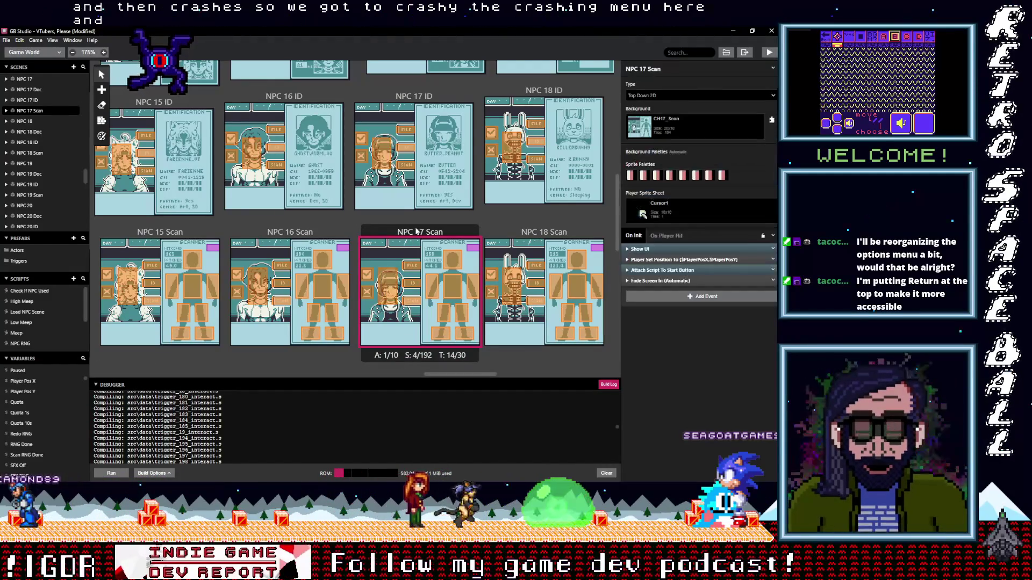
{"action": "left_click", "coordinate": [678, 270]}
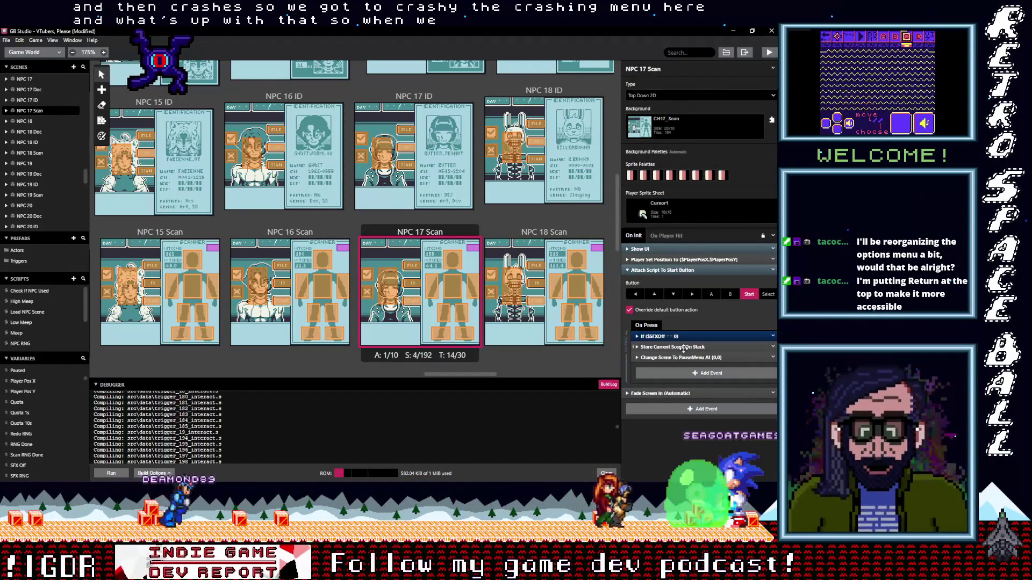
- Move over to the Pause Menu scene and select its R Arrow actor
{"action": "left_click_drag", "start_coordinate": [473, 374], "coordinate": [394, 383]}
{"action": "left_click_drag", "start_coordinate": [330, 393], "coordinate": [158, 391]}
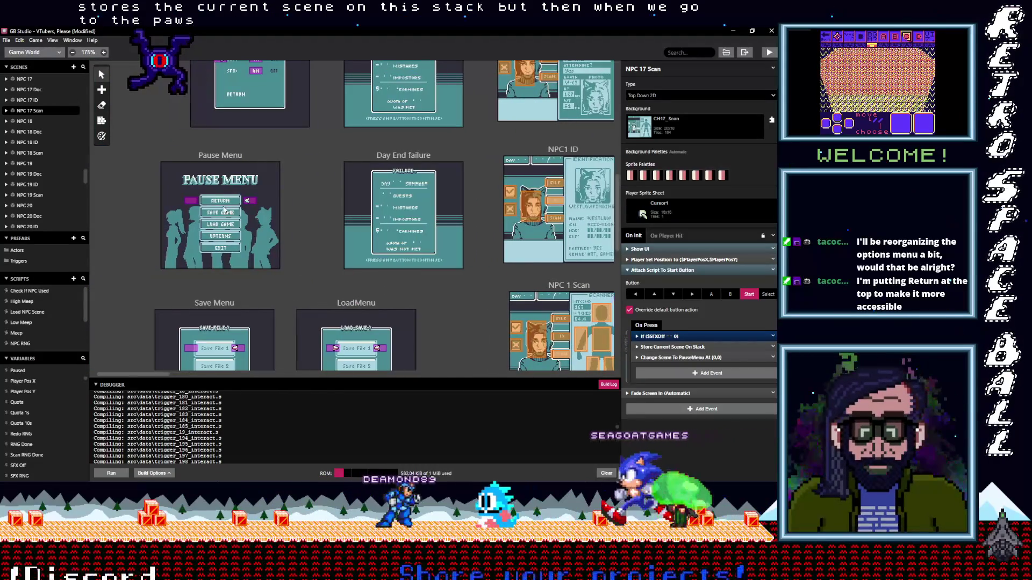
{"action": "left_click", "coordinate": [249, 155]}
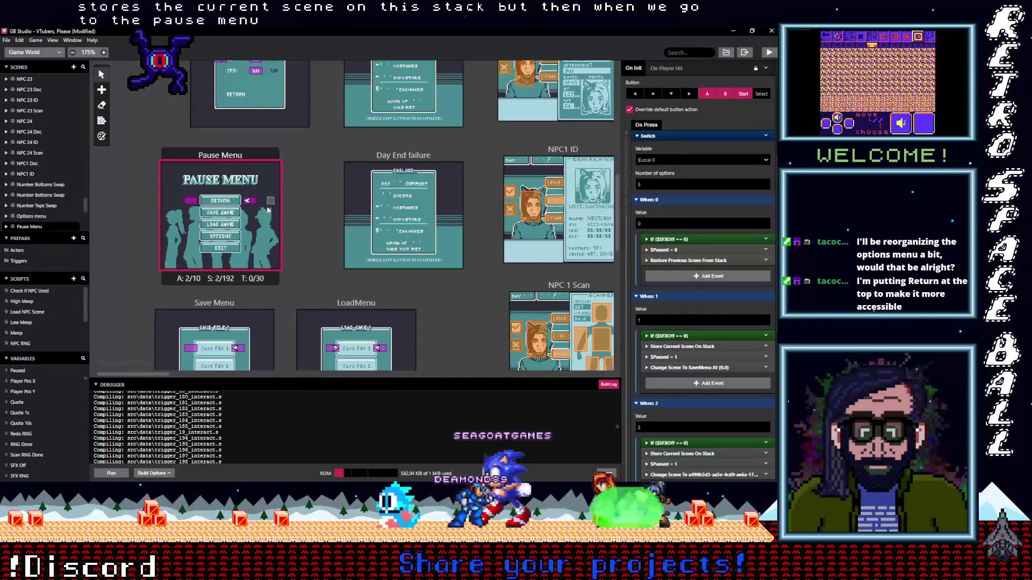
{"action": "left_click", "coordinate": [195, 203]}
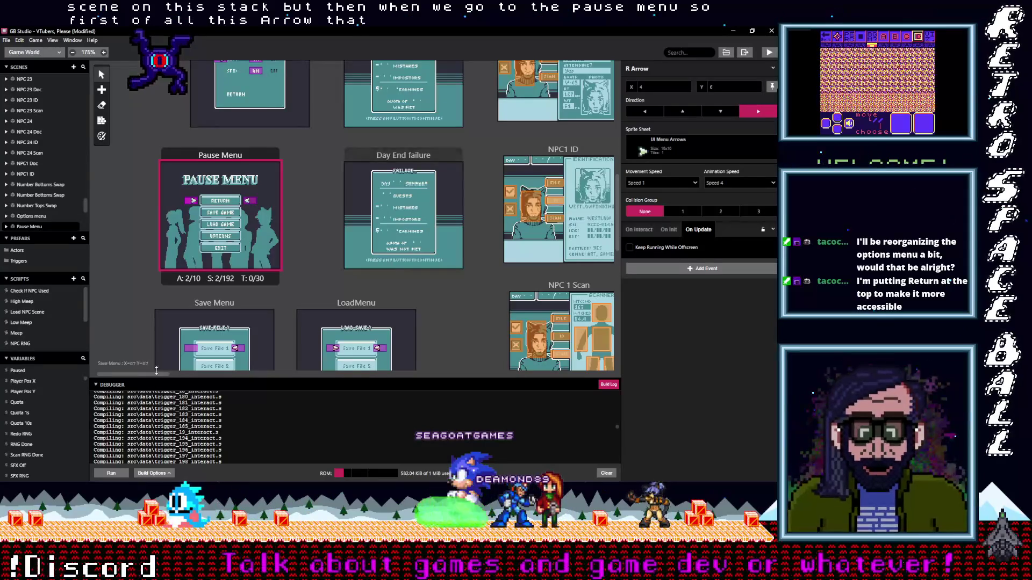
- Set the first sprite palette of Save Menu and LoadMenu to light blue (Tacos Blue)
{"action": "left_click", "coordinate": [192, 348]}
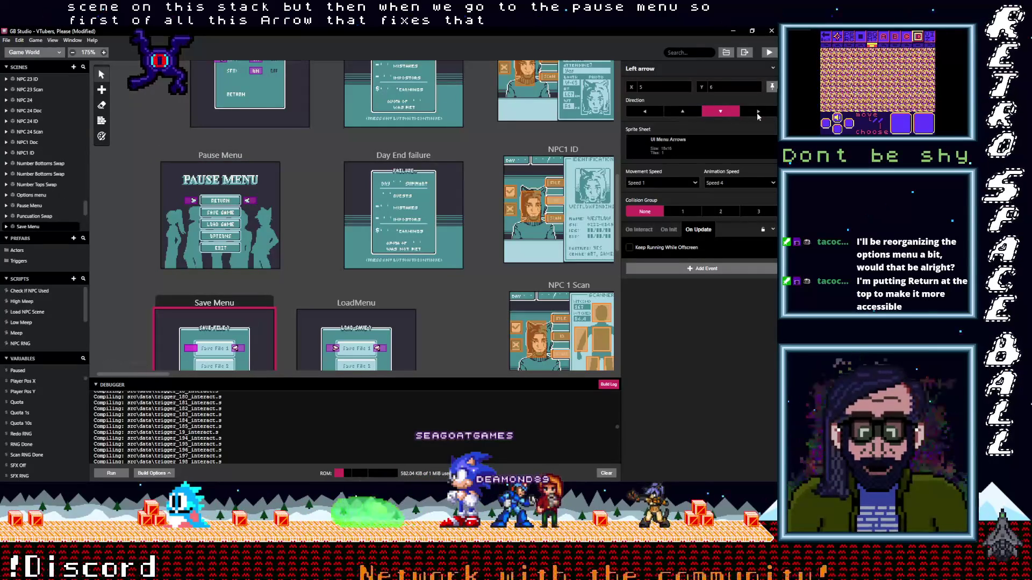
{"action": "left_click", "coordinate": [242, 303]}
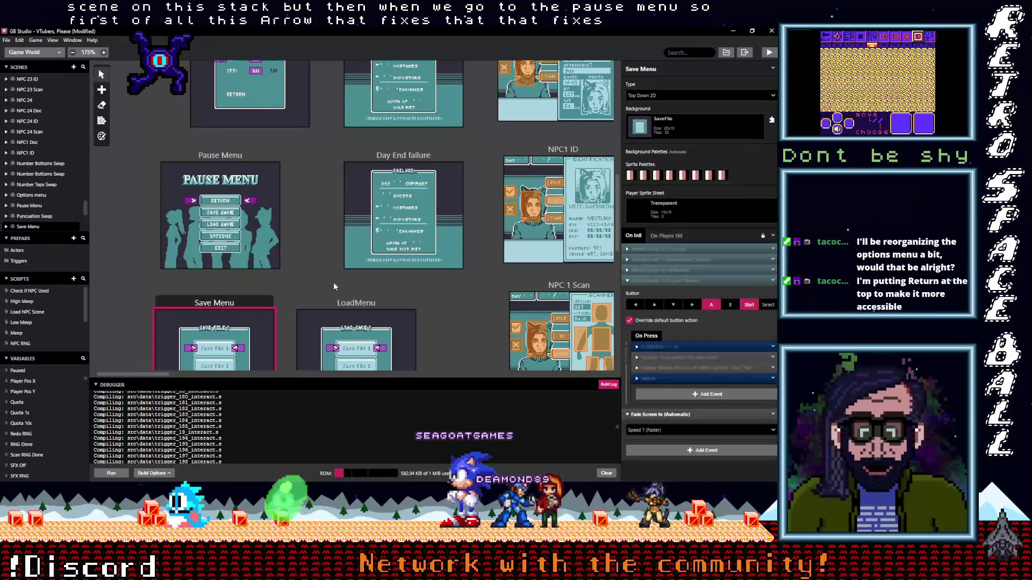
{"action": "left_click", "coordinate": [632, 175]}
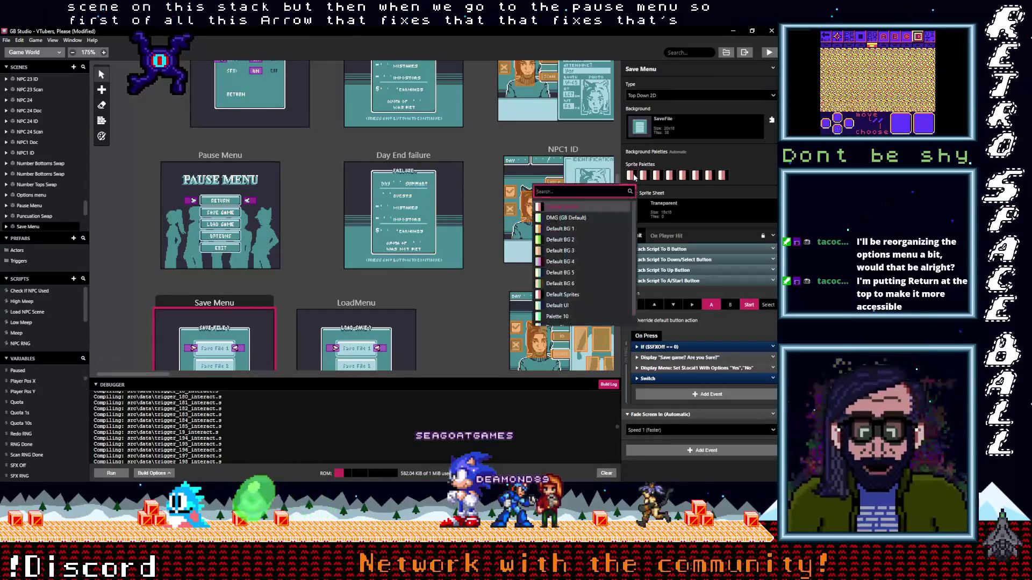
{"action": "left_click", "coordinate": [561, 317]}
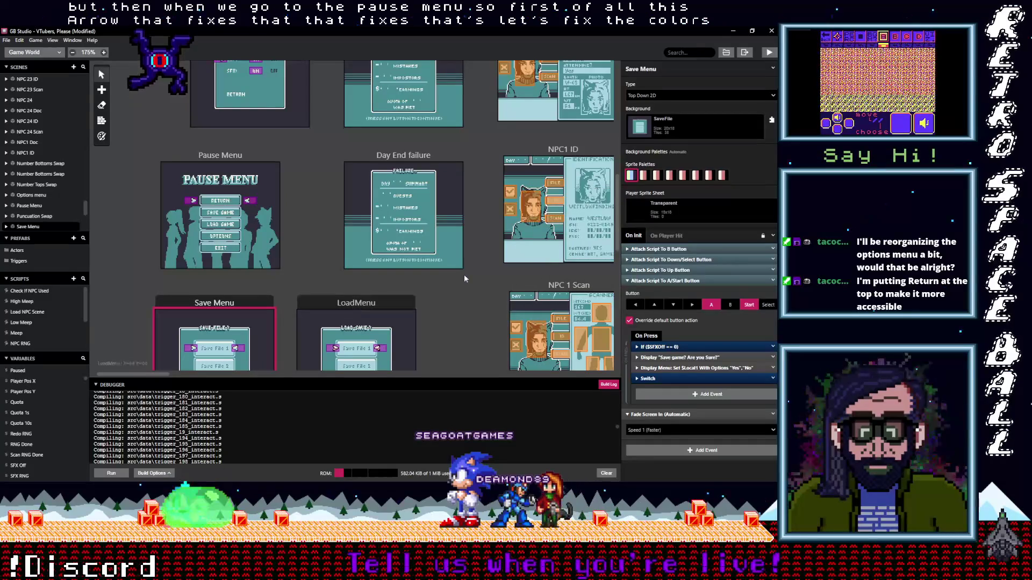
{"action": "left_click", "coordinate": [356, 302]}
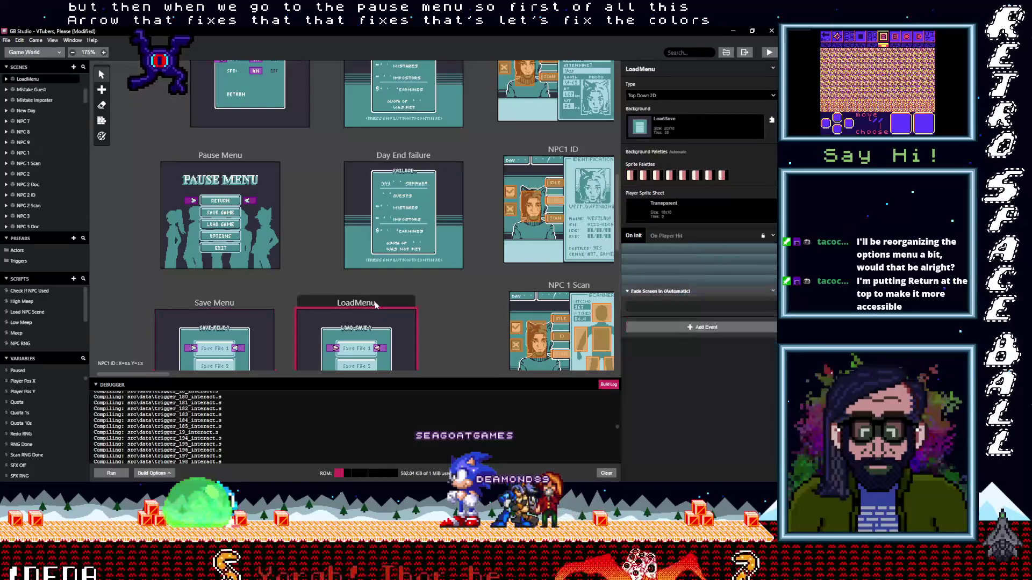
{"action": "left_click", "coordinate": [631, 176]}
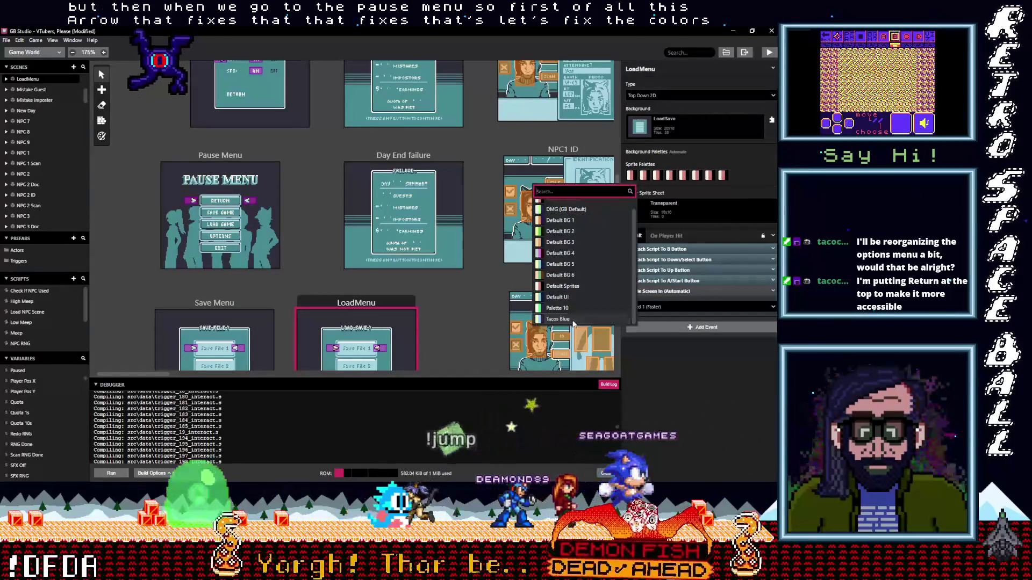
{"action": "left_click", "coordinate": [573, 320]}
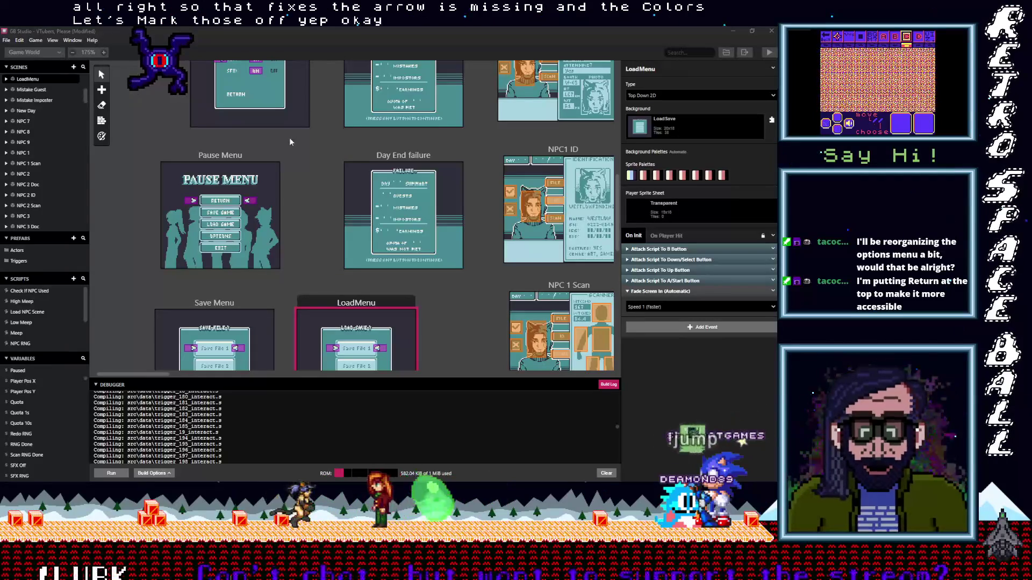
- Expand the Pause Menu's Restore Previous Scene From Stack event, showing Speed 2 fade
{"action": "left_click", "coordinate": [232, 157]}
{"action": "scroll", "coordinate": [698, 278], "scroll_direction": "down", "scroll_amount": 3}
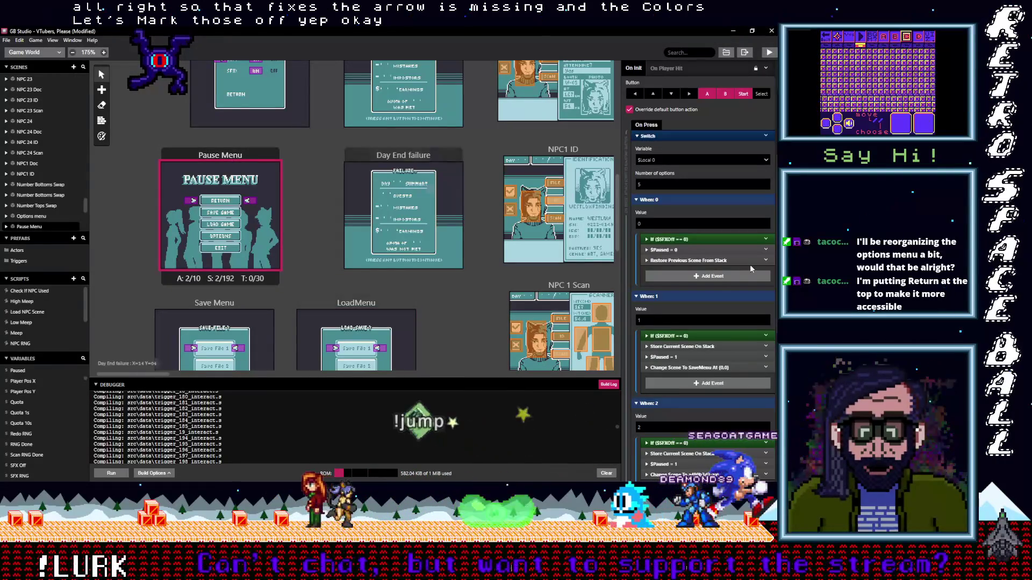
{"action": "left_click", "coordinate": [684, 260]}
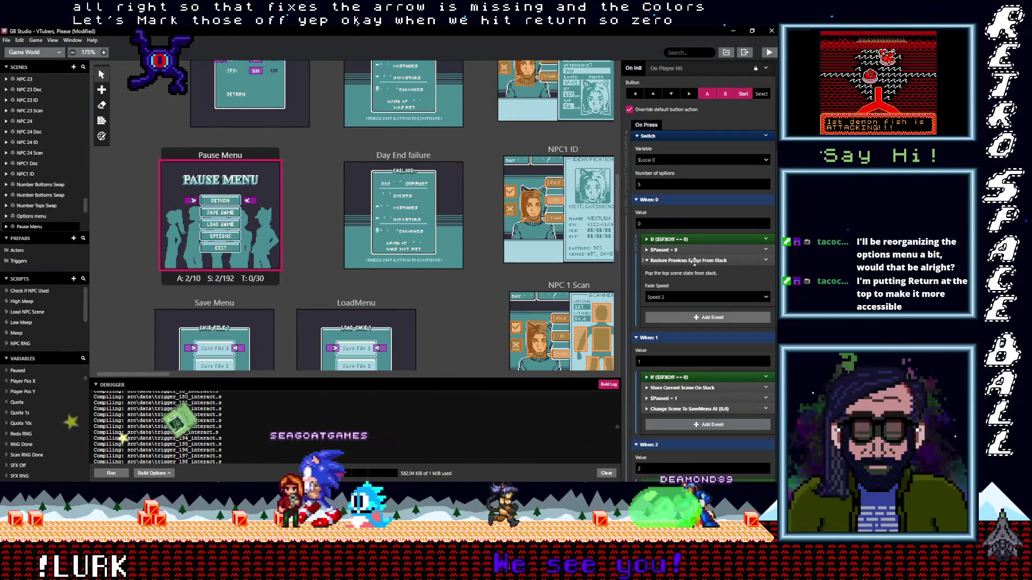